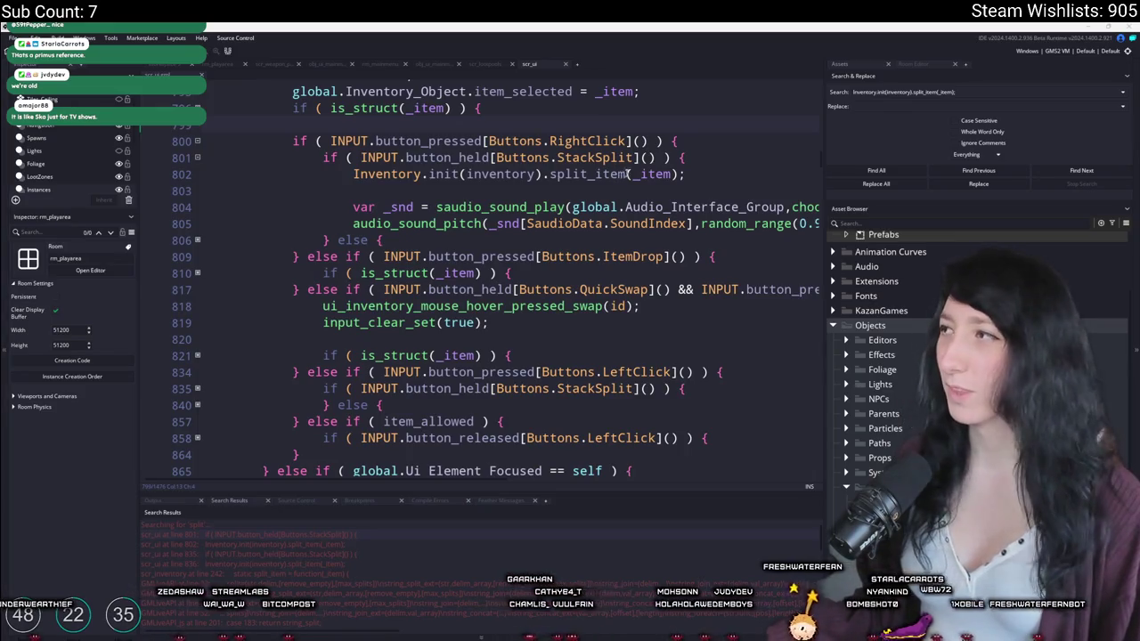
# Step: Search assets for 'swap' and open the ui_inventory_mouse_hover_pressed_swap function
pyautogui.click(712, 165)
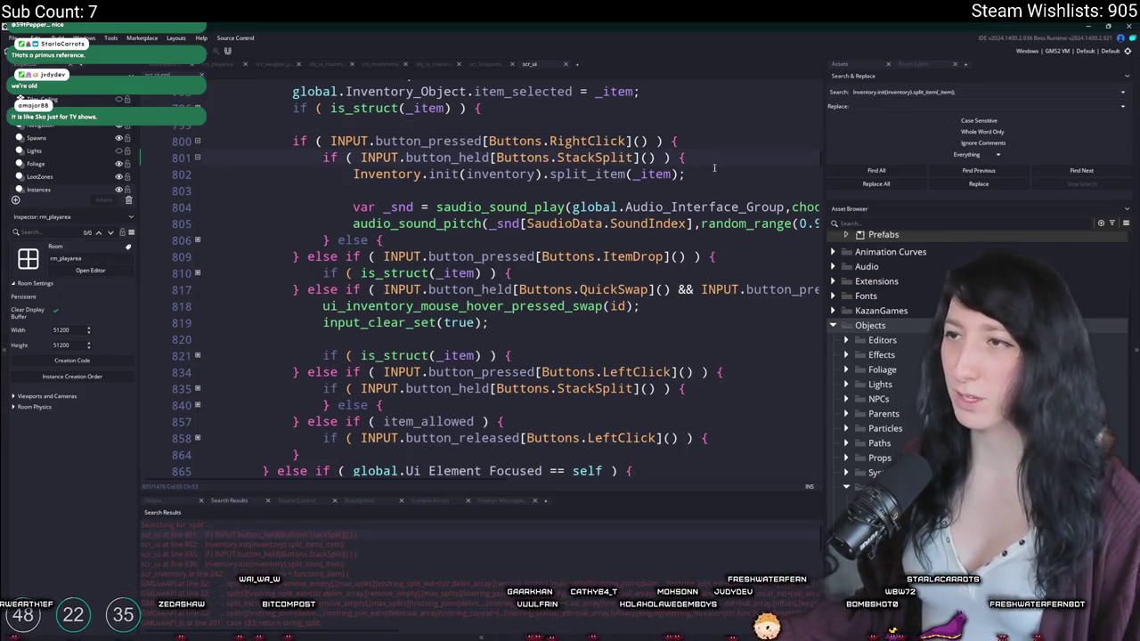
pyautogui.click(714, 169)
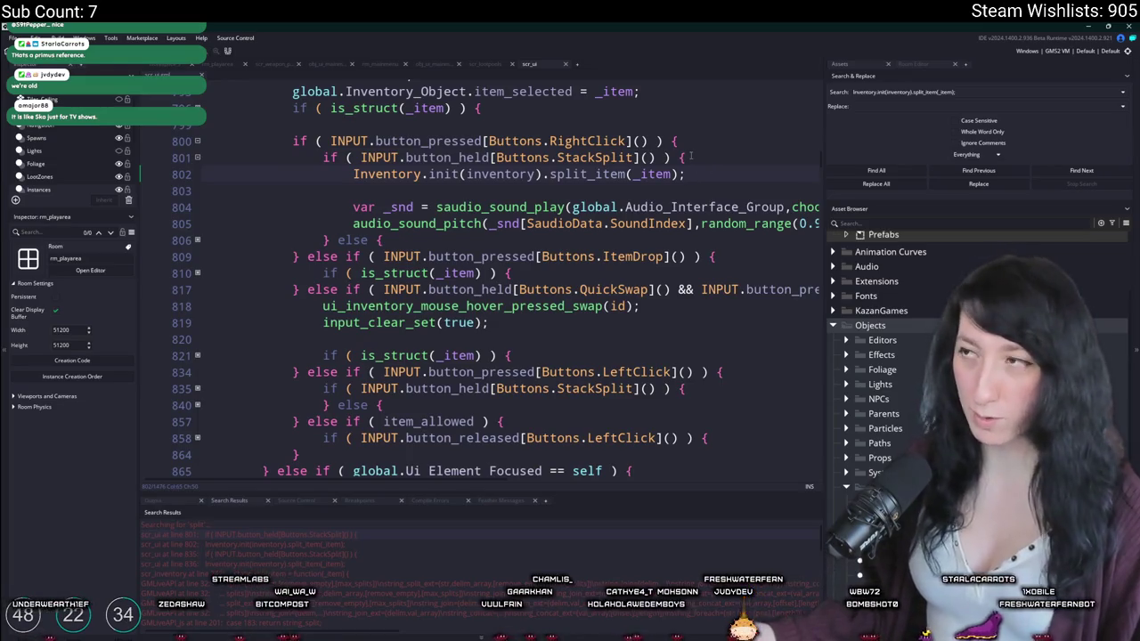
pyautogui.hotkey('ctrl', 't')
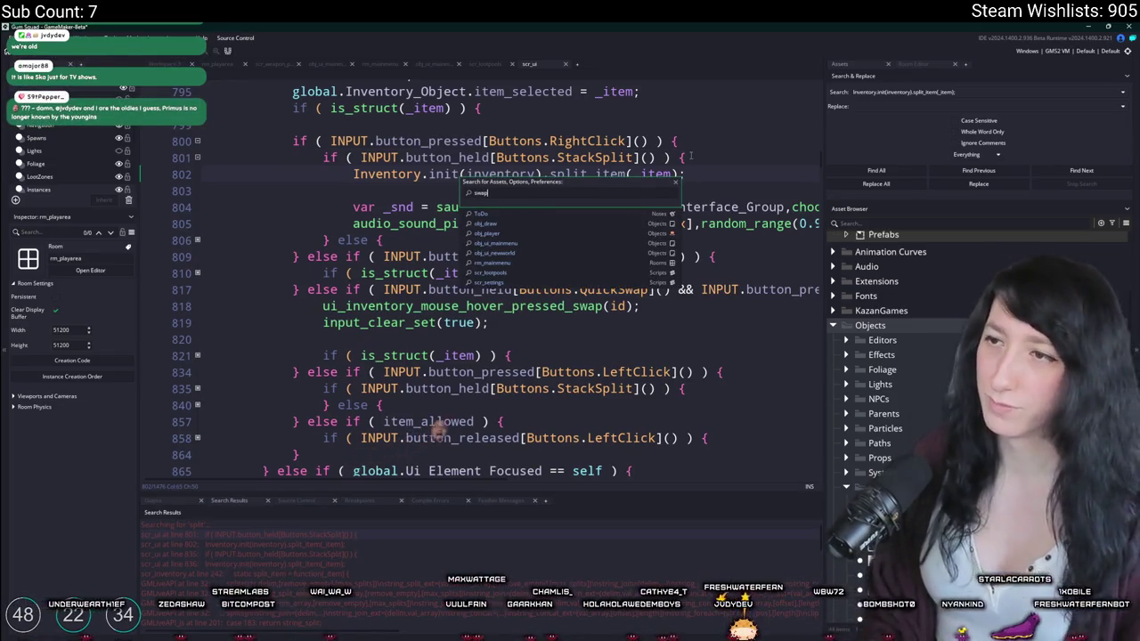
pyautogui.write('swap')
pyautogui.press('Down')
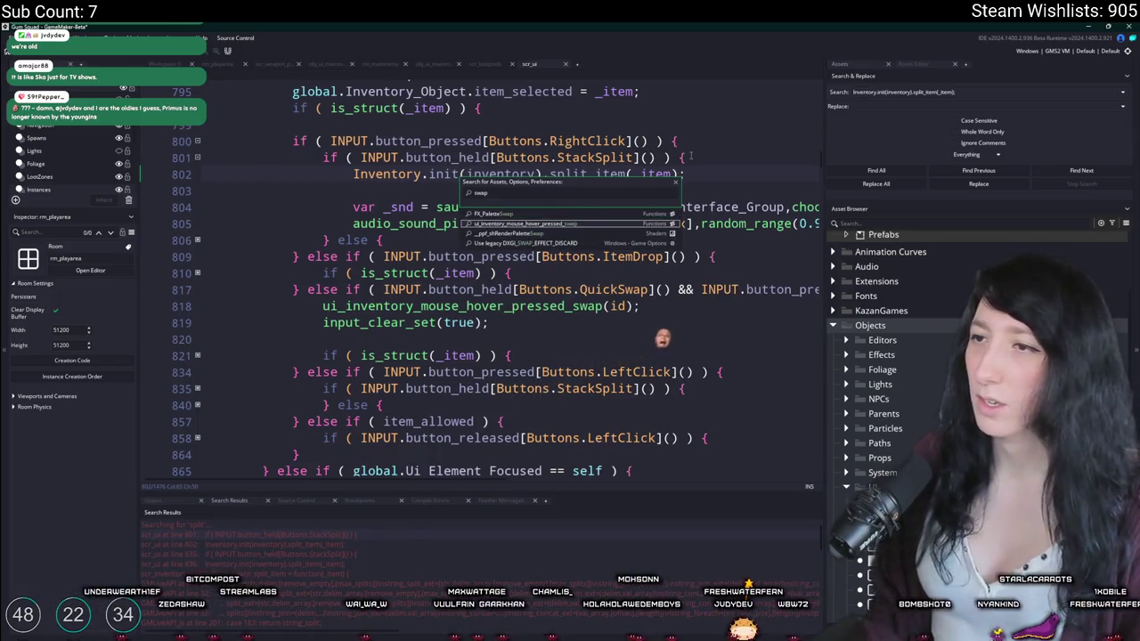
pyautogui.press('Return')
# Step: Unfold the ui_inventory_mouse_hover_pressed_swap function body
pyautogui.scroll(-3, 625, 272)
pyautogui.scroll(-10, 624, 272)
pyautogui.scroll(-10, 534, 267)
pyautogui.scroll(5, 445, 268)
pyautogui.scroll(5, 383, 258)
pyautogui.scroll(4, 383, 258)
pyautogui.scroll(5, 357, 250)
pyautogui.scroll(2, 267, 222)
pyautogui.scroll(1, 229, 210)
pyautogui.scroll(2, 229, 210)
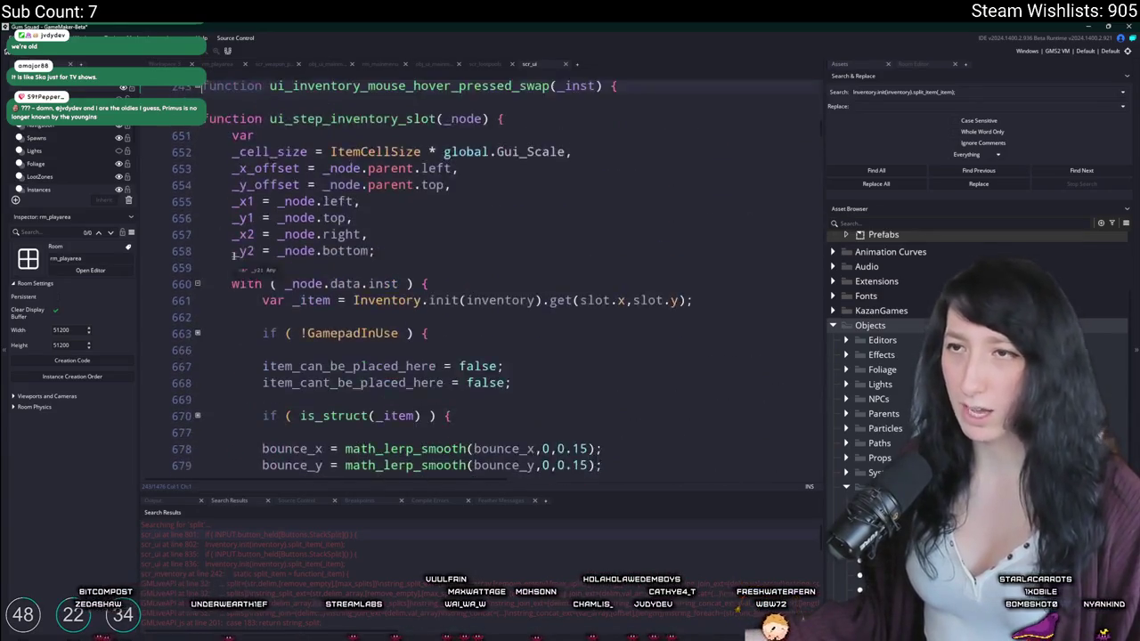
pyautogui.scroll(3, 229, 210)
pyautogui.click(198, 210)
# Step: Expand the object_index switch at line 244 and the player inventory's identifier switch
pyautogui.scroll(-3, 199, 210)
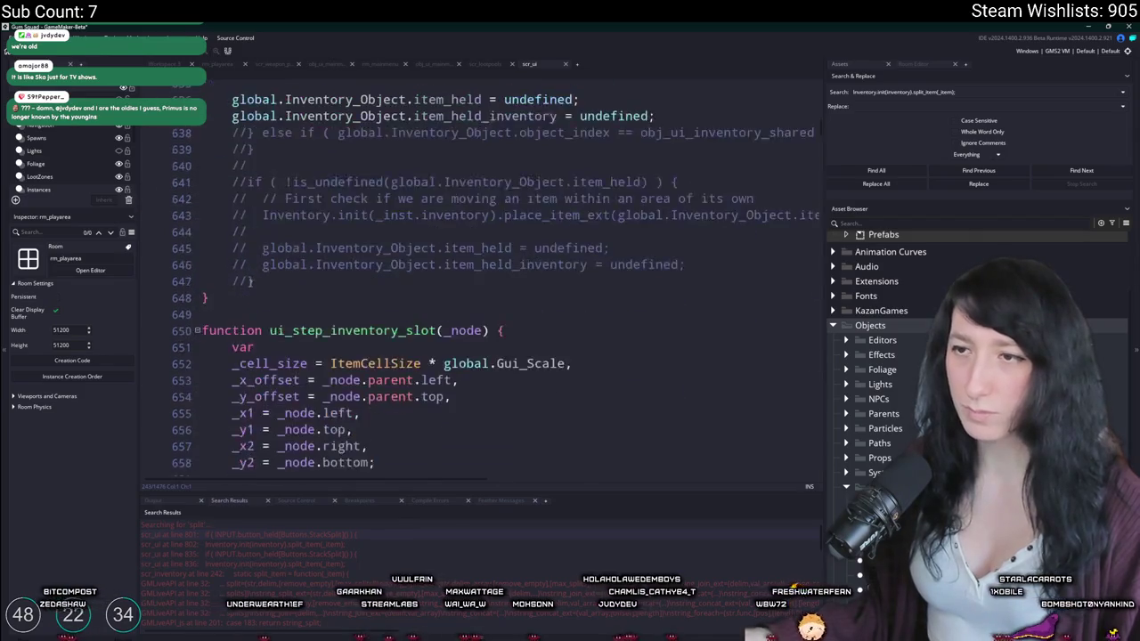
pyautogui.scroll(-4, 223, 249)
pyautogui.scroll(-7, 240, 267)
pyautogui.scroll(8, 250, 288)
pyautogui.scroll(5, 227, 254)
pyautogui.scroll(1, 201, 209)
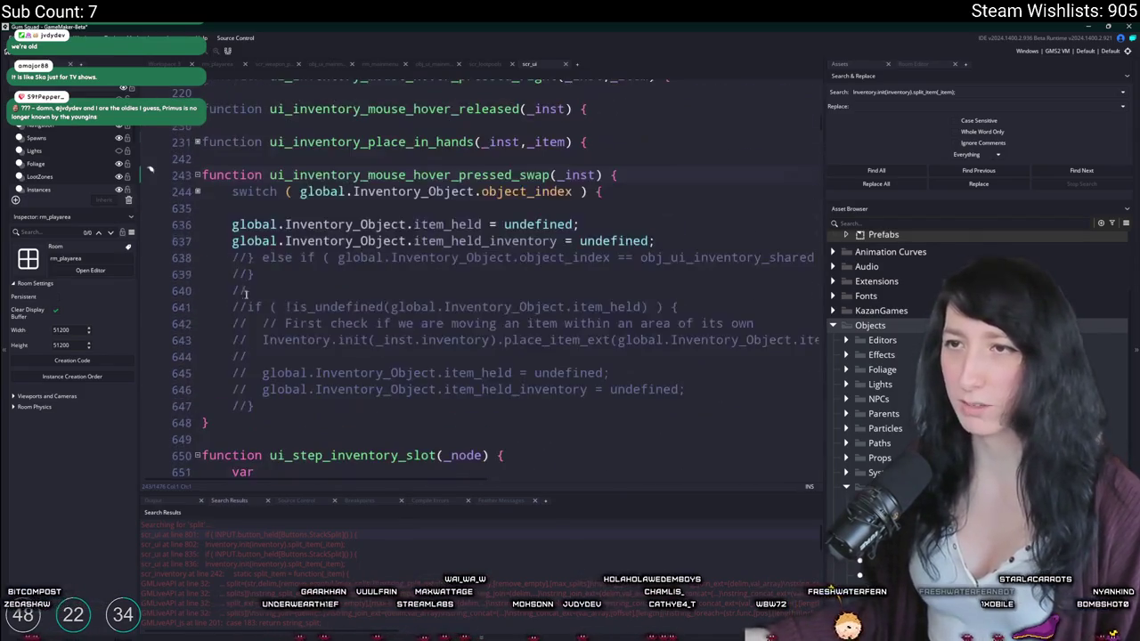
pyautogui.click(197, 192)
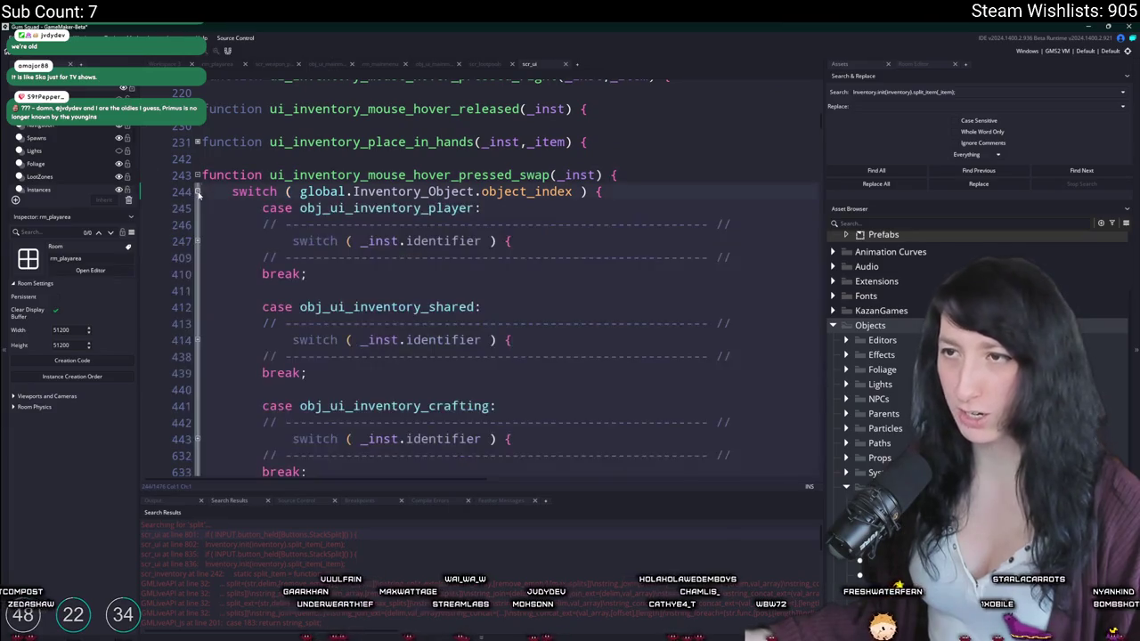
pyautogui.click(198, 241)
# Step: Expand the crafting case's identifier switch at line 443, inspect its main branch, then view scr_lootpools
pyautogui.scroll(-3, 198, 240)
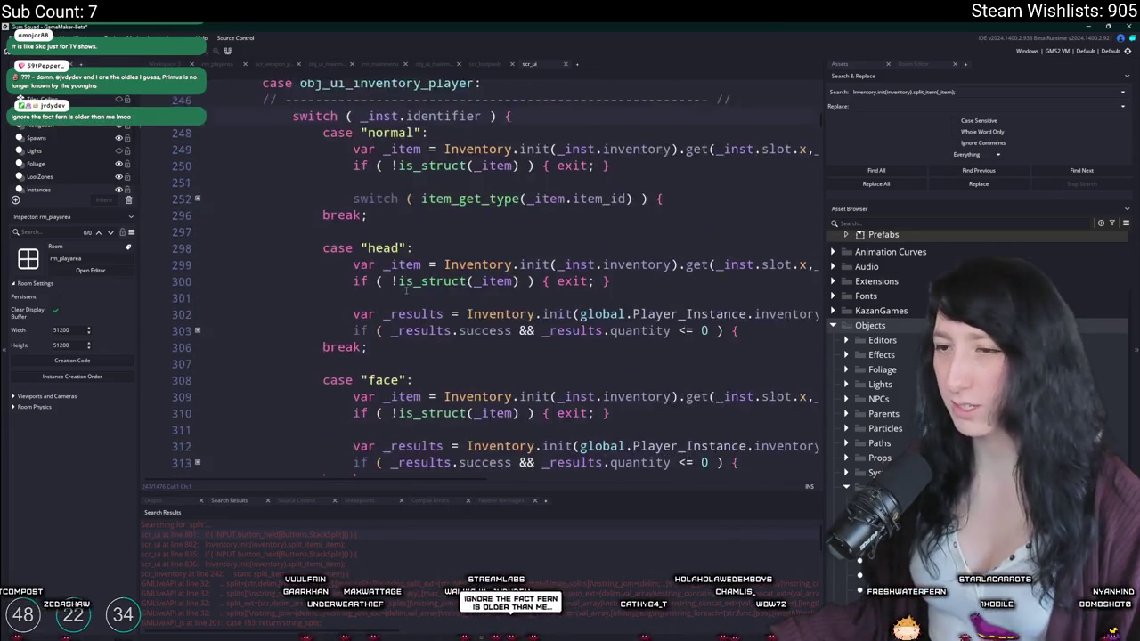
pyautogui.scroll(-3, 250, 254)
pyautogui.scroll(-3, 311, 267)
pyautogui.scroll(-3, 385, 278)
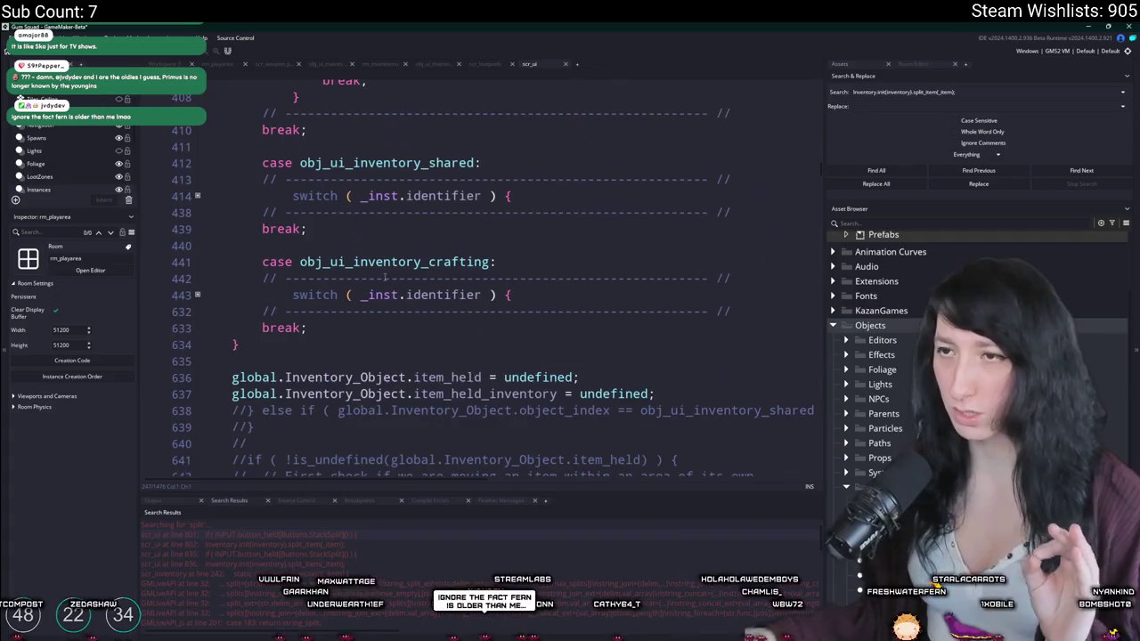
pyautogui.click(198, 294)
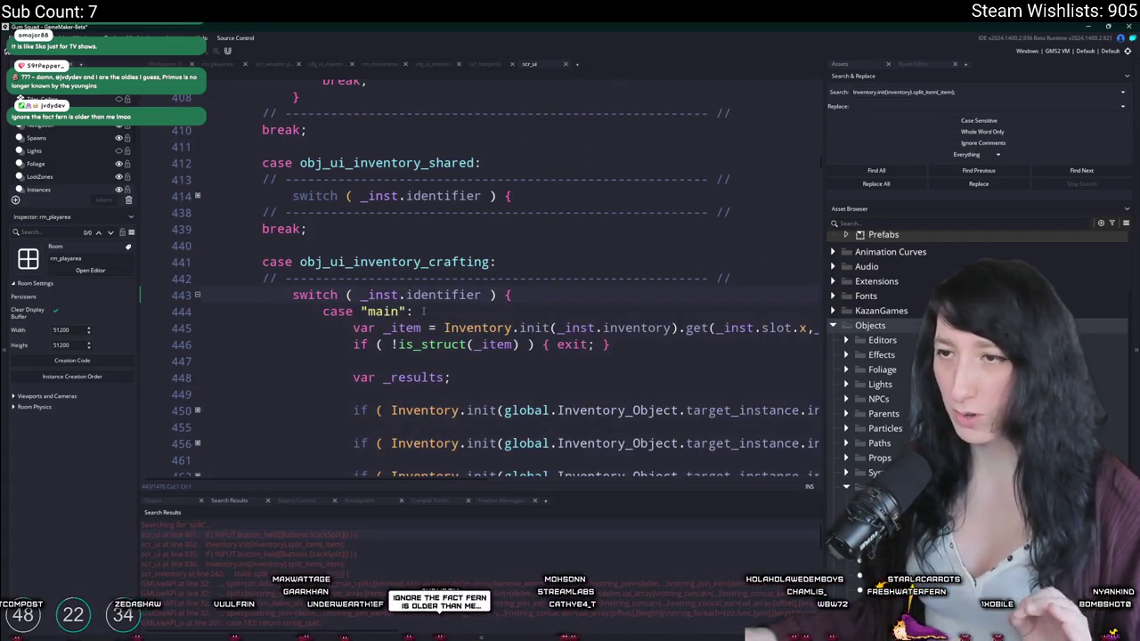
pyautogui.doubleClick(388, 311)
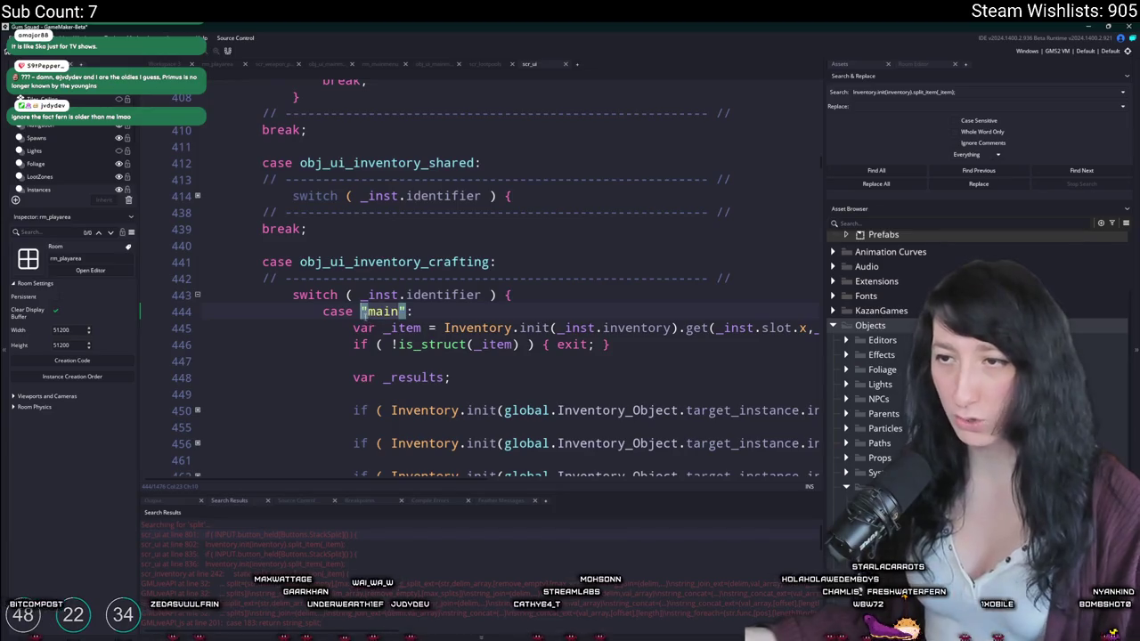
pyautogui.click(481, 295)
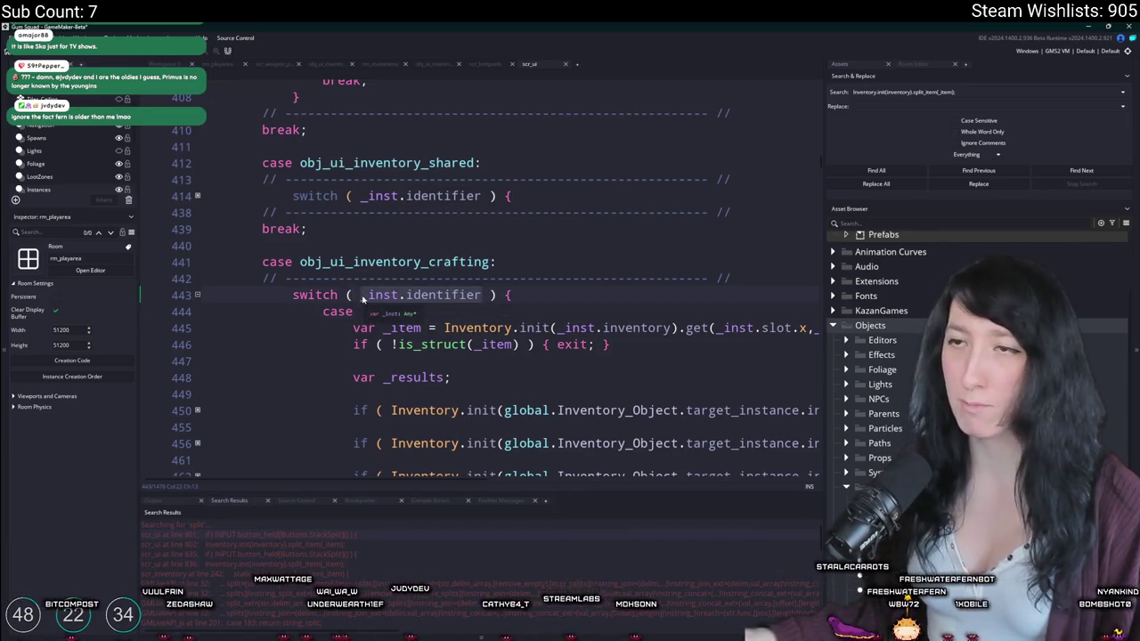
pyautogui.scroll(-4, 260, 246)
pyautogui.scroll(5, 259, 246)
pyautogui.click(482, 66)
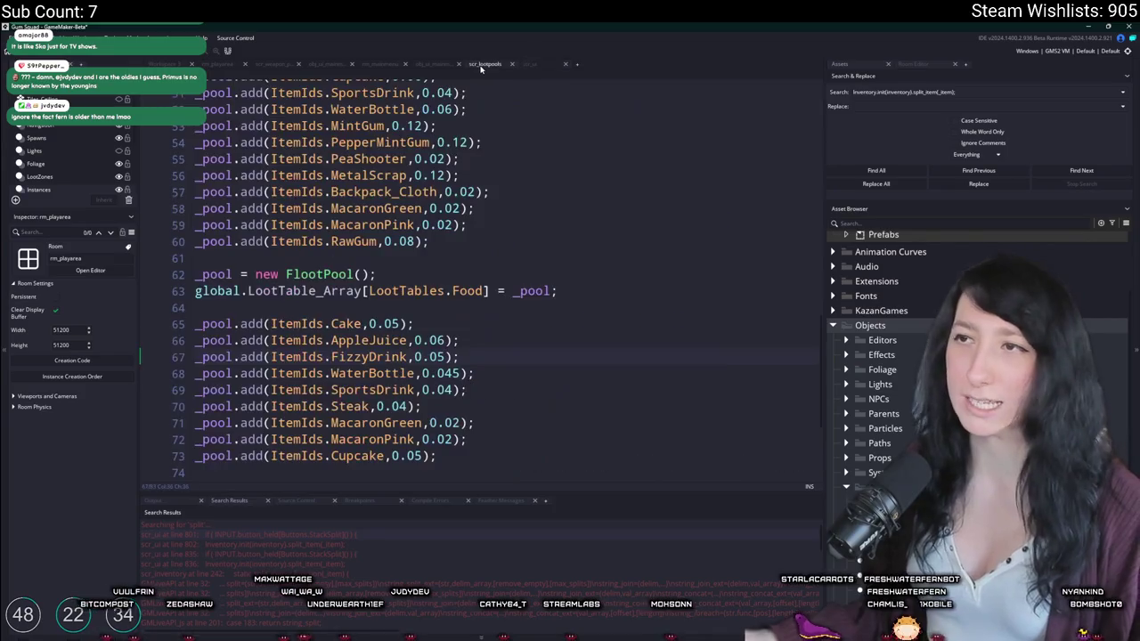
# Step: Browse the open code tabs, then find all split_item uses and jump to the scr_ui match
pyautogui.click(436, 65)
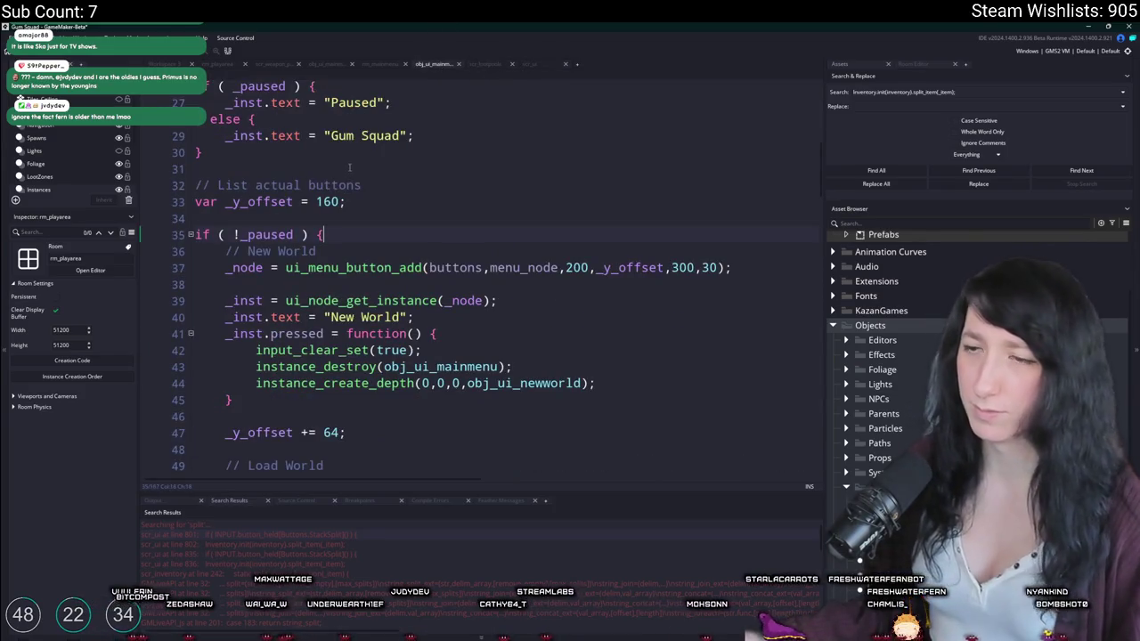
pyautogui.click(378, 65)
pyautogui.click(437, 64)
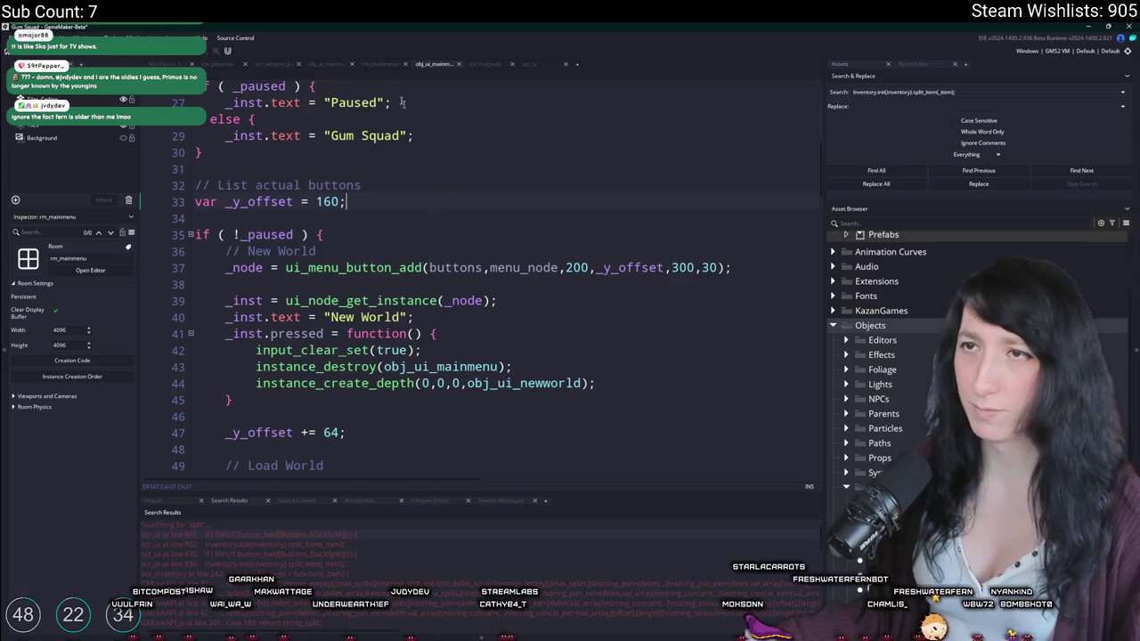
pyautogui.click(328, 65)
pyautogui.click(861, 170)
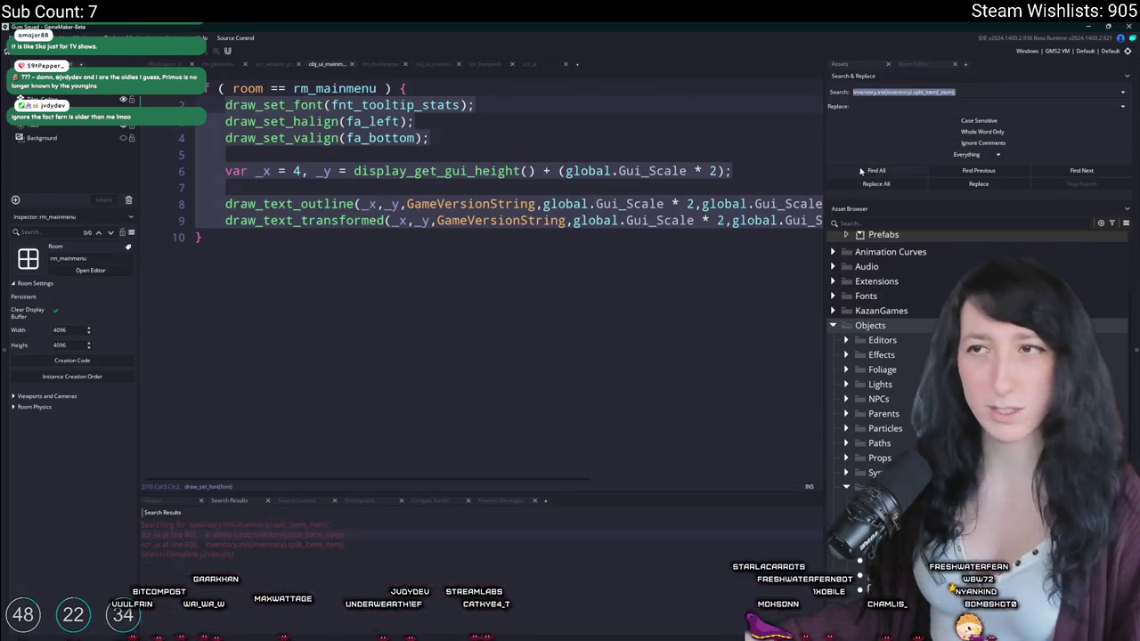
pyautogui.doubleClick(297, 536)
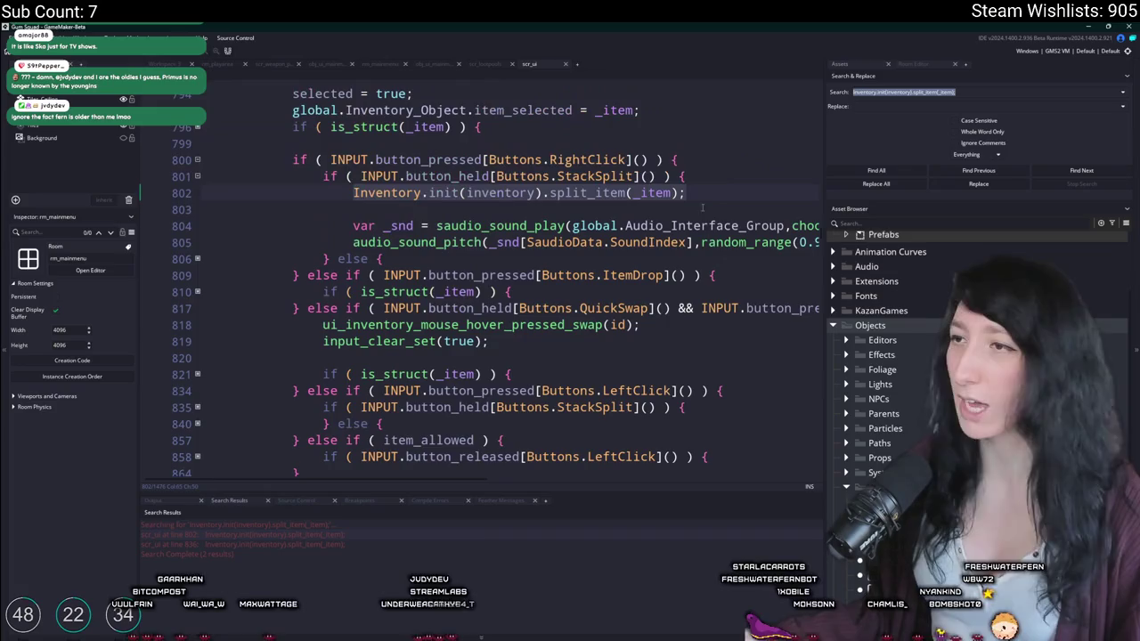
# Step: Start an 'if ( _inst.identifier' line above the stack-split split_item call in scr_ui
pyautogui.write('if ( _inst.identifier')
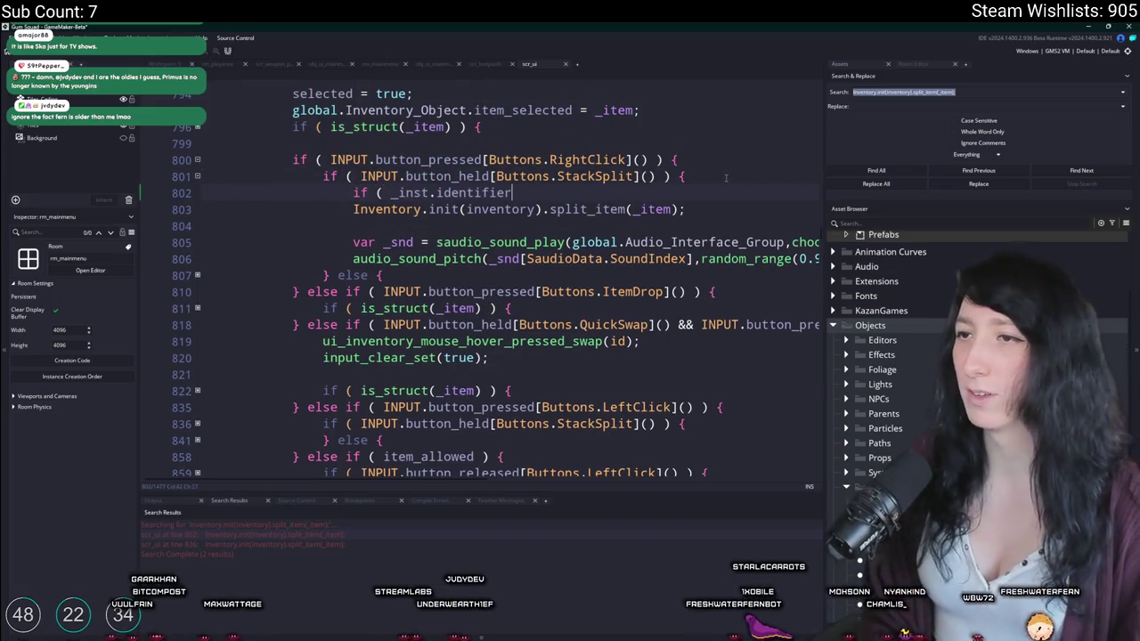
pyautogui.scroll(5, 624, 268)
pyautogui.scroll(8, 571, 360)
pyautogui.scroll(2, 571, 361)
pyautogui.scroll(-2, 571, 361)
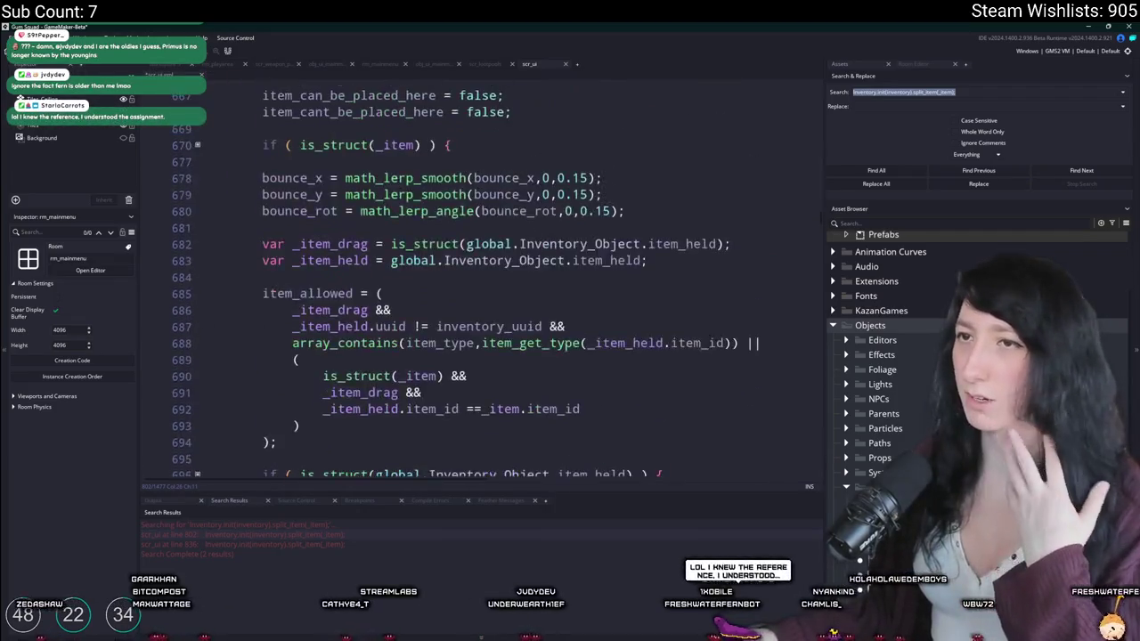
pyautogui.scroll(5, 566, 348)
pyautogui.scroll(5, 565, 348)
pyautogui.scroll(5, 552, 338)
pyautogui.scroll(5, 525, 320)
pyautogui.scroll(5, 502, 300)
pyautogui.scroll(5, 501, 300)
pyautogui.scroll(5, 481, 303)
pyautogui.scroll(2, 445, 303)
pyautogui.scroll(-15, 382, 308)
pyautogui.scroll(-15, 383, 307)
pyautogui.scroll(-3, 446, 231)
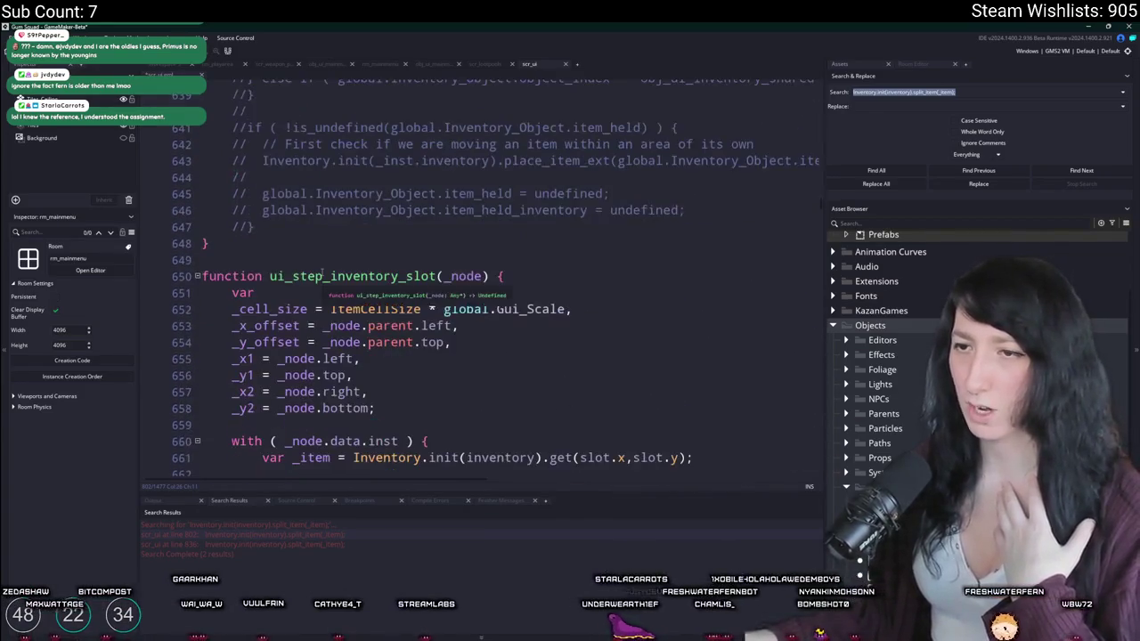
pyautogui.scroll(-2, 500, 156)
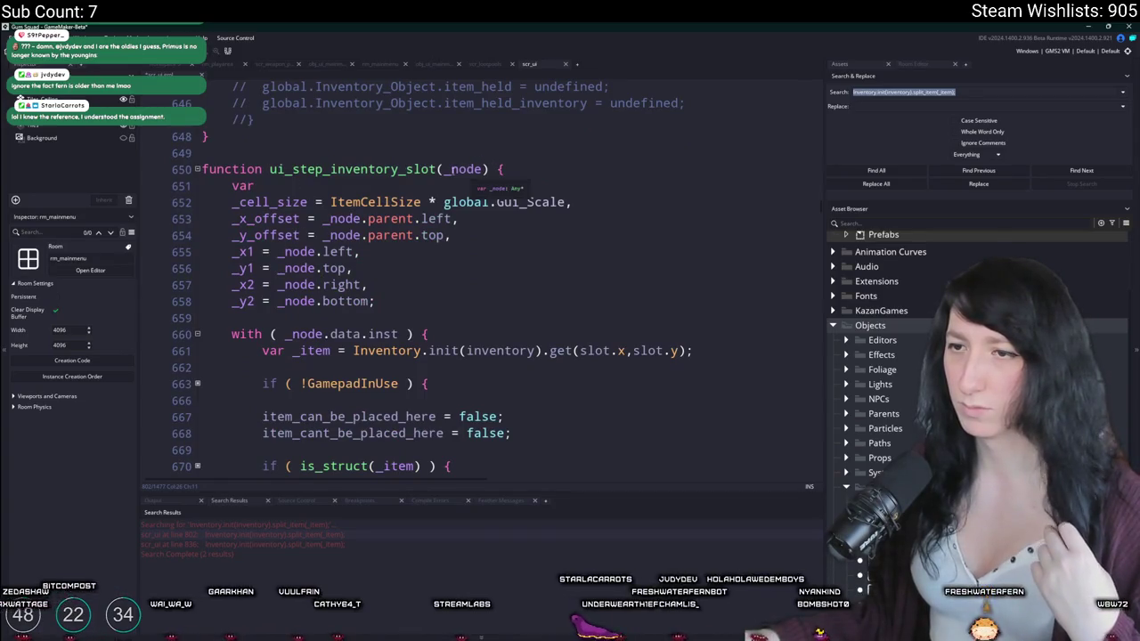
# Step: Declare _inst = ui_node_get_instance(_node) as the first var in ui_step_inventory_slot
pyautogui.click(472, 168)
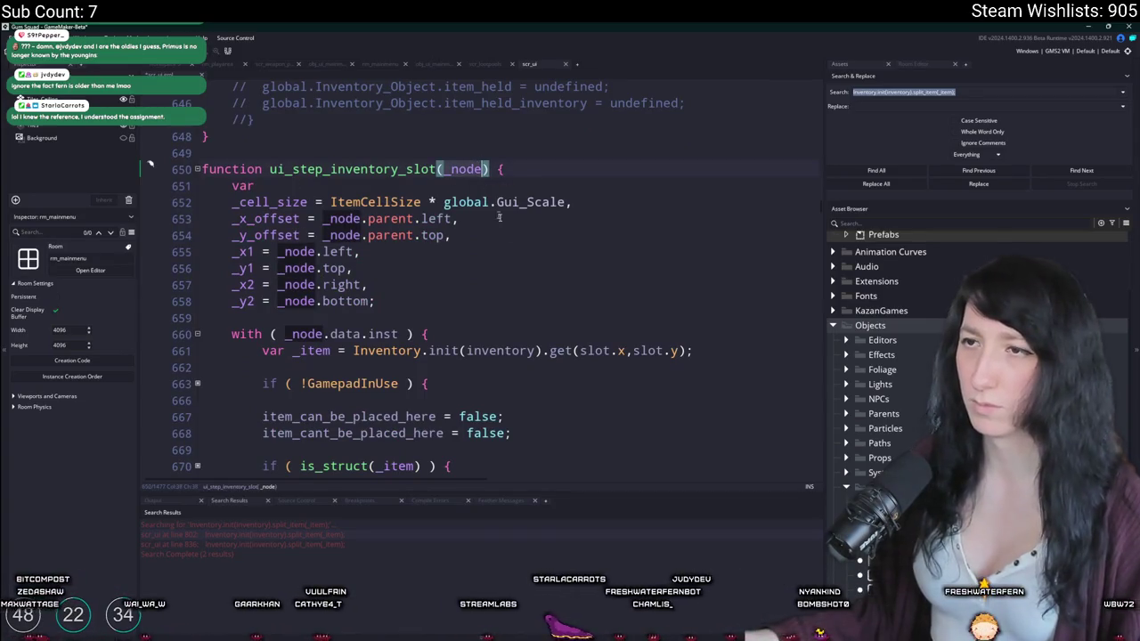
pyautogui.click(578, 174)
pyautogui.press('Return')
pyautogui.write('_inst = ui_n')
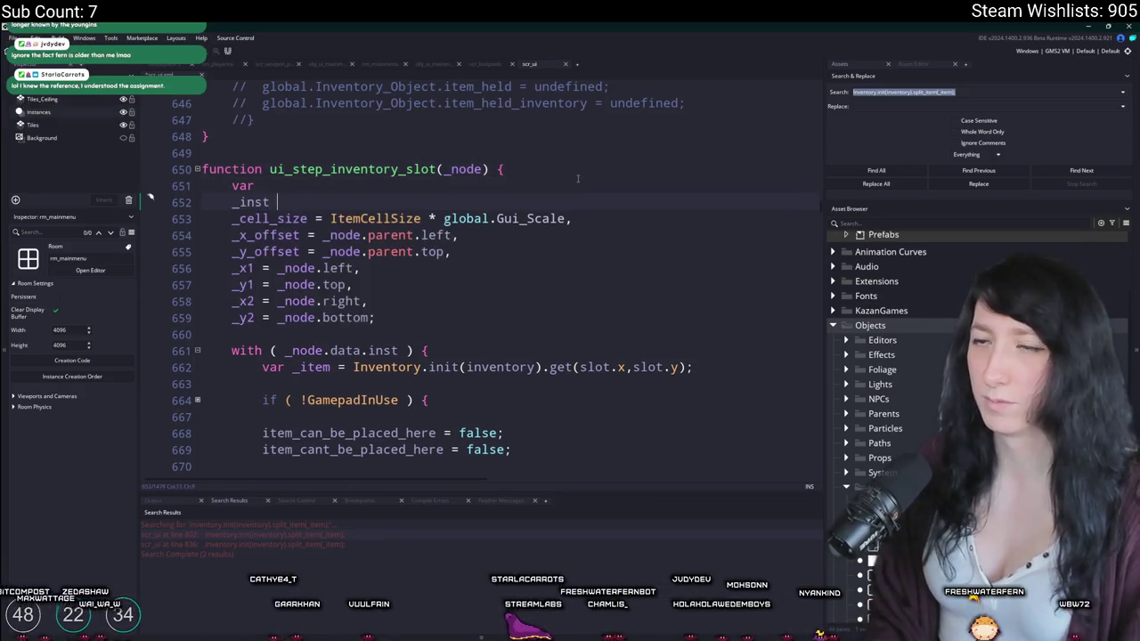
pyautogui.write('ode_')
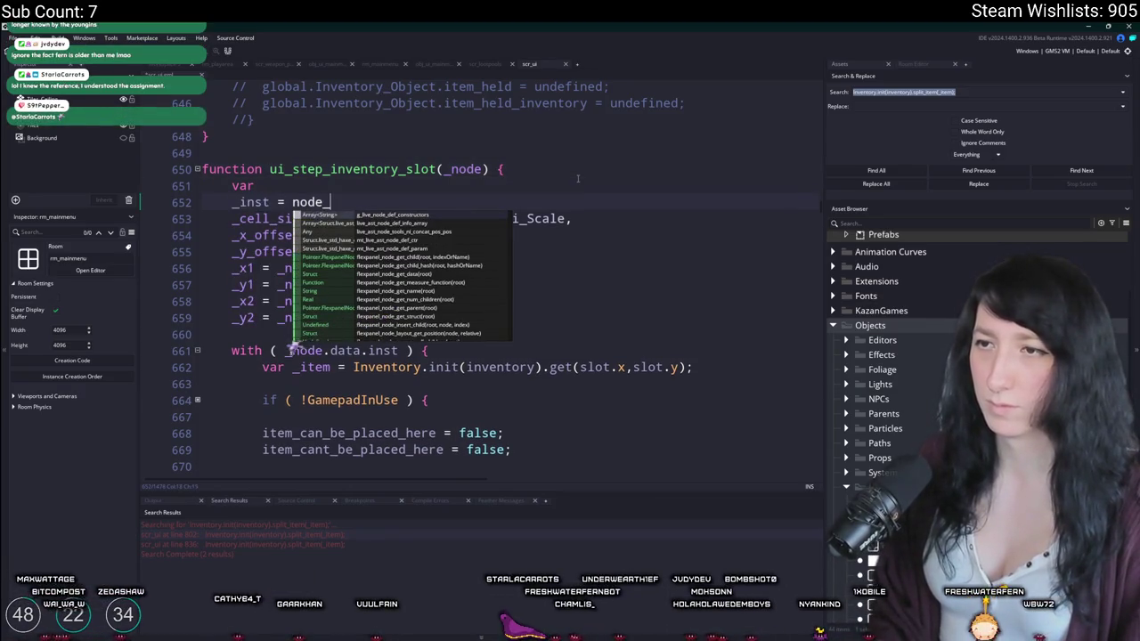
pyautogui.write('get_instance(_node),')
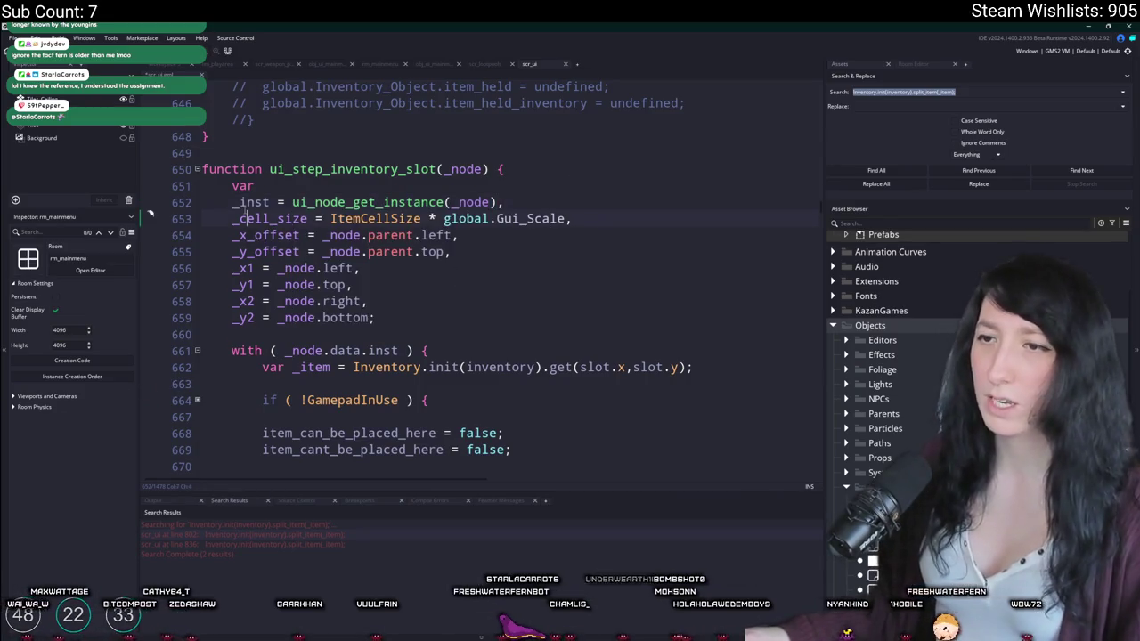
pyautogui.scroll(-4, 383, 203)
pyautogui.scroll(-15, 400, 232)
pyautogui.scroll(-5, 428, 267)
pyautogui.scroll(4, 463, 318)
pyautogui.scroll(3, 462, 318)
pyautogui.scroll(5, 462, 321)
pyautogui.scroll(5, 463, 330)
pyautogui.scroll(2, 465, 336)
pyautogui.click(465, 340)
# Step: Hide the side docks with F12 and scroll to the new if line in the item-selected code
pyautogui.press('F12')
pyautogui.scroll(5, 472, 329)
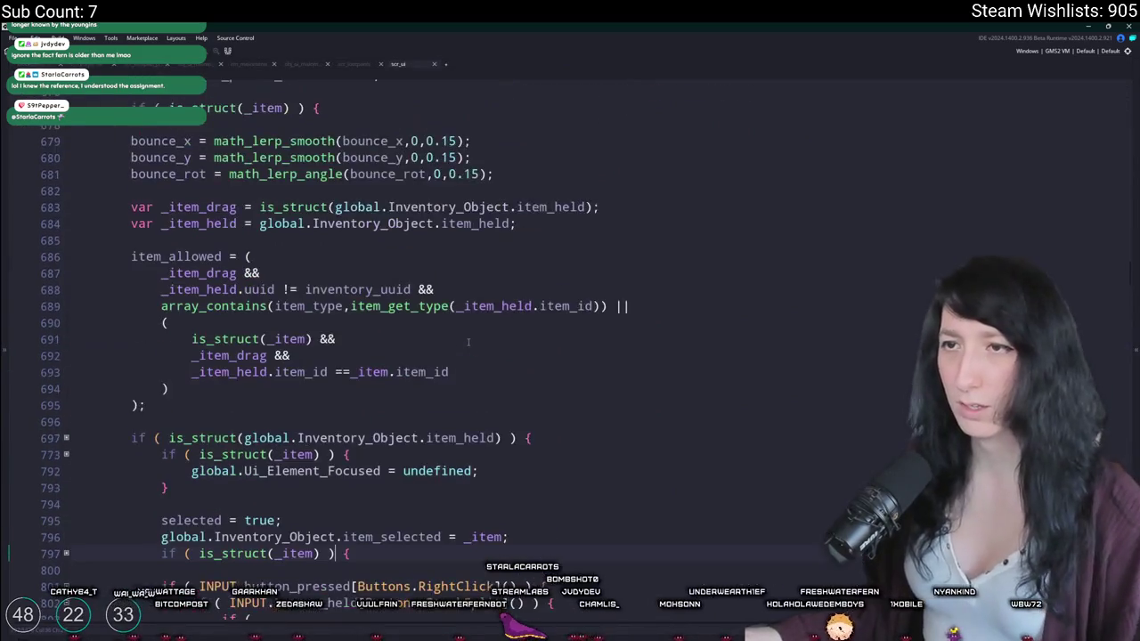
pyautogui.scroll(4, 476, 312)
pyautogui.scroll(2, 481, 303)
pyautogui.click(482, 306)
pyautogui.scroll(-10, 482, 303)
pyautogui.scroll(5, 484, 316)
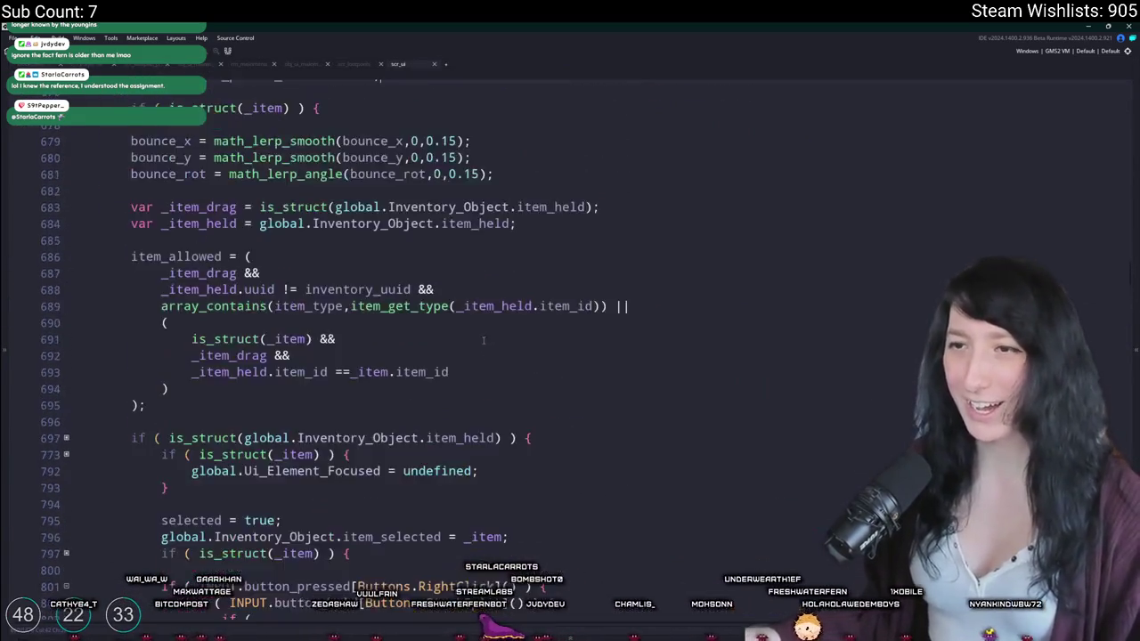
pyautogui.scroll(9, 486, 329)
pyautogui.scroll(-5, 485, 332)
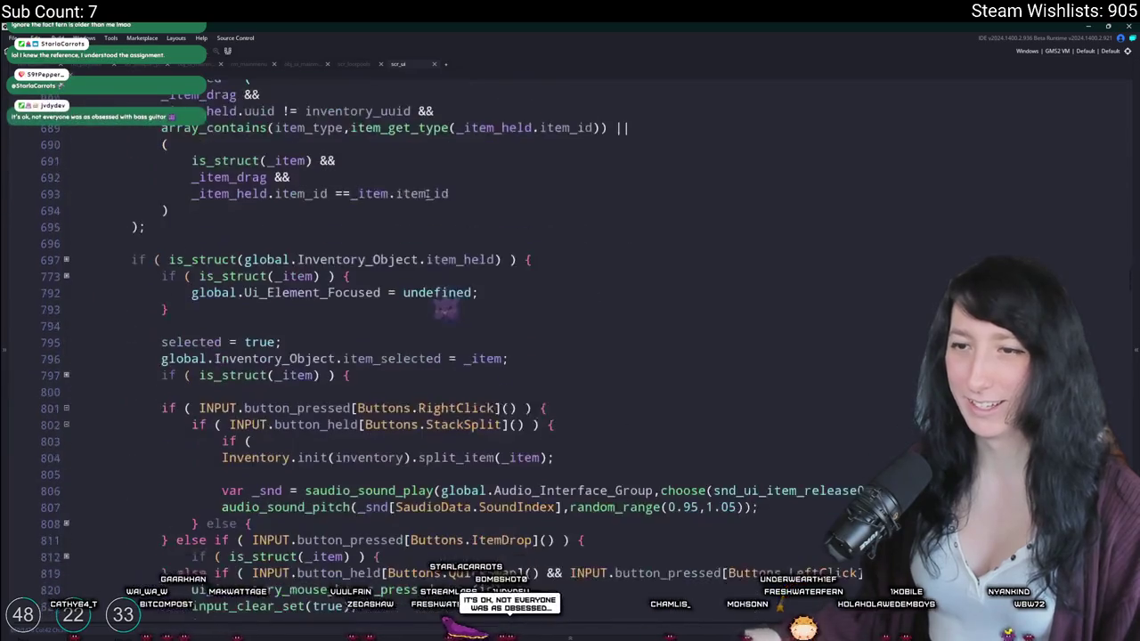
pyautogui.scroll(-5, 485, 332)
pyautogui.scroll(-3, 486, 332)
# Step: Make the if check _inst.identifier is 'main' or 'alt', close the block, and indent its body
pyautogui.click(535, 227)
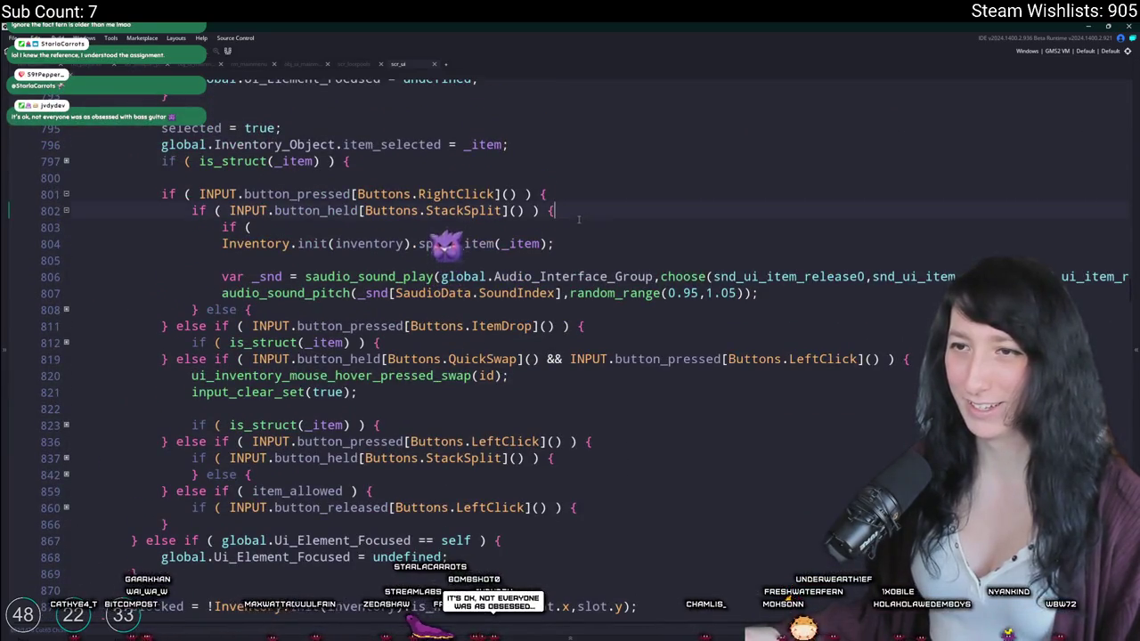
pyautogui.write('_inst.identifier == "main" || _inst.d')
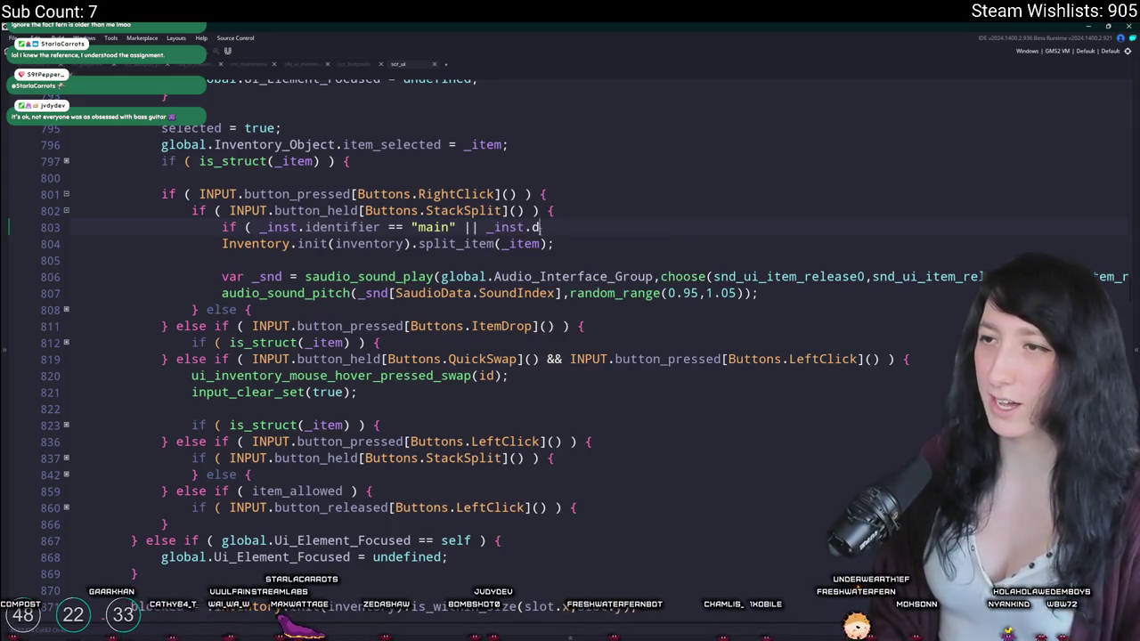
pyautogui.press('BackSpace')
pyautogui.write('idne')
pyautogui.write('entifierk')
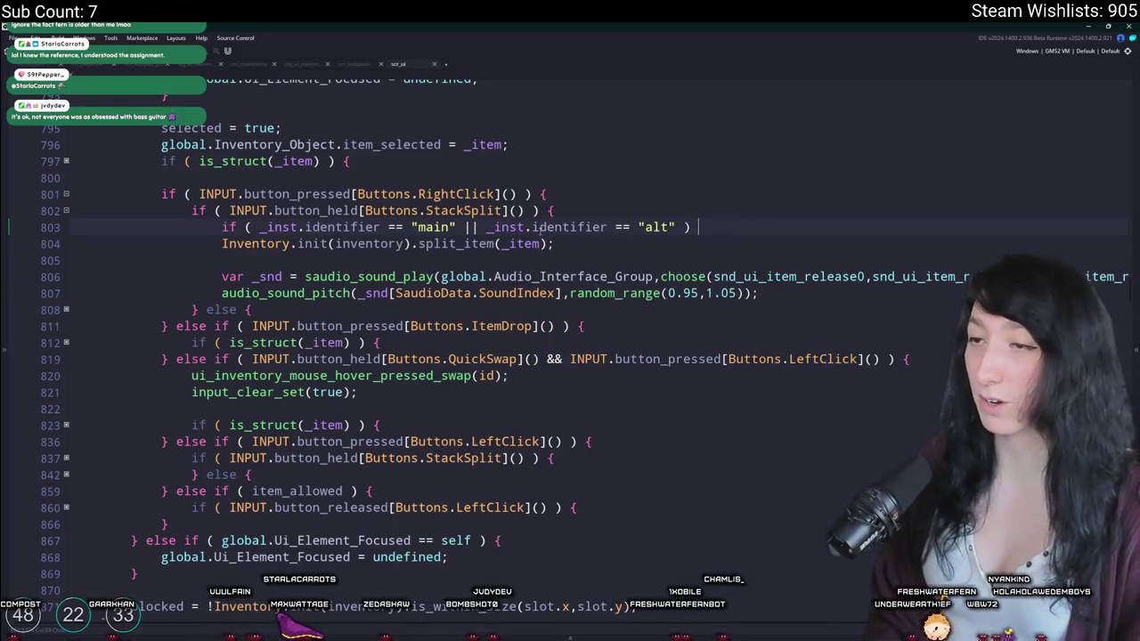
pyautogui.write('{')
pyautogui.press('Return')
pyautogui.write('}')
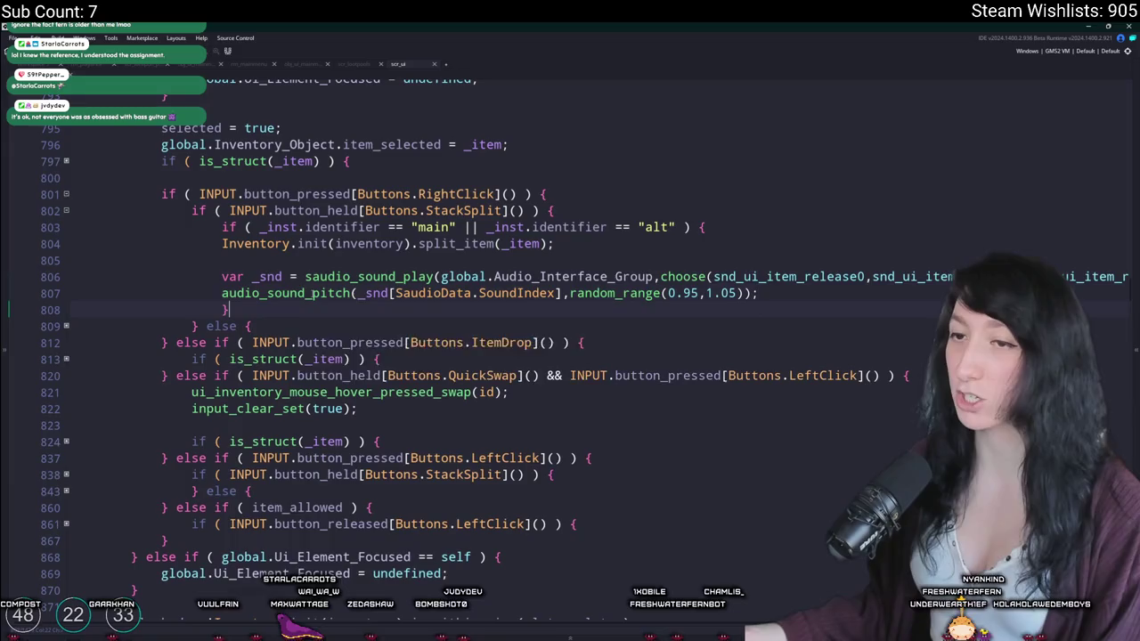
pyautogui.moveTo(791, 293); pyautogui.dragTo(222, 245)
pyautogui.press('Tab')
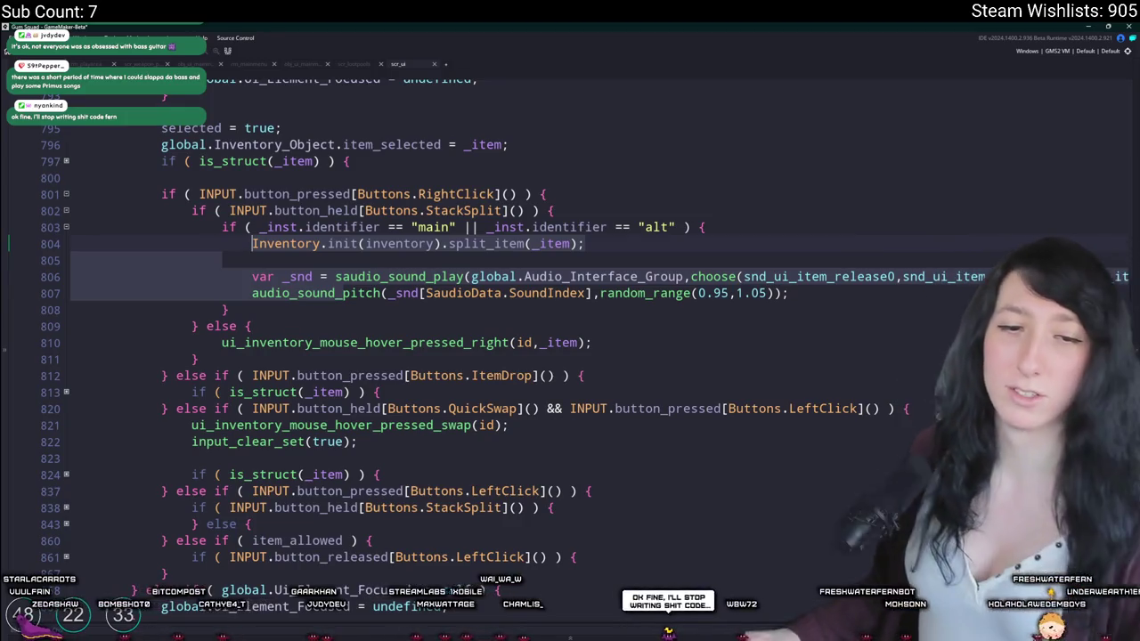
# Step: Verify the new block's braces, toggle the item-drop fold, and move to line 824
pyautogui.click(761, 230)
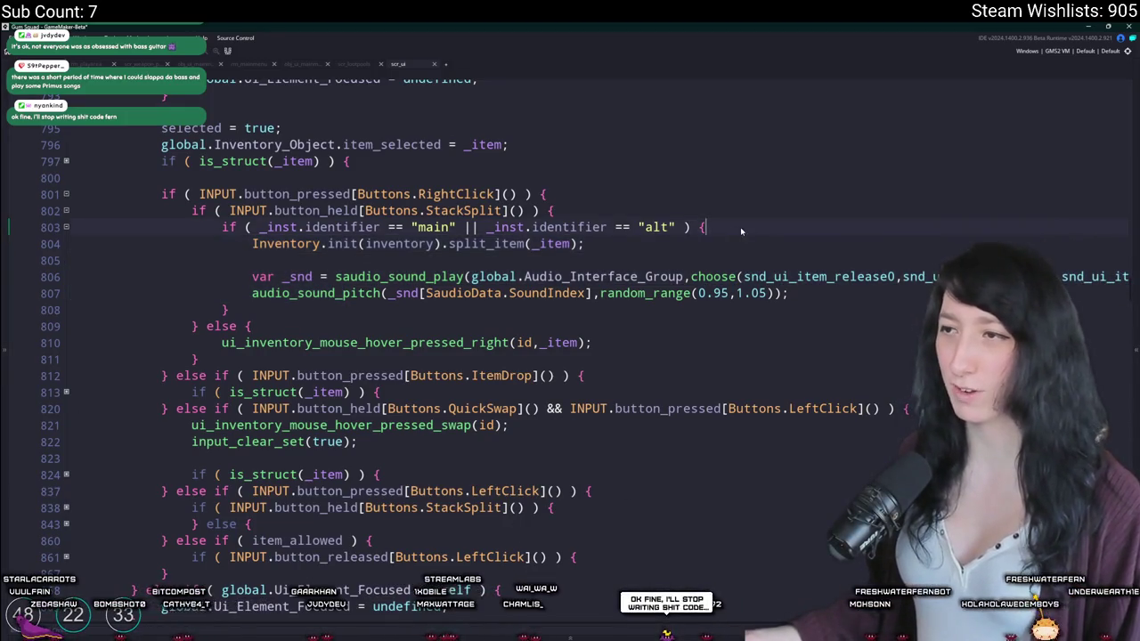
pyautogui.press('Home')
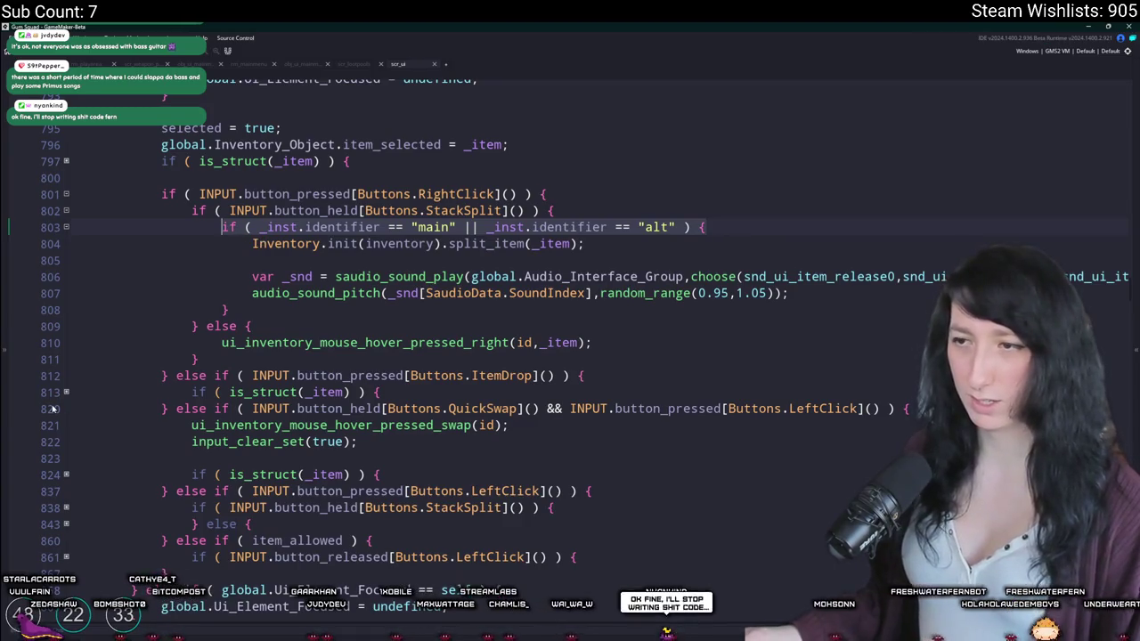
pyautogui.click(65, 392)
pyautogui.click(66, 392)
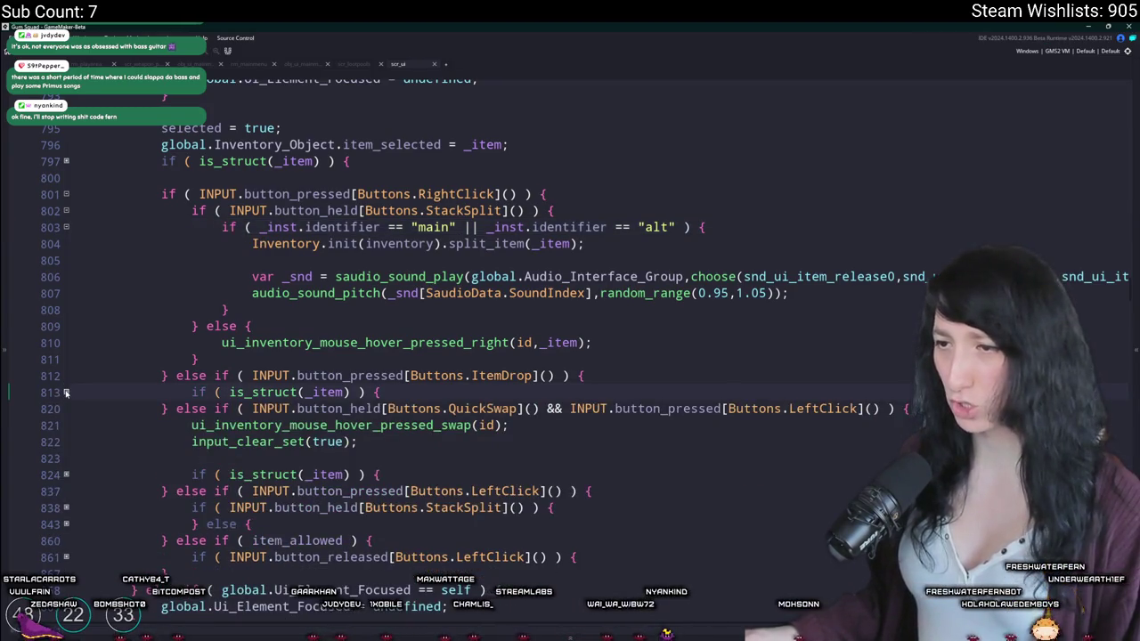
pyautogui.scroll(3, 452, 303)
pyautogui.scroll(-3, 401, 428)
pyautogui.scroll(-5, 342, 509)
pyautogui.click(381, 224)
pyautogui.scroll(3, 381, 224)
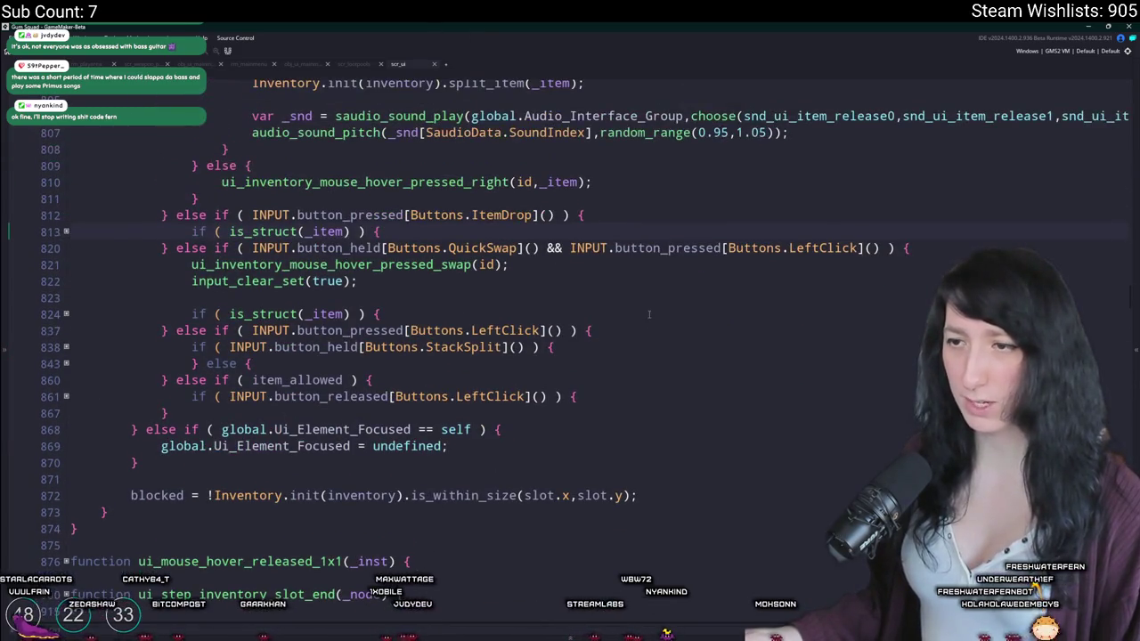
# Step: Expand the folded blocks at line 824 and the left-click stack-split block at line 838
pyautogui.scroll(1, 382, 224)
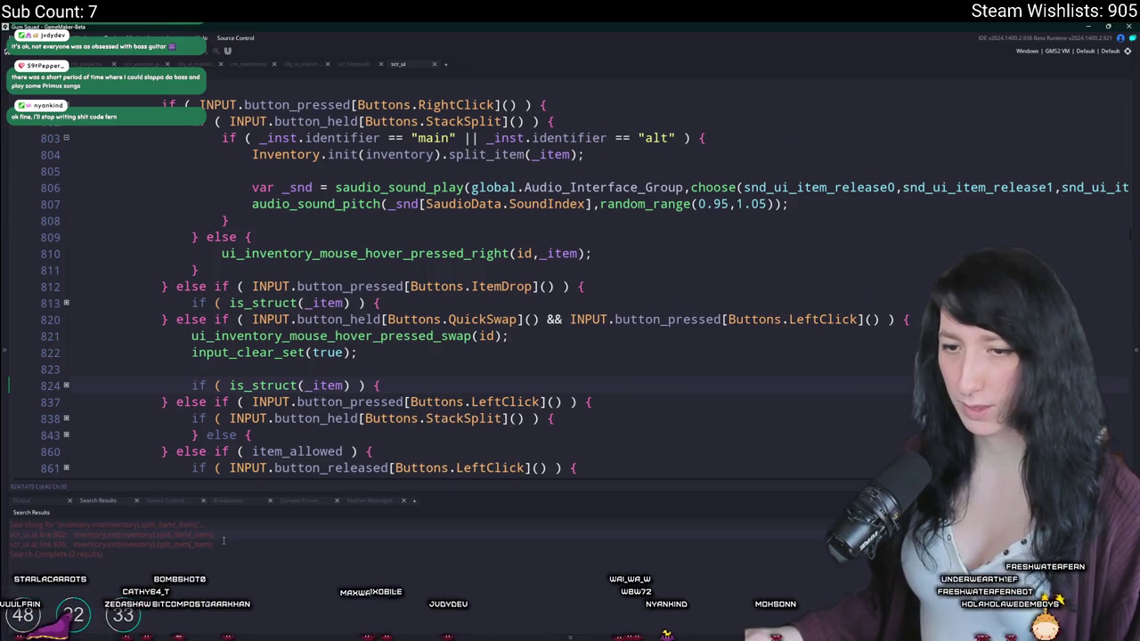
pyautogui.click(66, 385)
pyautogui.scroll(-2, 141, 369)
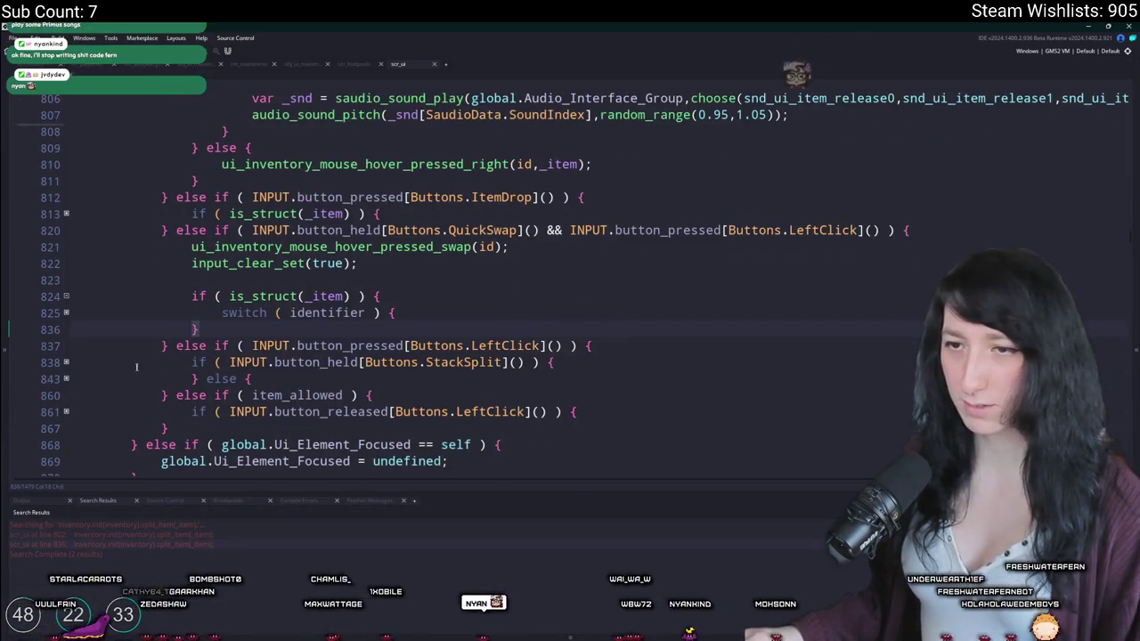
pyautogui.click(66, 362)
pyautogui.scroll(-1, 356, 356)
# Step: Wrap the left-click split_item and sound lines in the pasted 'main'/'alt' identifier if-block
pyautogui.click(589, 335)
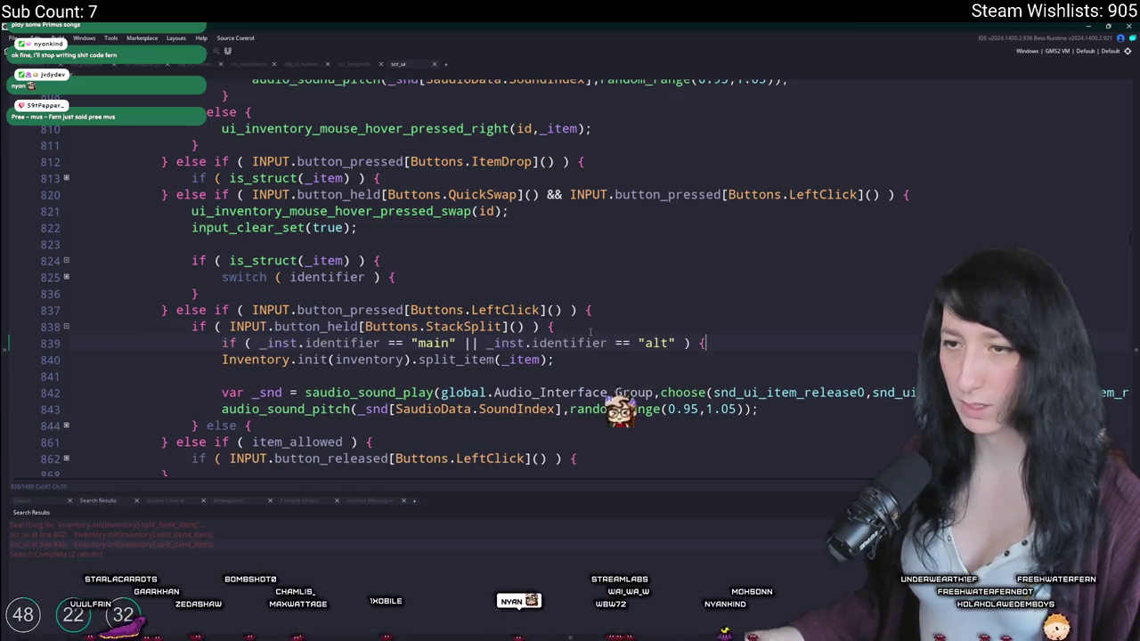
pyautogui.write('if ( _inst.identifier == "main" || _inst.identifier == "alt" ) {')
pyautogui.scroll(-2, 590, 333)
pyautogui.press('Down')
pyautogui.press('Down')
pyautogui.press('Down')
pyautogui.press('End')
pyautogui.press('Return')
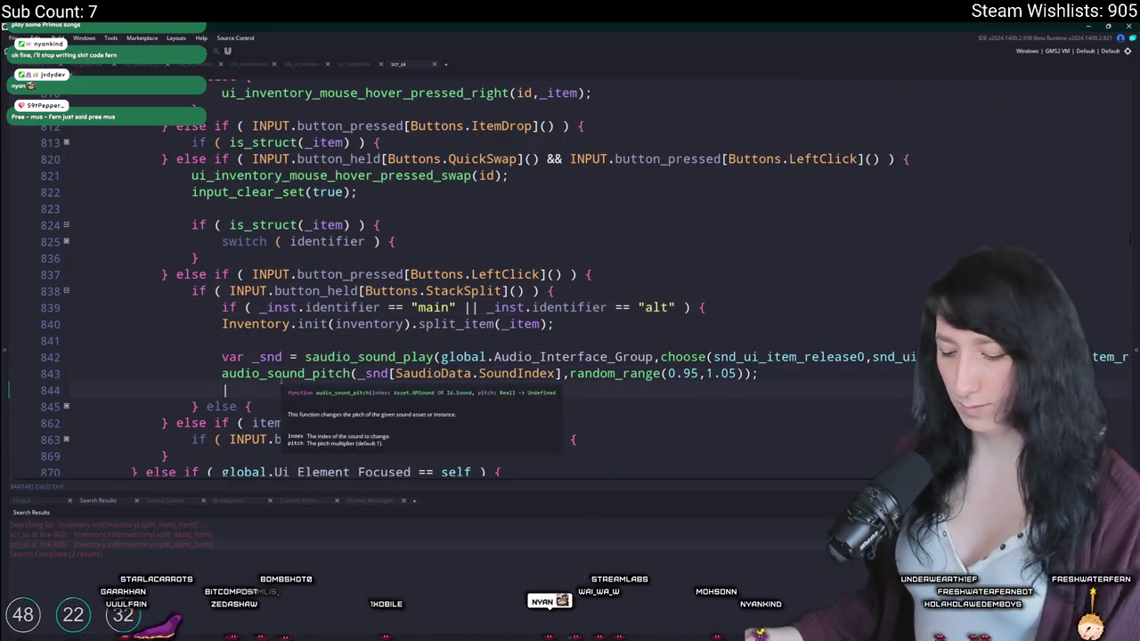
pyautogui.write('}')
pyautogui.moveTo(225, 390); pyautogui.dragTo(626, 326)
pyautogui.press('Tab')
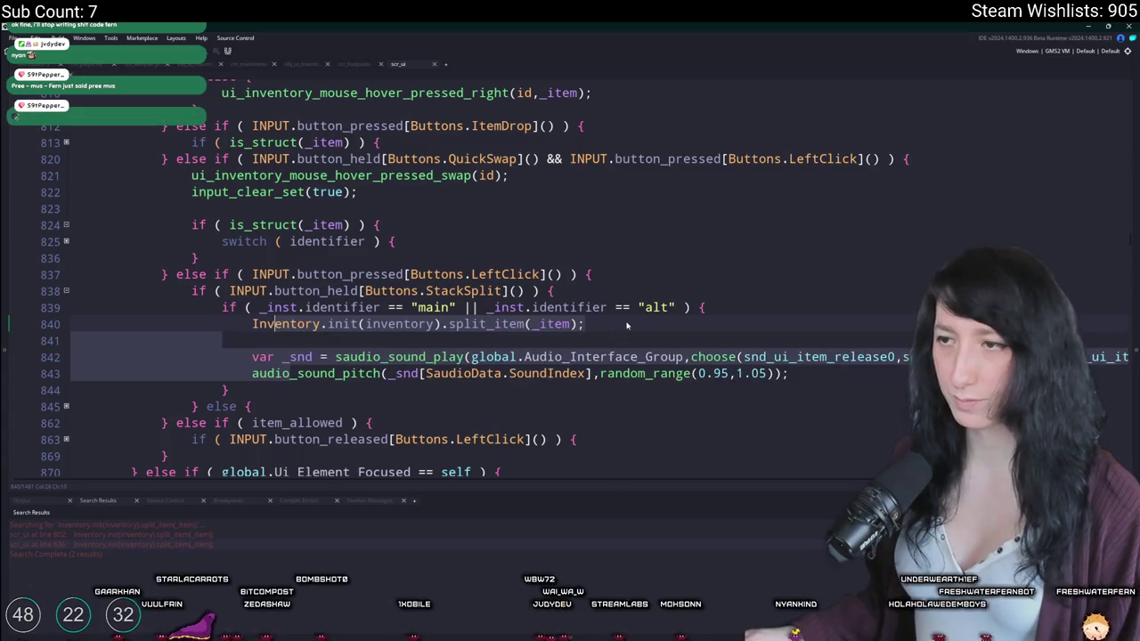
pyautogui.click(626, 326)
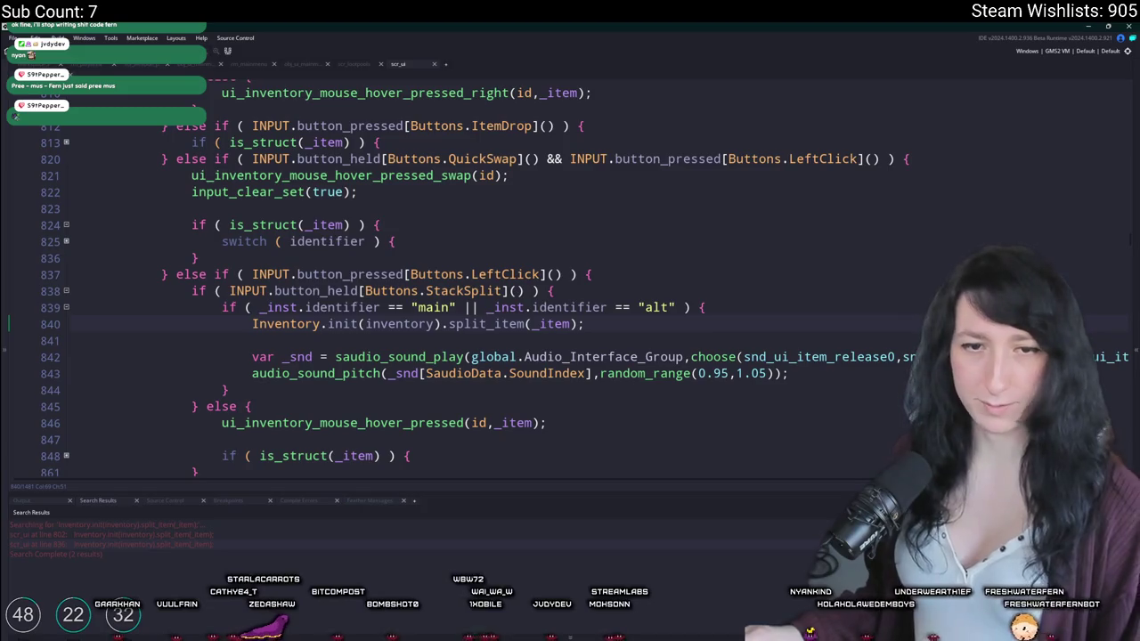
# Step: Review the identifier switch at line 825, then search assets for crafting
pyautogui.click(535, 241)
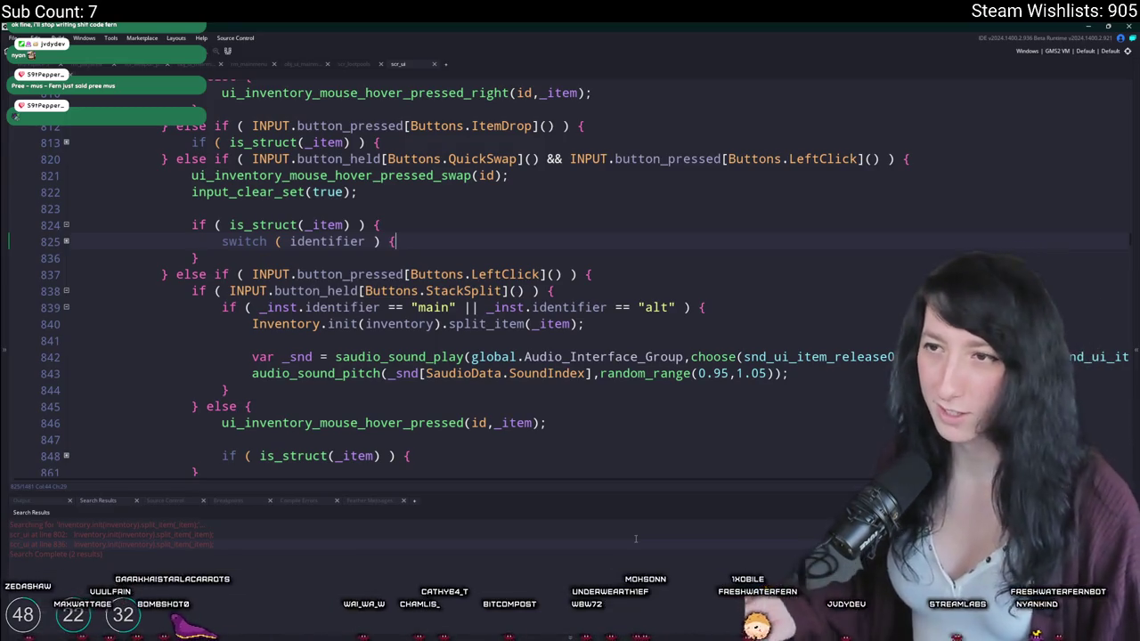
pyautogui.rightClick(426, 247)
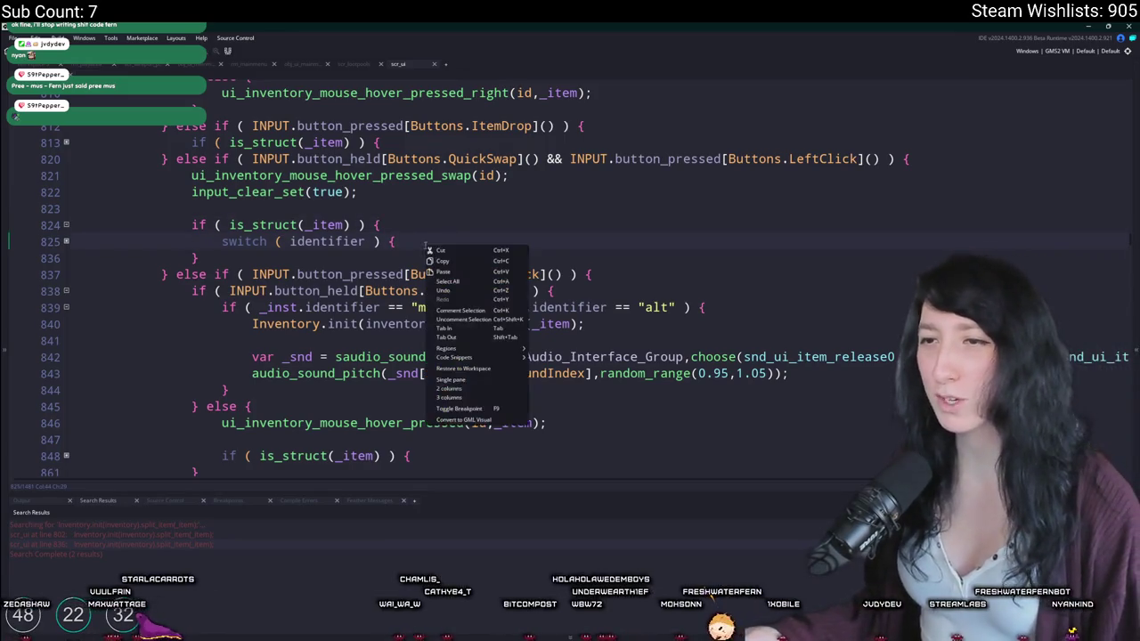
pyautogui.click(409, 247)
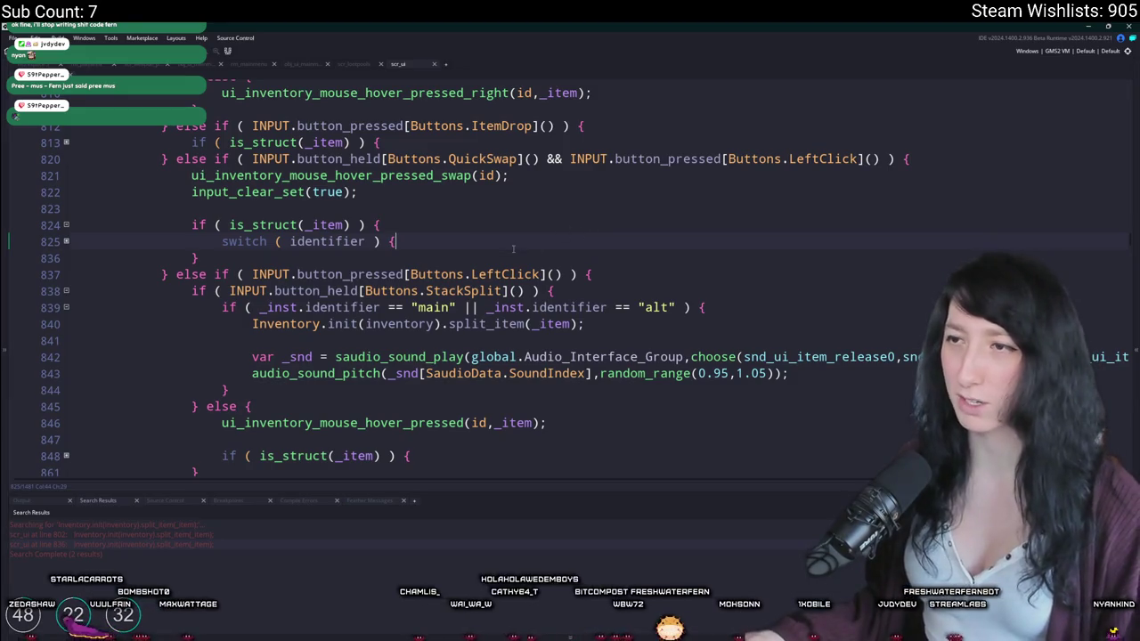
pyautogui.hotkey('ctrl', 't')
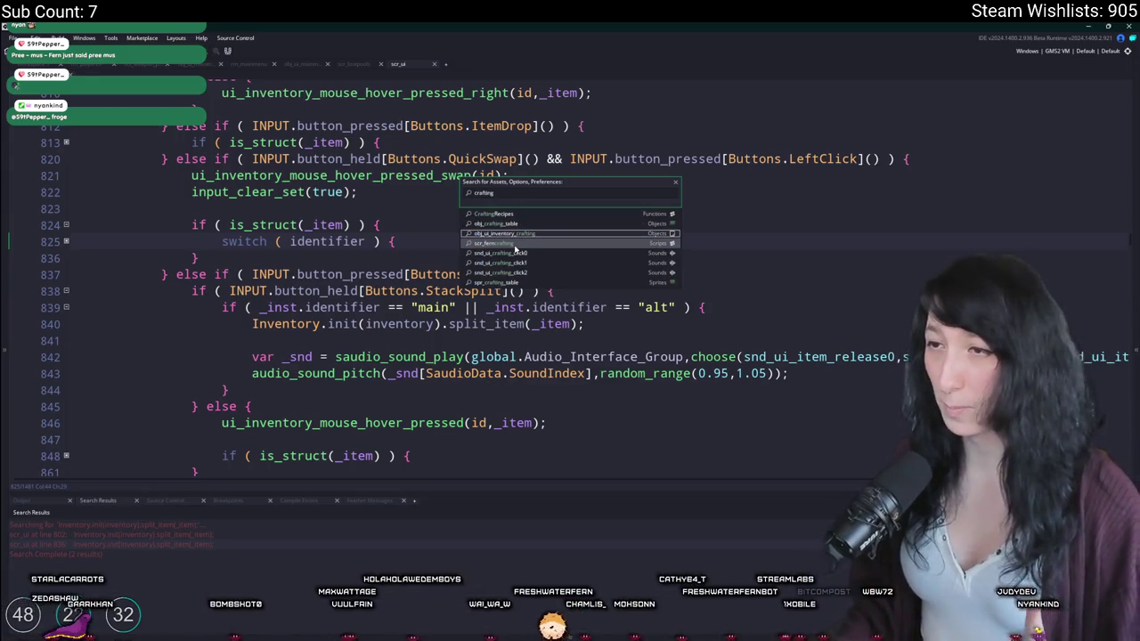
# Step: Open the obj_ui_inventory_crafting object's Step event code in its own tab
pyautogui.press('Return')
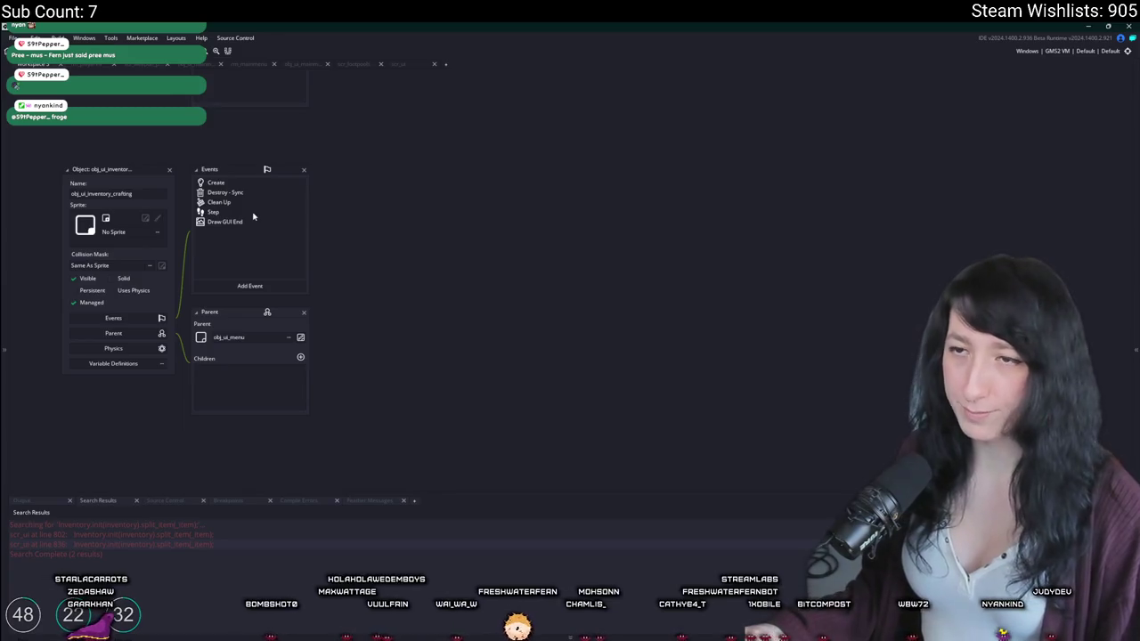
pyautogui.doubleClick(230, 222)
pyautogui.click(711, 166)
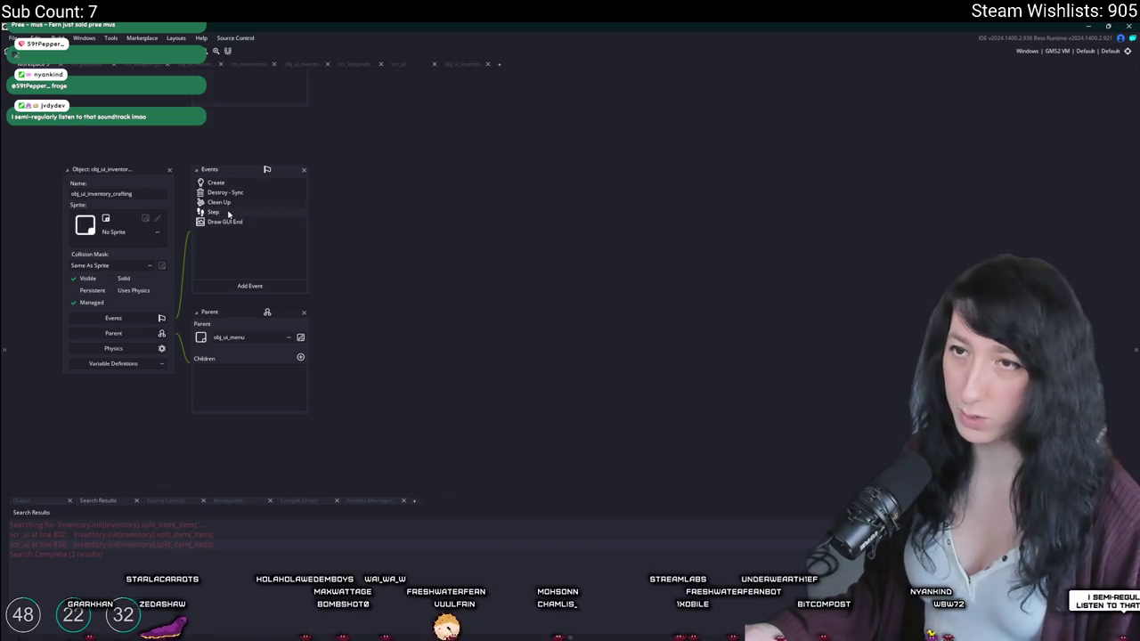
pyautogui.doubleClick(229, 214)
pyautogui.click(712, 98)
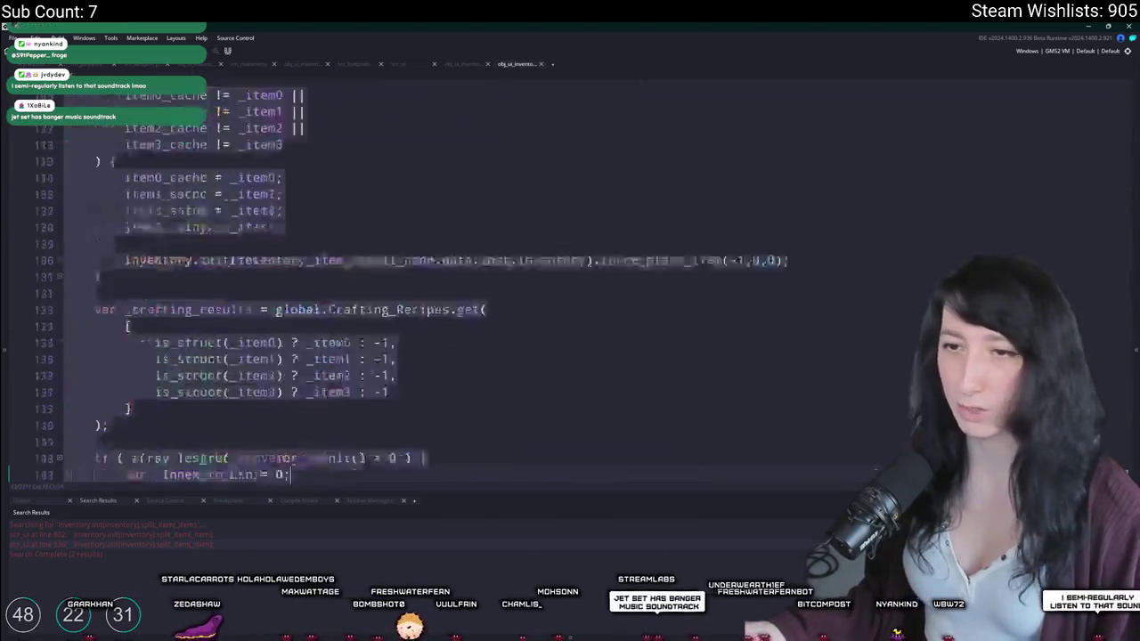
# Step: Search the Step code for _result and locate the force_place_item call on line 143
pyautogui.scroll(2, 573, 182)
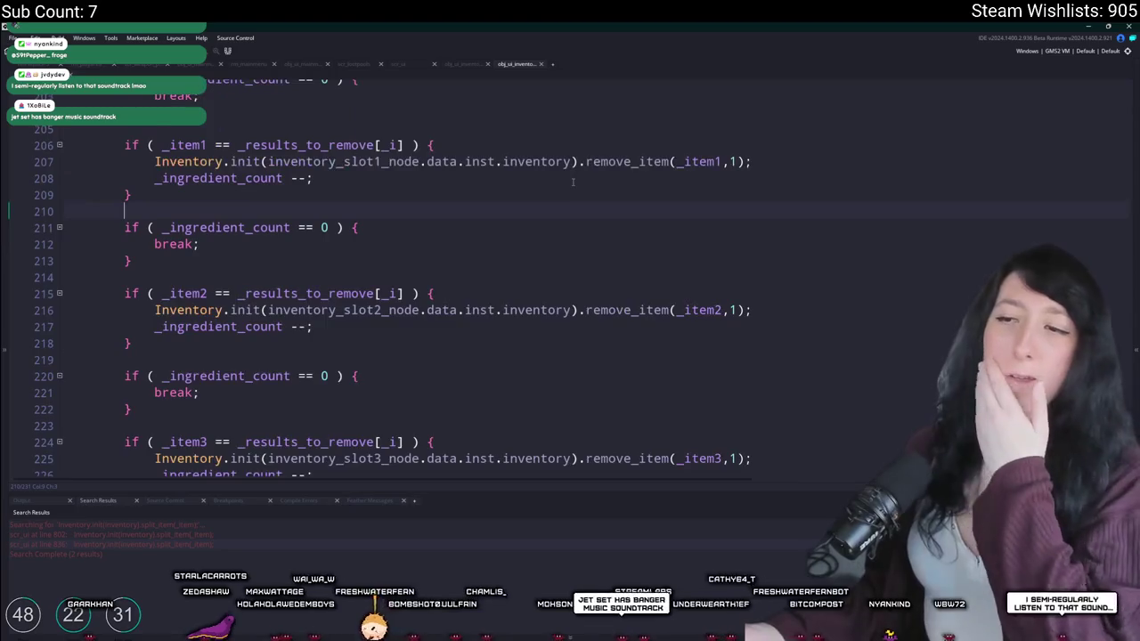
pyautogui.hotkey('ctrl', 'f')
pyautogui.write('_res')
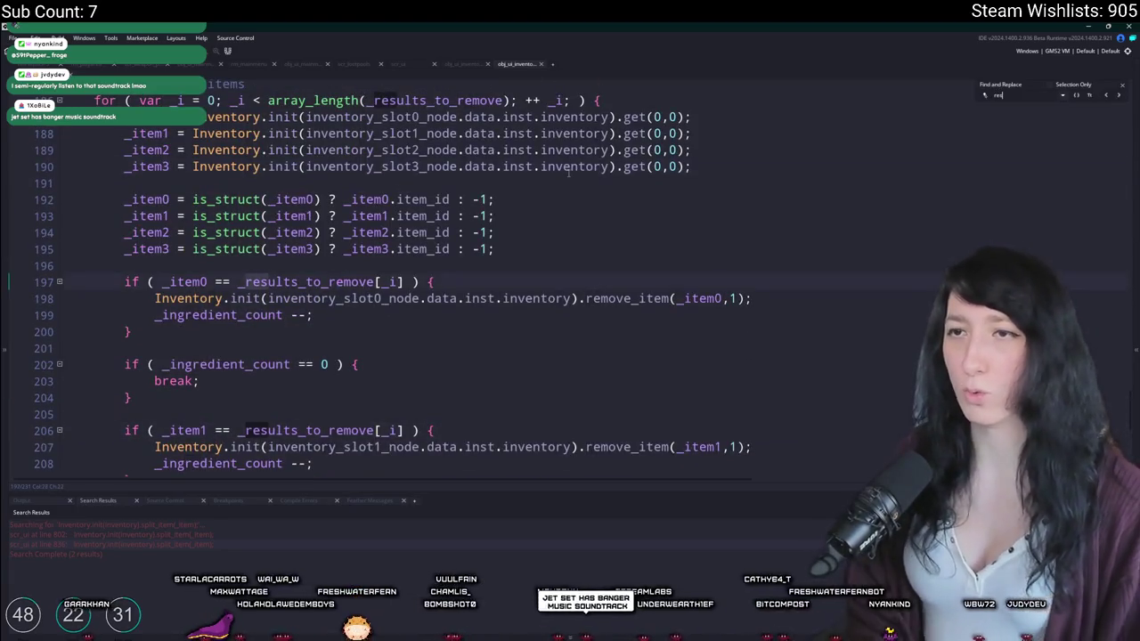
pyautogui.write('ult')
pyautogui.scroll(6, 624, 267)
pyautogui.scroll(2, 671, 306)
pyautogui.scroll(6, 624, 339)
pyautogui.scroll(6, 606, 357)
pyautogui.scroll(-2, 569, 368)
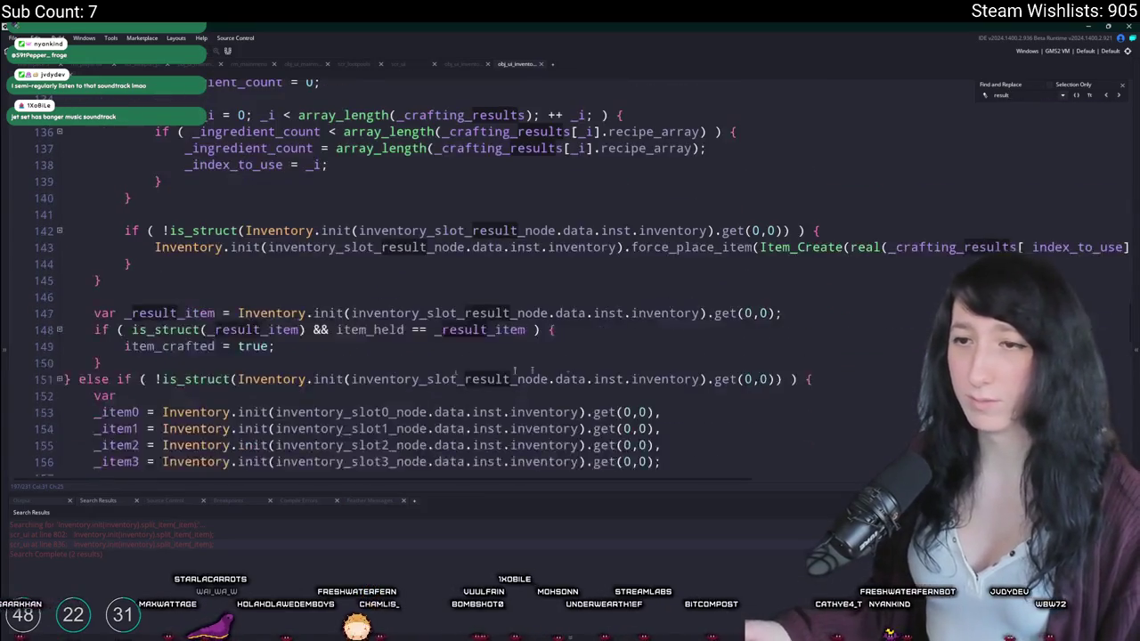
pyautogui.click(1122, 87)
pyautogui.click(184, 313)
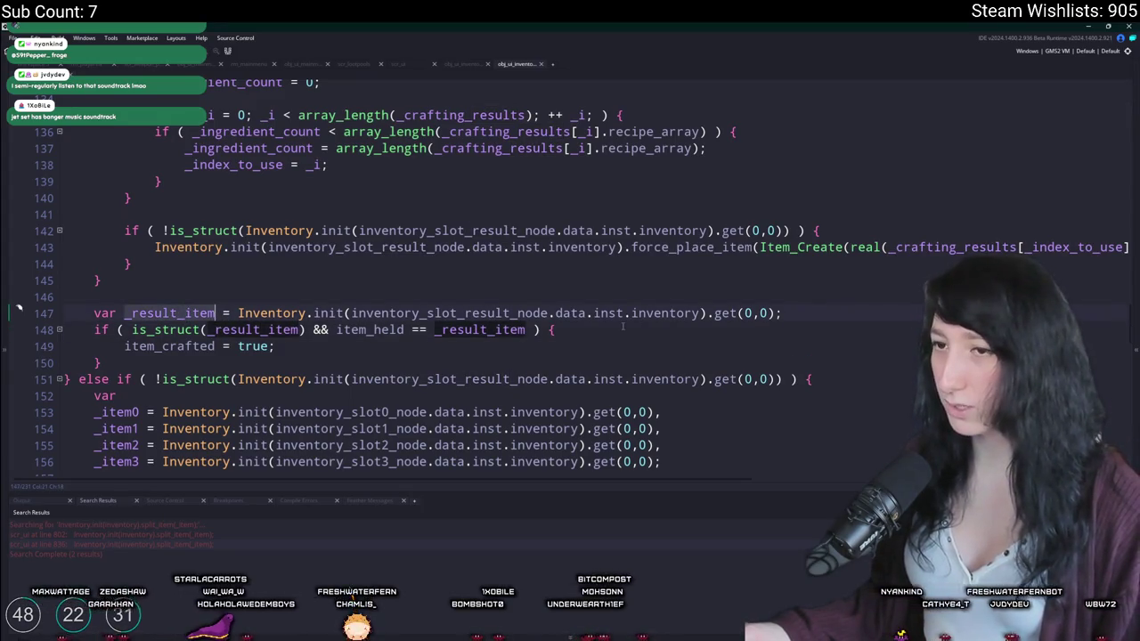
pyautogui.scroll(1, 364, 284)
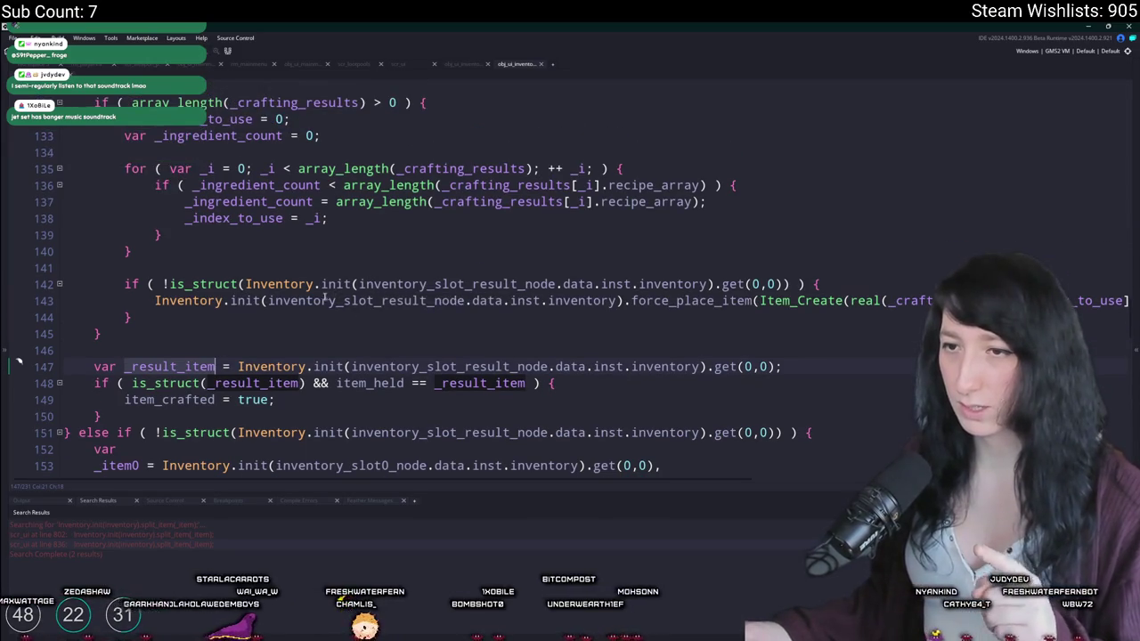
pyautogui.click(693, 301)
# Step: Insert a blank indented line above the force_place_item crafting-result call
pyautogui.press('End')
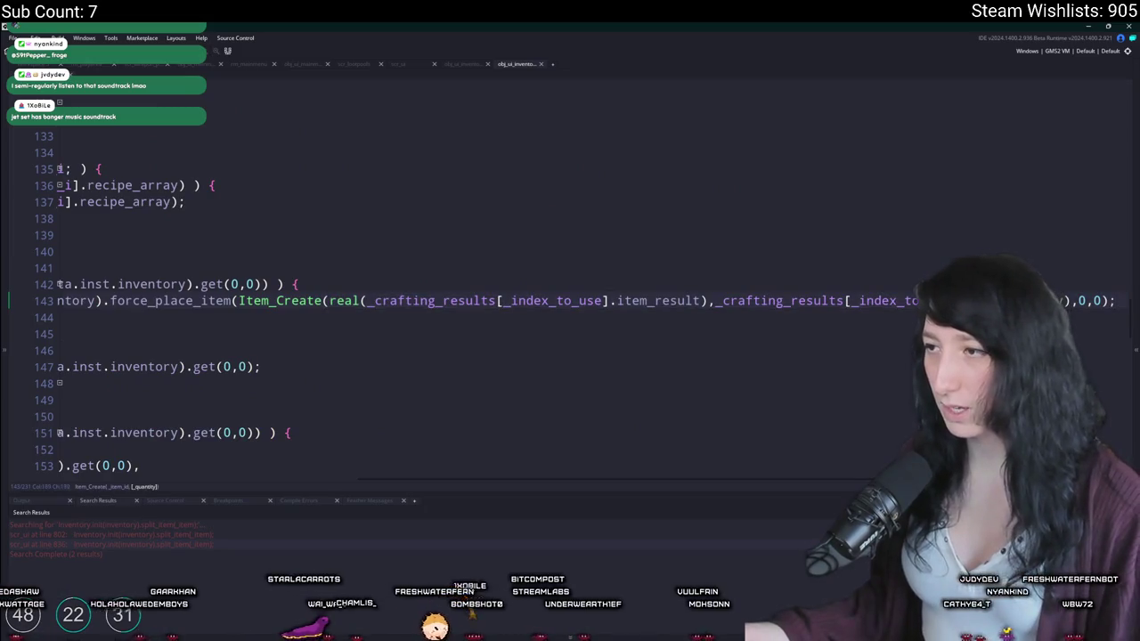
pyautogui.click(751, 301)
pyautogui.press('Up')
pyautogui.press('End')
pyautogui.press('Return')
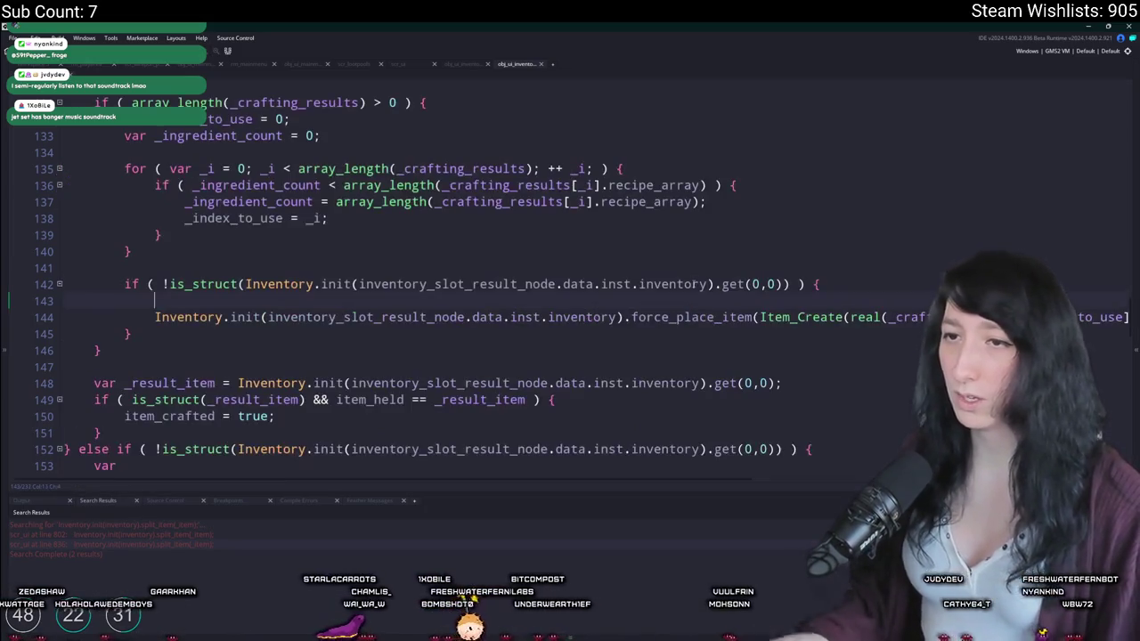
# Step: Write show_message(_crafting_results[_index_to_use]); on the new line 143
pyautogui.write('show_message')
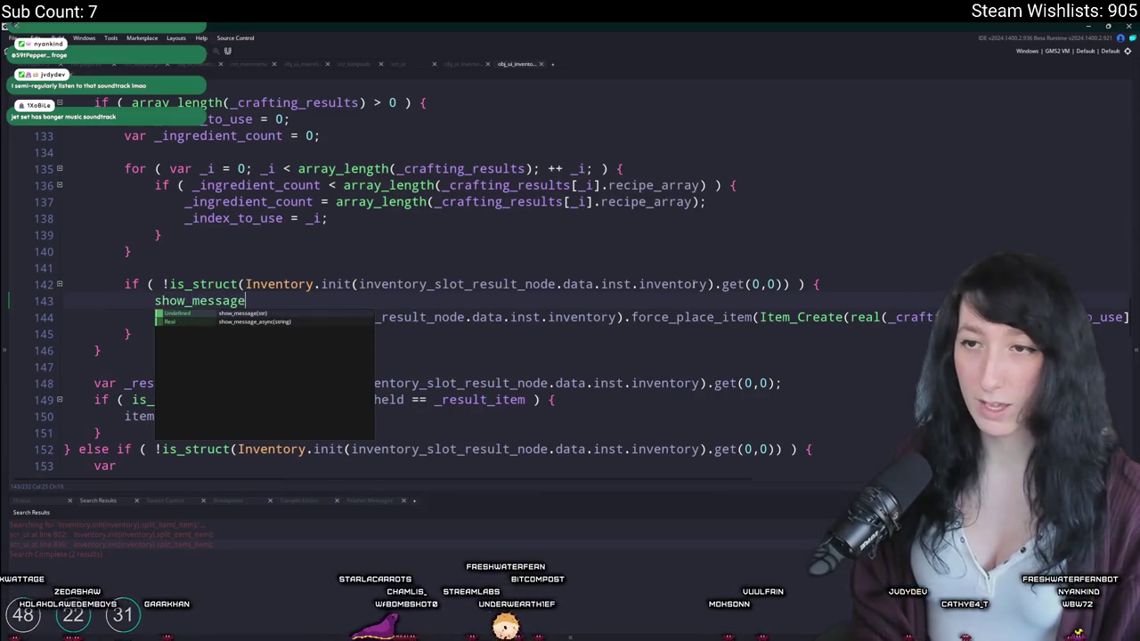
pyautogui.write('_crafting_results[_index_to_use].')
pyautogui.click(246, 301)
pyautogui.write('(')
pyautogui.press('End')
pyautogui.write(');')
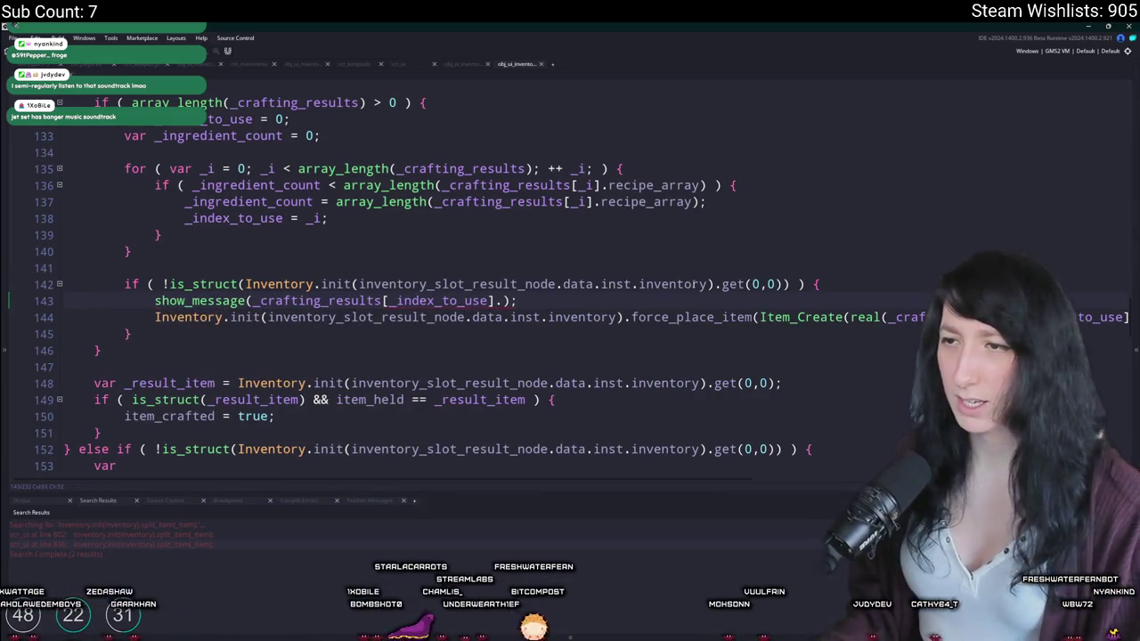
pyautogui.press('BackSpace')
# Step: Build and run the Gum Squad game and go to the Load World screen
pyautogui.press('F5')
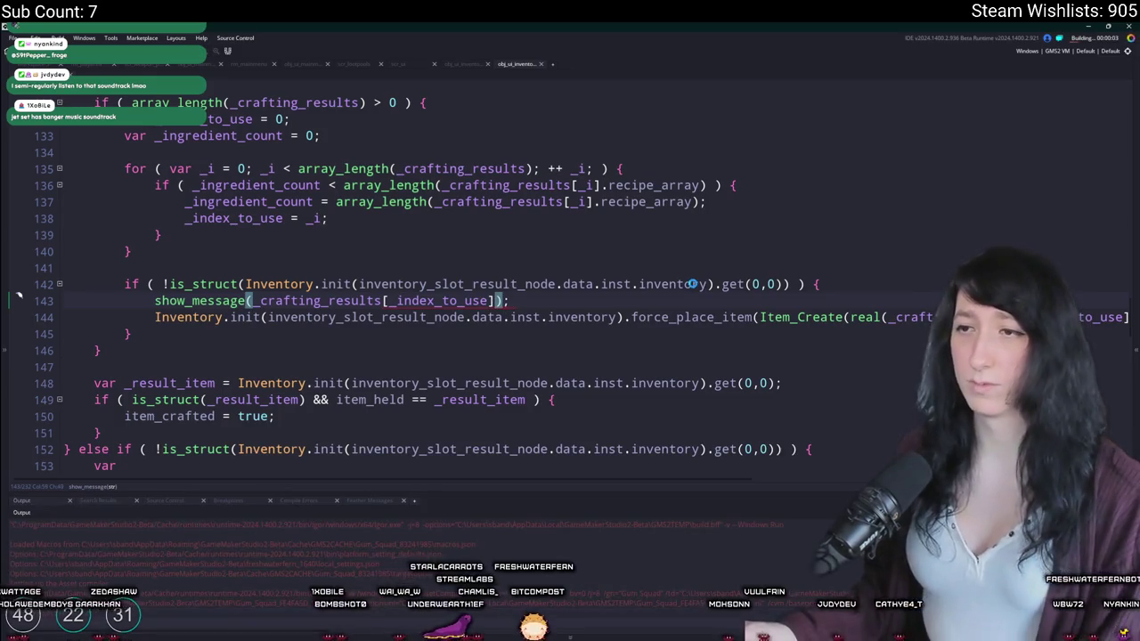
pyautogui.click(498, 301)
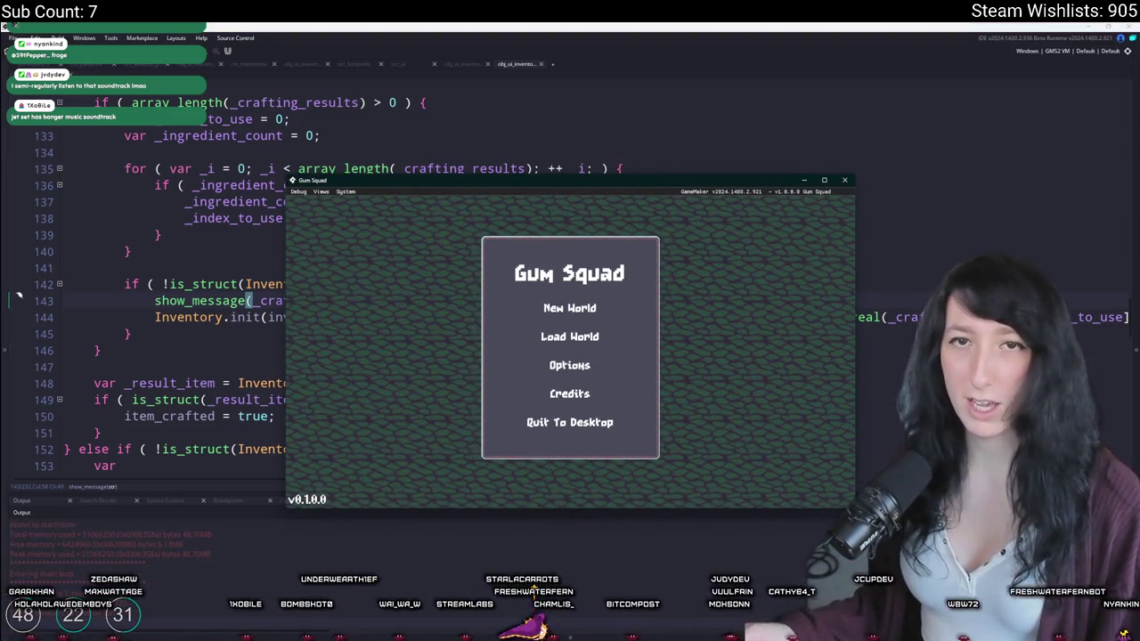
pyautogui.click(570, 337)
# Step: Load the OldAge world through Create Lobby and bring up the inventory panels
pyautogui.click(642, 293)
pyautogui.click(503, 372)
pyautogui.moveTo(570, 182); pyautogui.dragTo(570, 3)
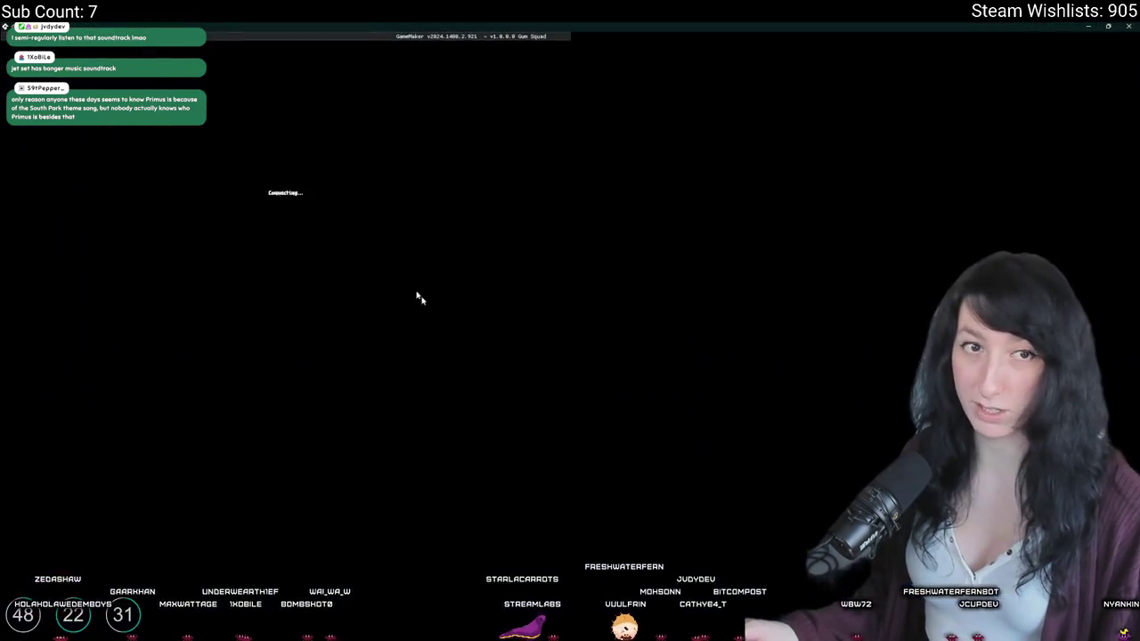
pyautogui.press('e')
pyautogui.press('e')
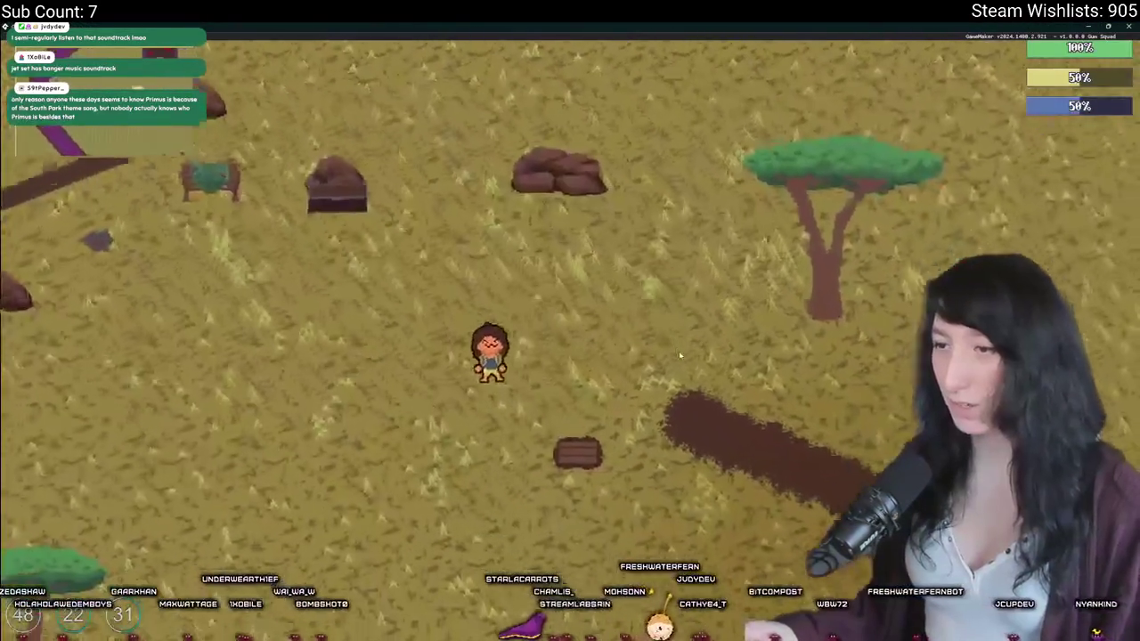
pyautogui.press('e')
pyautogui.moveTo(199, 116); pyautogui.dragTo(295, 386)
pyautogui.press('e')
pyautogui.press('e')
pyautogui.press('e')
pyautogui.press('e')
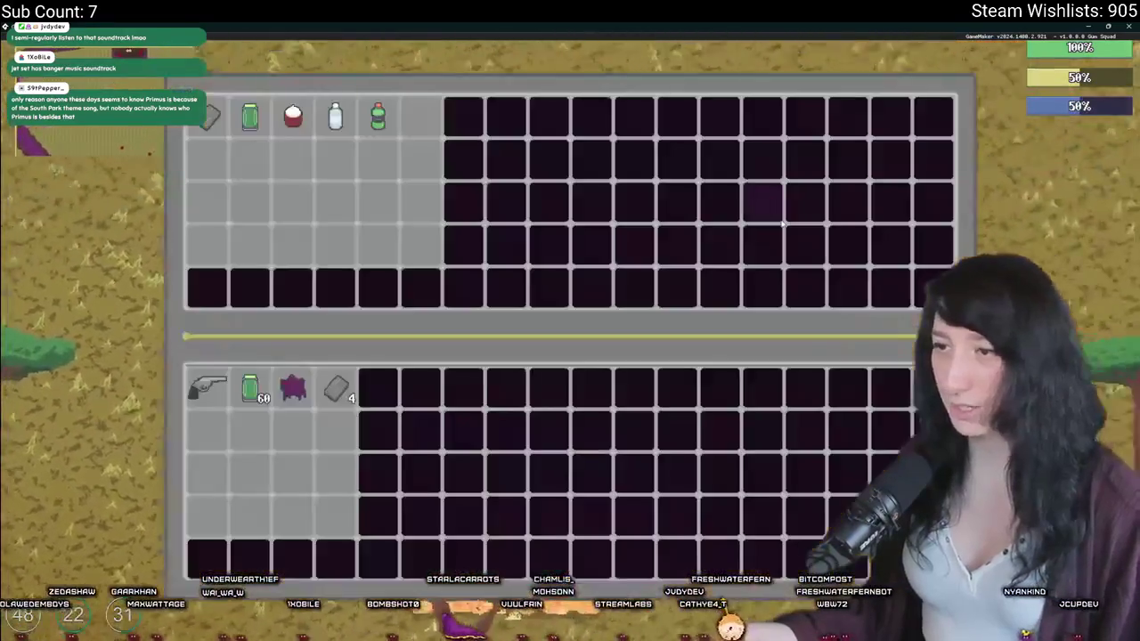
pyautogui.press('e')
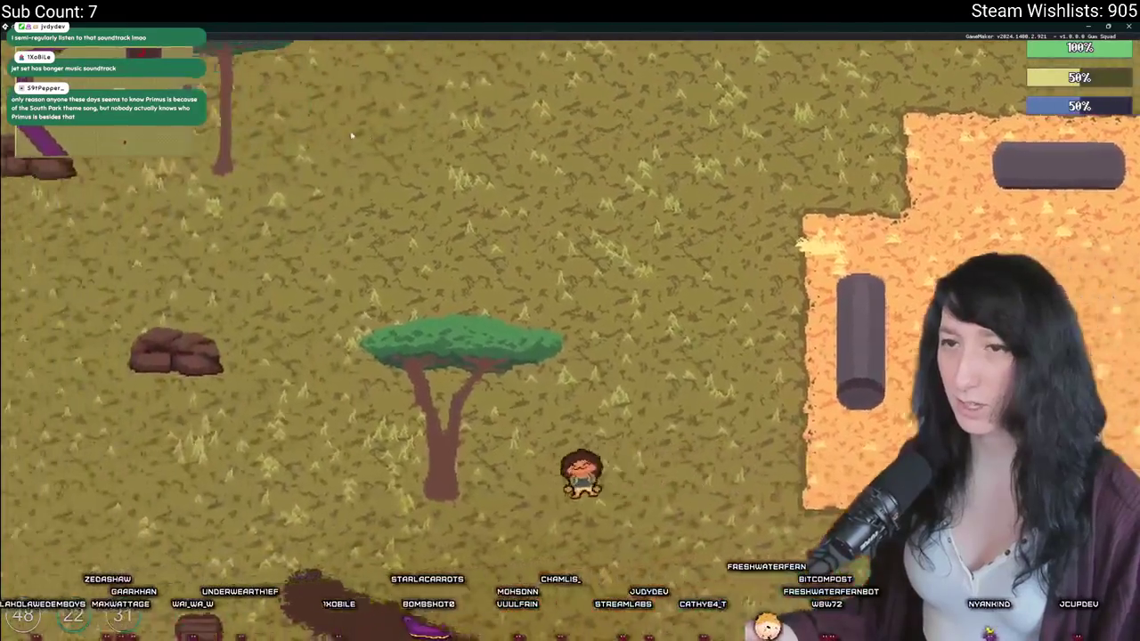
pyautogui.press('e')
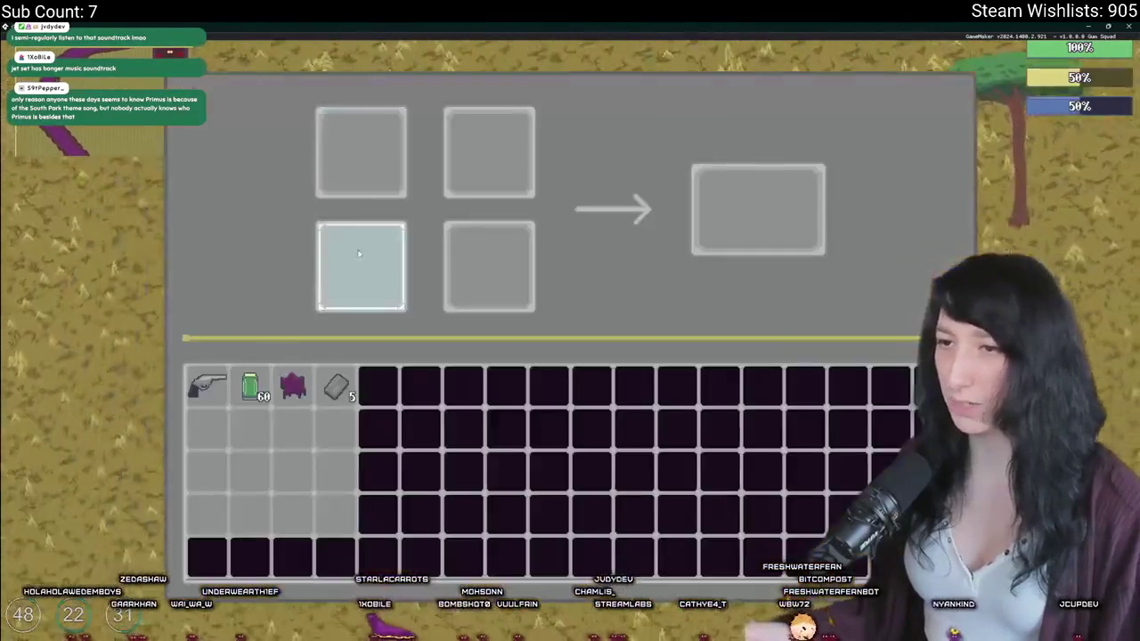
# Step: Test crafting with Raw Gum and 2 Metal Scrap, dismissing the recipe debug message
pyautogui.click(293, 385)
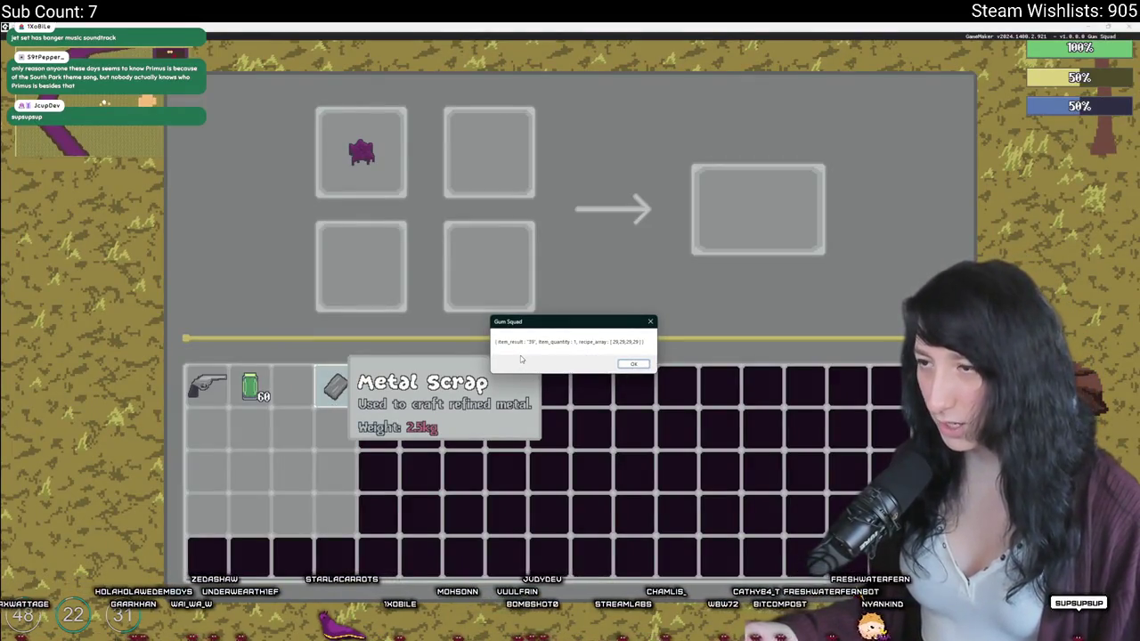
pyautogui.click(633, 364)
pyautogui.moveTo(759, 210)
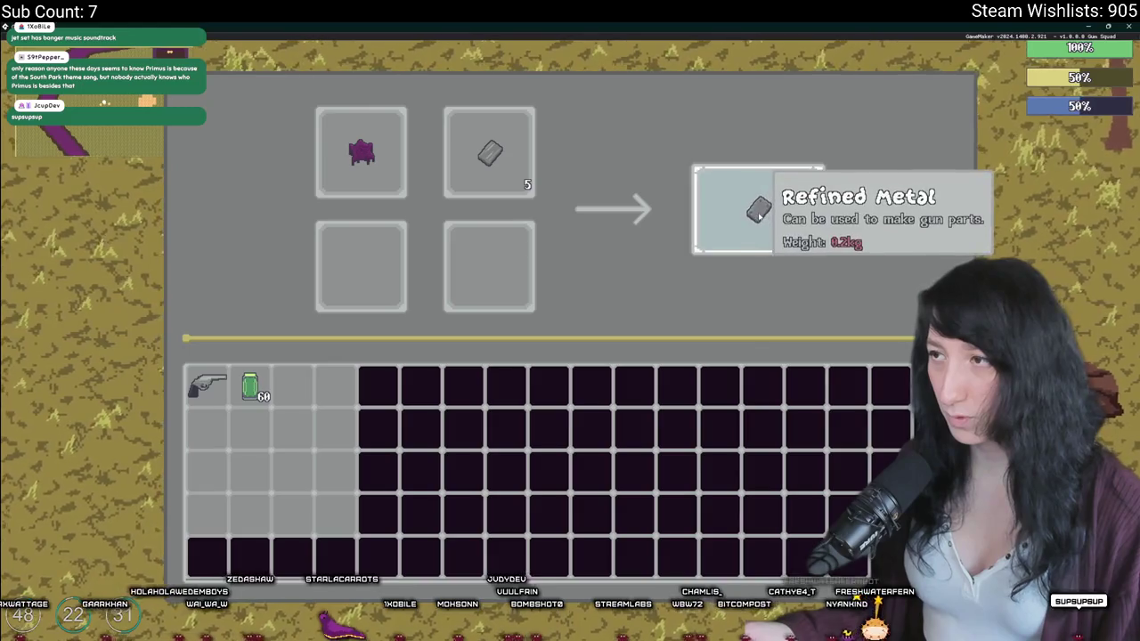
pyautogui.keyDown('shift'); pyautogui.click(489, 151); pyautogui.keyUp('shift')
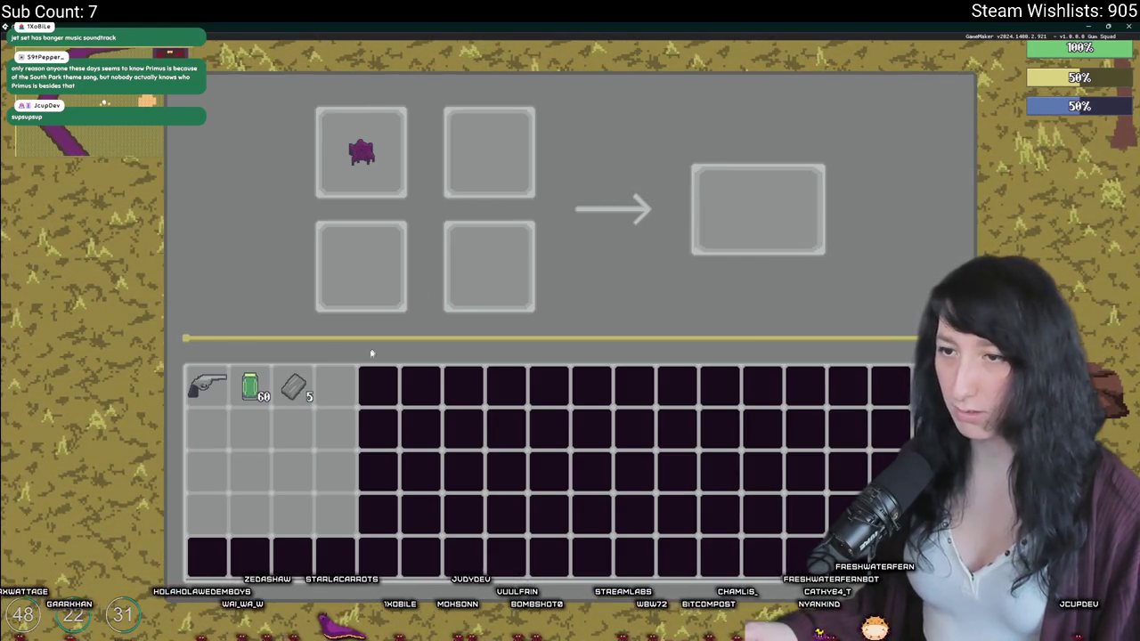
pyautogui.rightClick(293, 384)
pyautogui.click(485, 160)
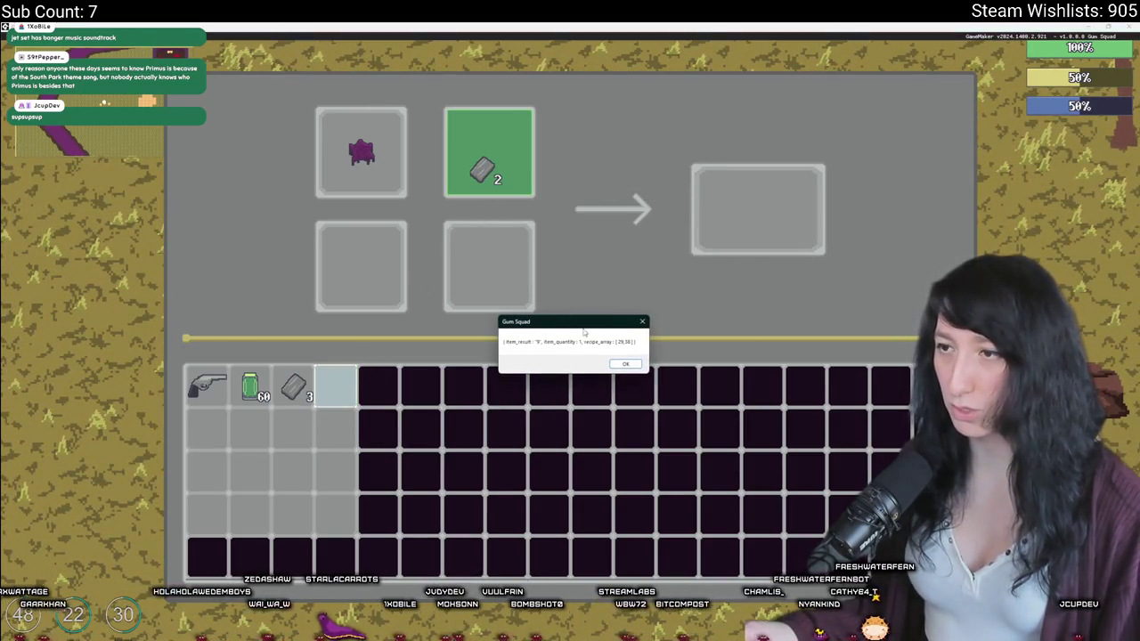
pyautogui.click(622, 364)
# Step: Recheck the recipe, then return the Metal Scrap and Raw Gum to the inventory
pyautogui.click(492, 156)
pyautogui.click(489, 189)
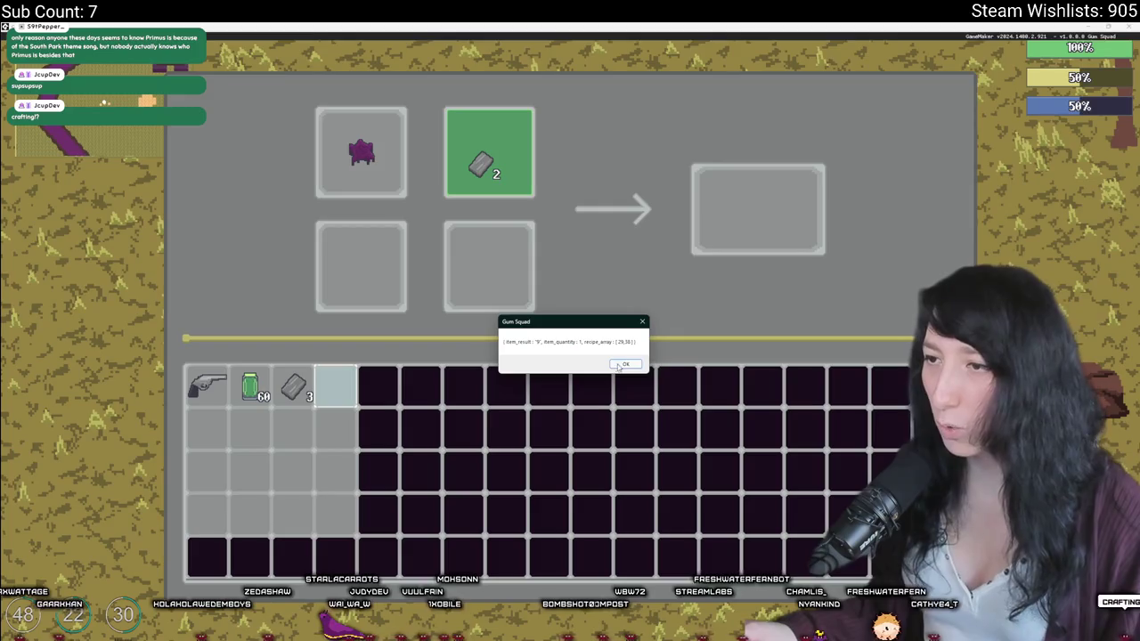
pyautogui.click(621, 366)
pyautogui.keyDown('shift'); pyautogui.click(489, 152); pyautogui.keyUp('shift')
pyautogui.keyDown('shift'); pyautogui.click(361, 151); pyautogui.keyUp('shift')
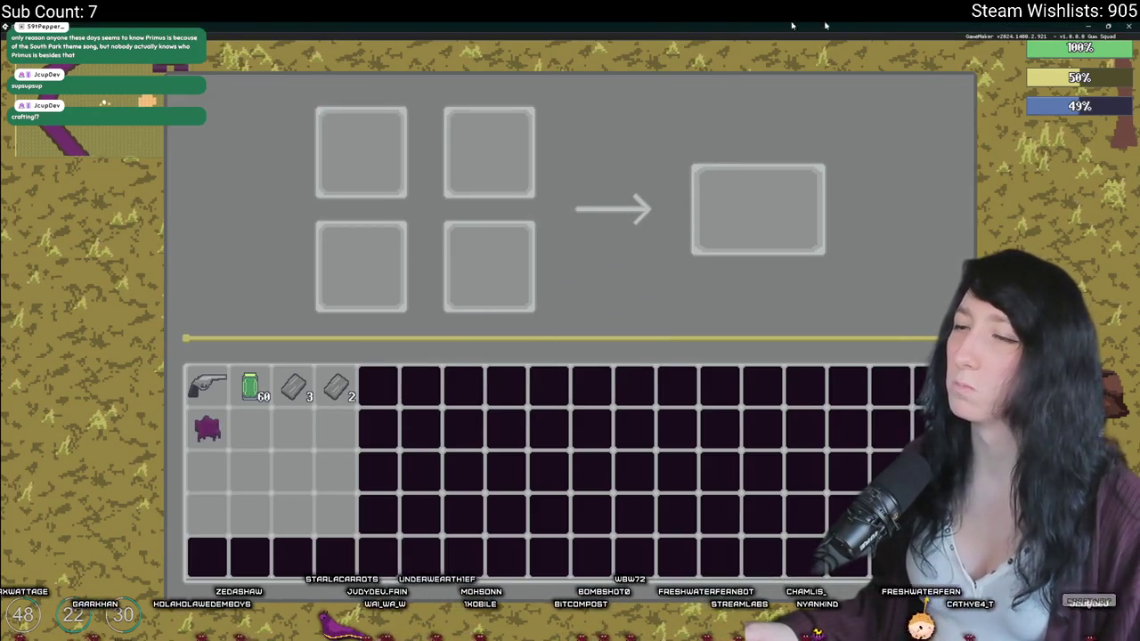
pyautogui.hotkey('alt', 'Tab')
# Step: Open the CraftingRecipes script and search it for 'raw' to find the RawGum recipes
pyautogui.click(760, 257)
pyautogui.hotkey('ctrl', 't')
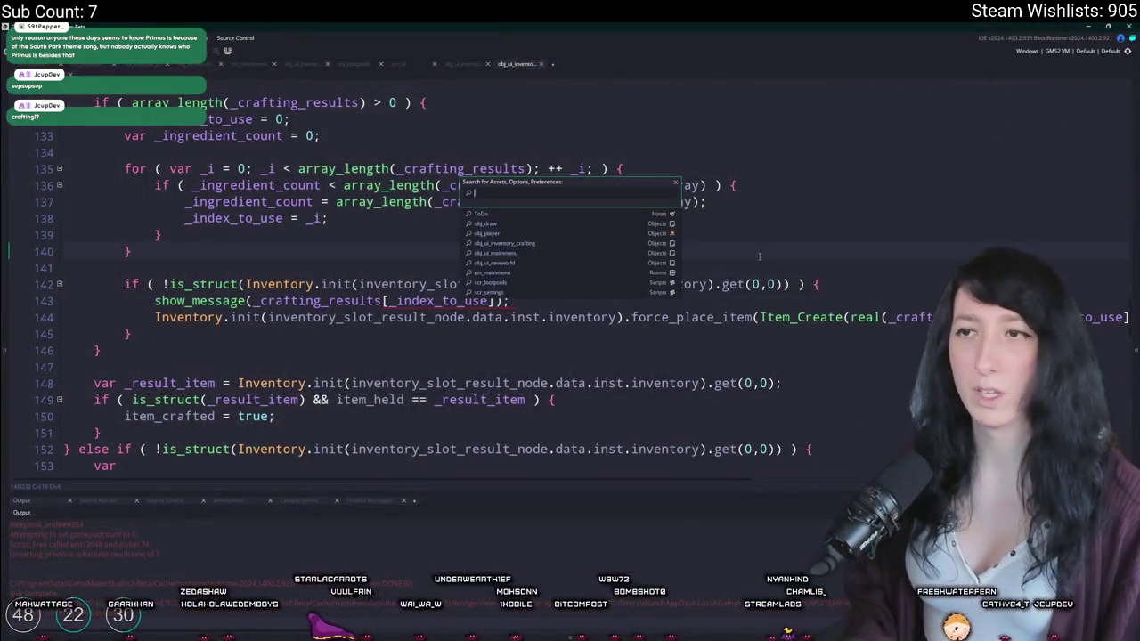
pyautogui.write('_cra')
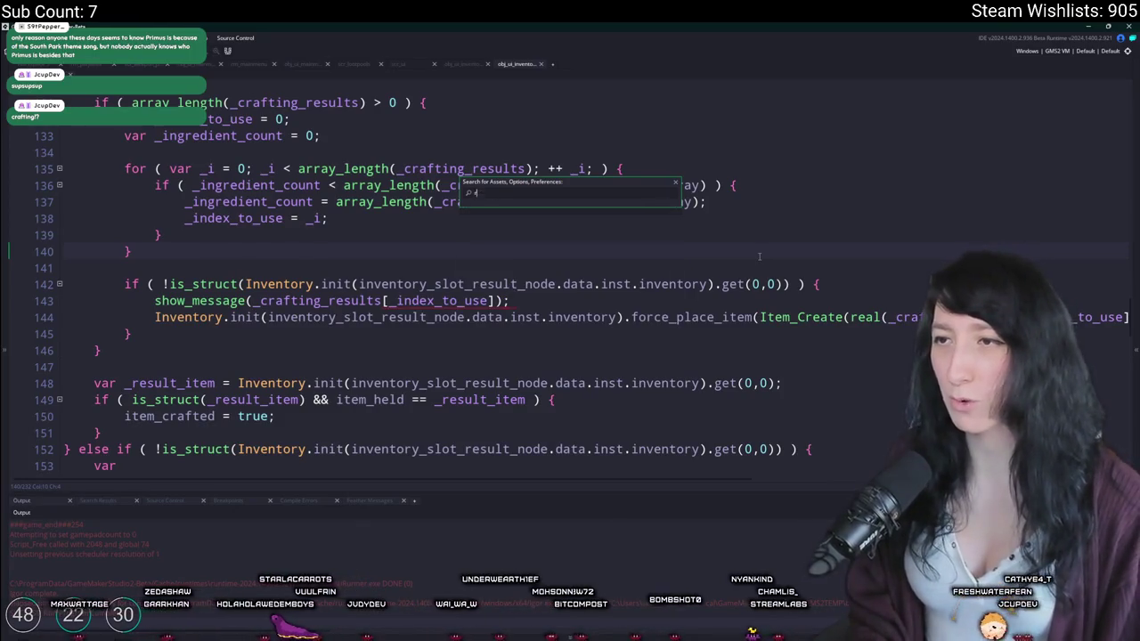
pyautogui.press('Return')
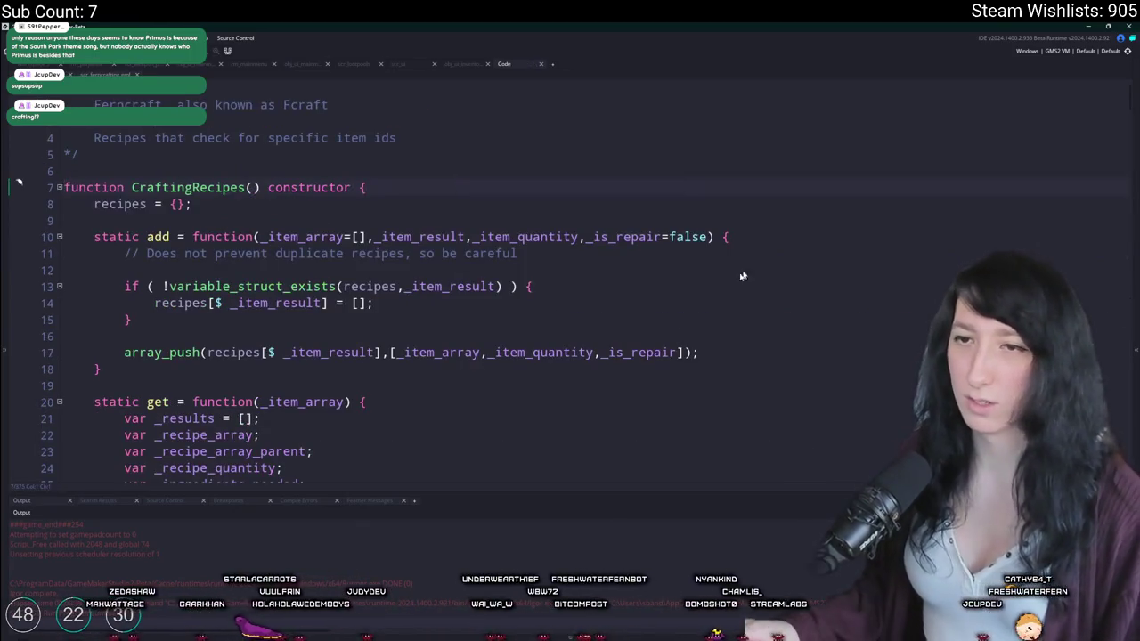
pyautogui.scroll(-7, 681, 235)
pyautogui.scroll(-3, 684, 232)
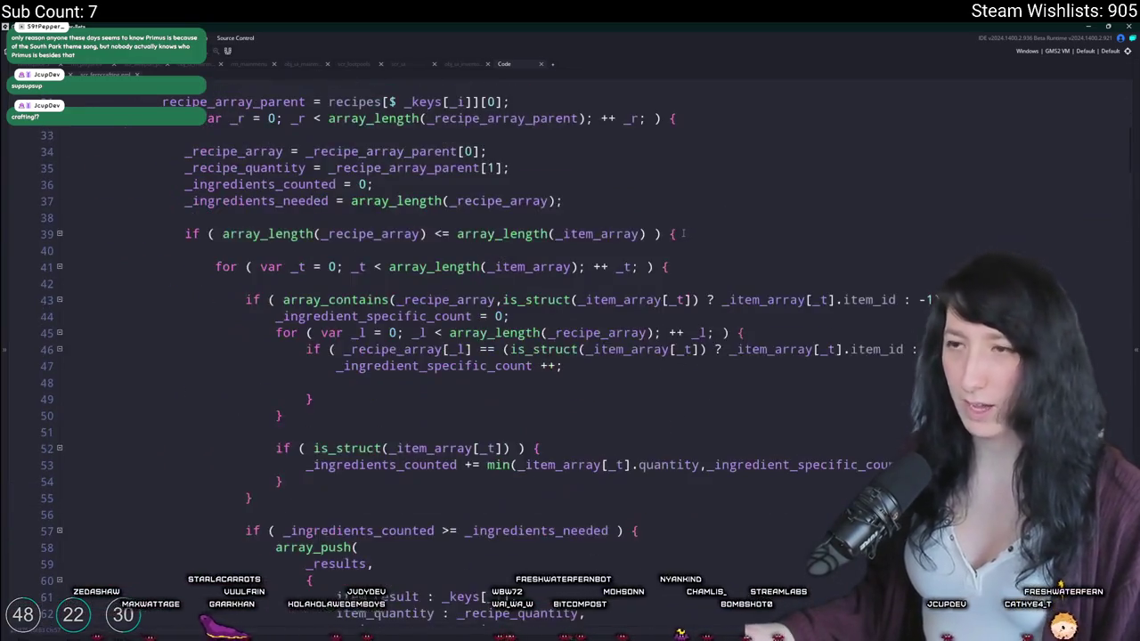
pyautogui.scroll(-3, 684, 232)
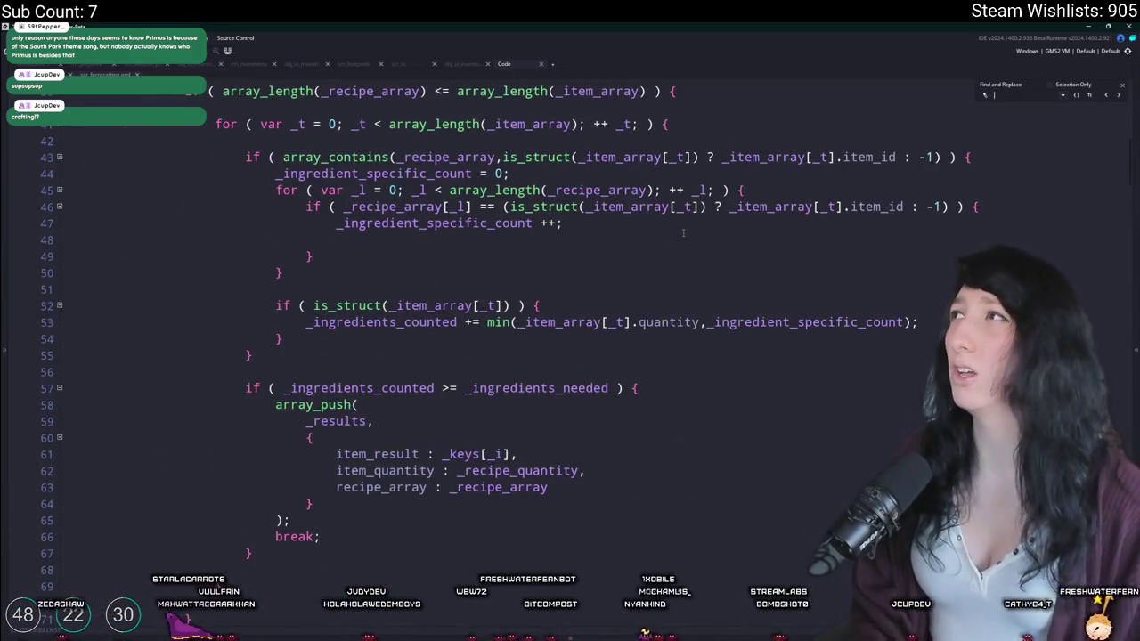
pyautogui.write('raw')
pyautogui.scroll(3, 414, 297)
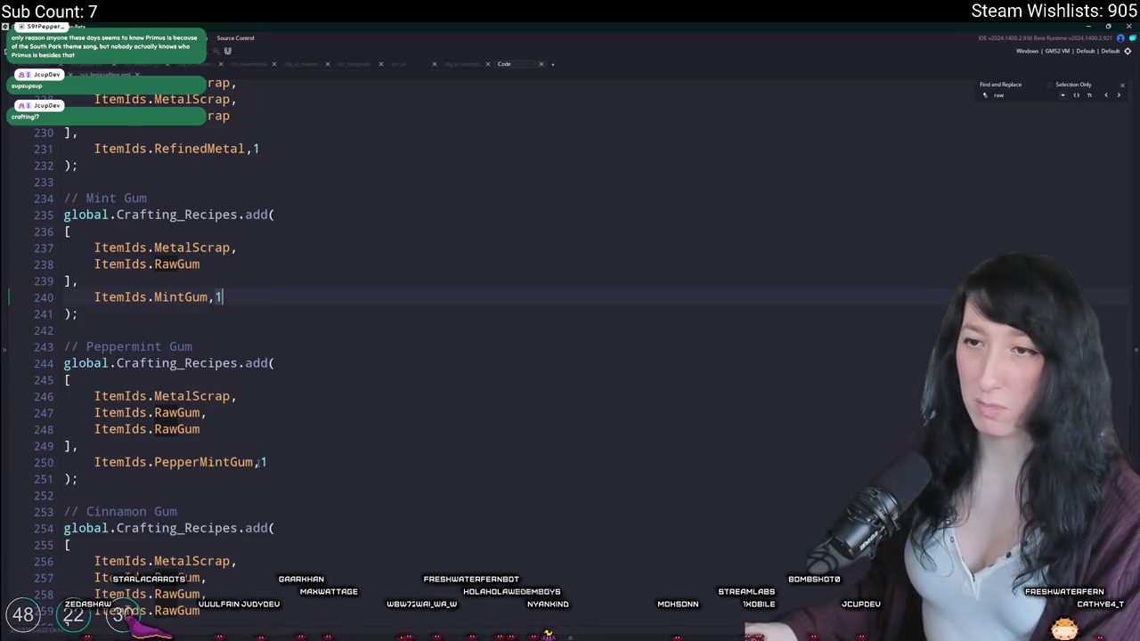
# Step: Change the MintGum, PepperMintGum and CinnamonGum add() quantities from 1 to 15
pyautogui.click(264, 463)
pyautogui.scroll(-3, 252, 482)
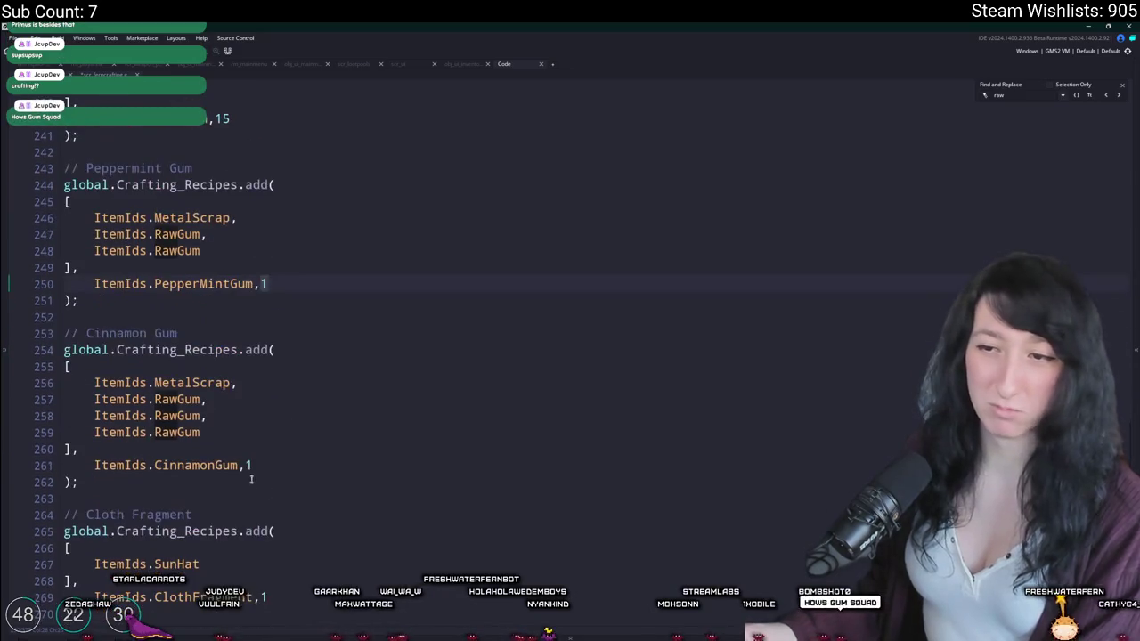
pyautogui.scroll(-1, 268, 464)
pyautogui.write('5')
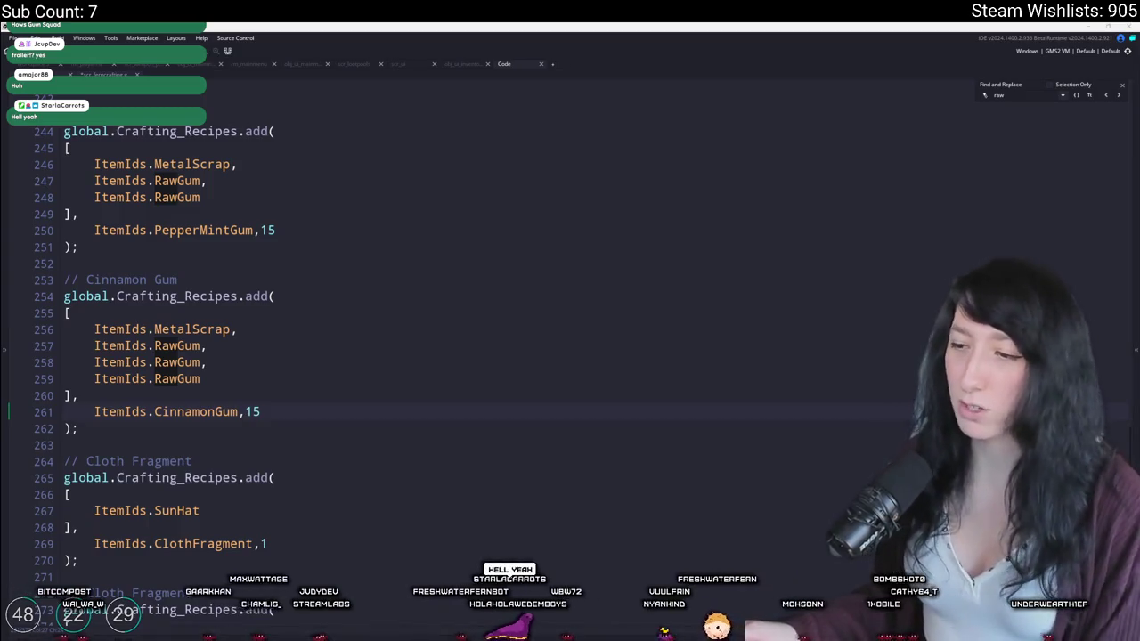
pyautogui.hotkey('alt', 'Tab')
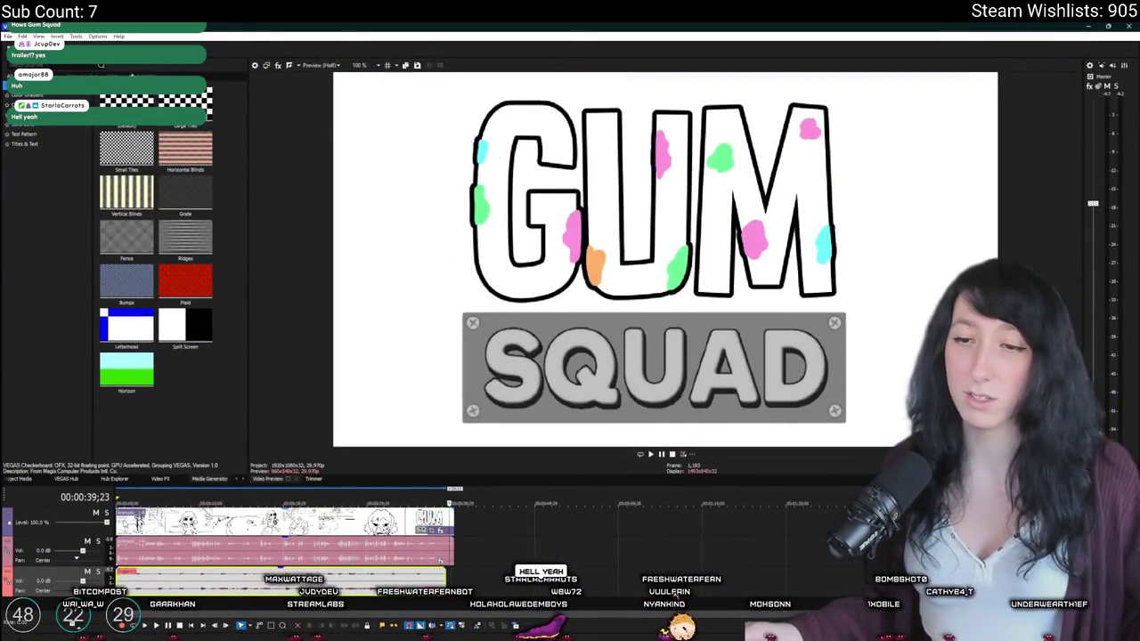
# Step: Rewind the VEGAS timeline to 00:00:00;00 and play the Gum Squad animation
pyautogui.press('Home')
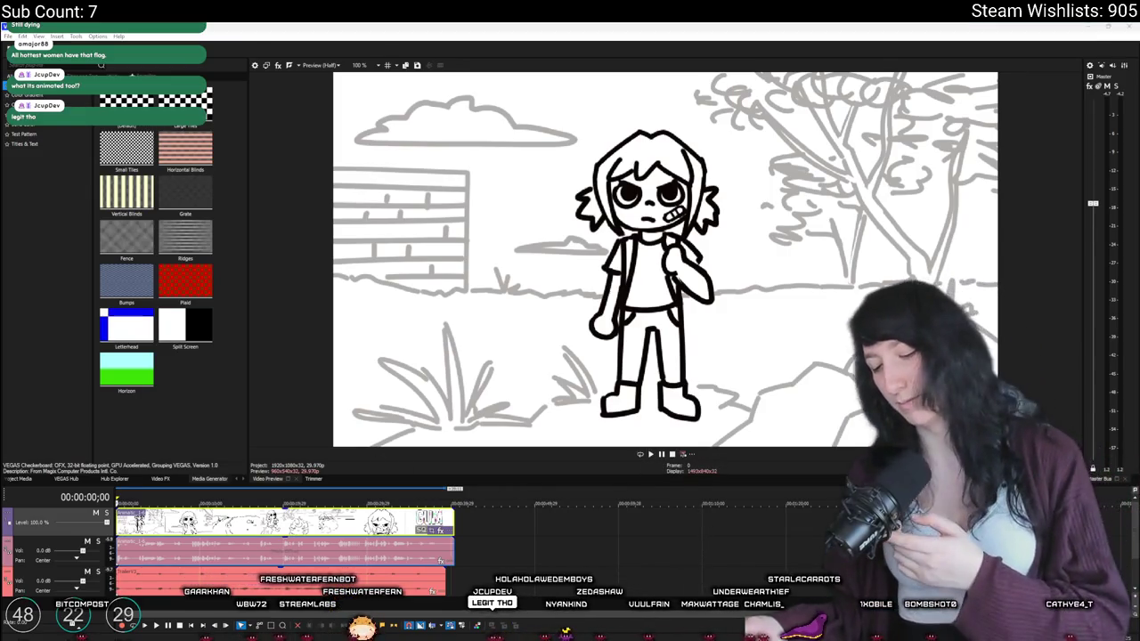
pyautogui.click(650, 454)
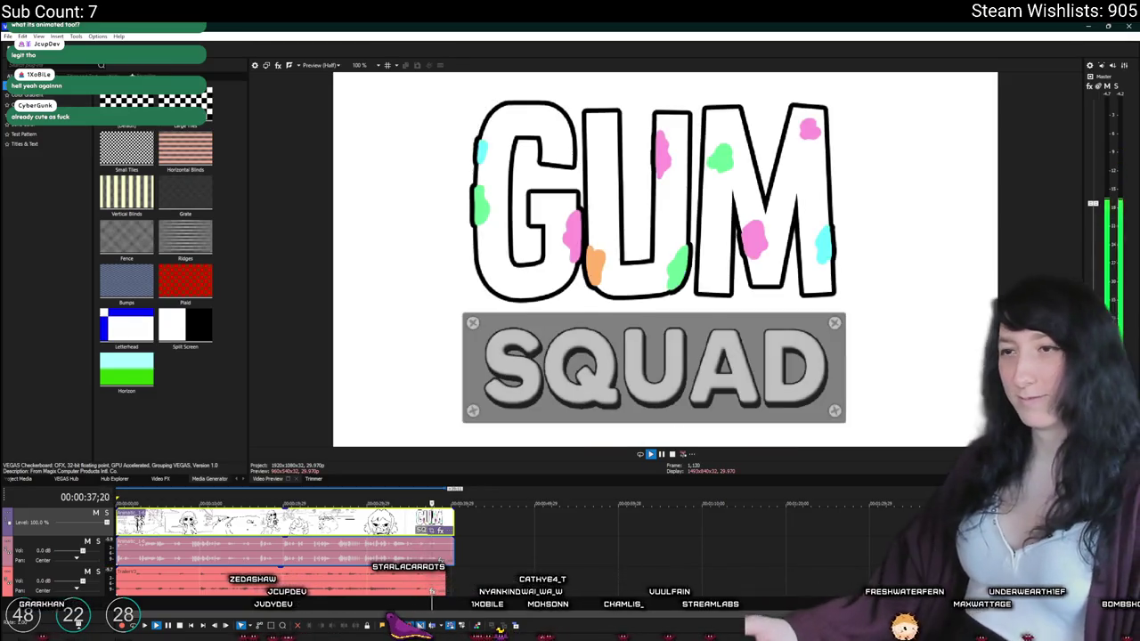
# Step: Stop playback at the first frame and cancel closing VEGAS Pro to keep the project
pyautogui.click(673, 455)
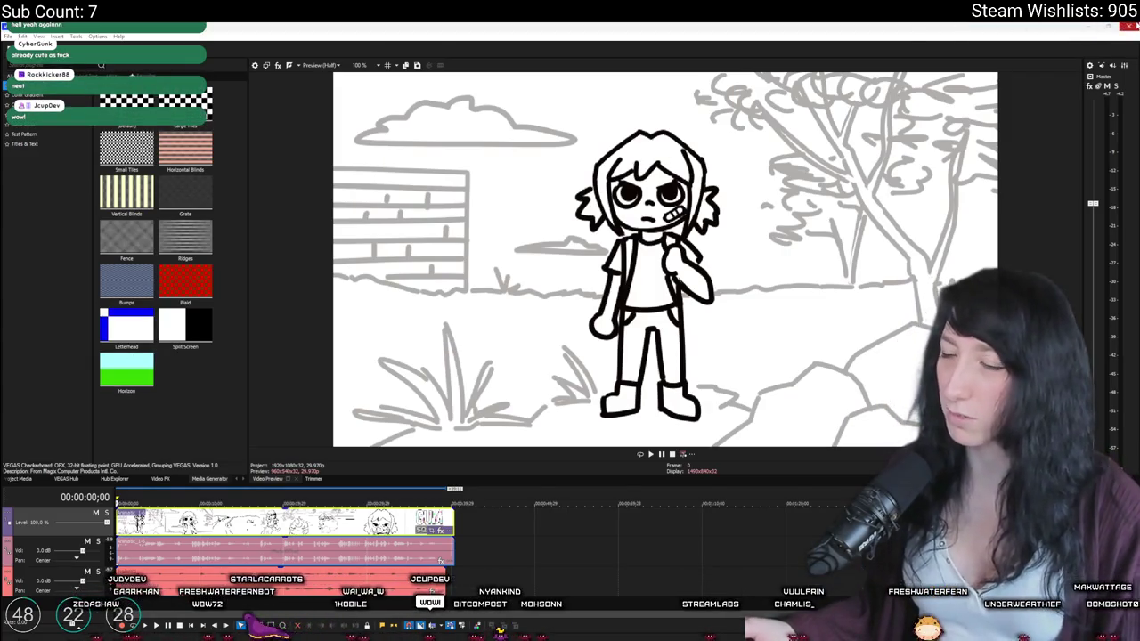
pyautogui.click(1130, 25)
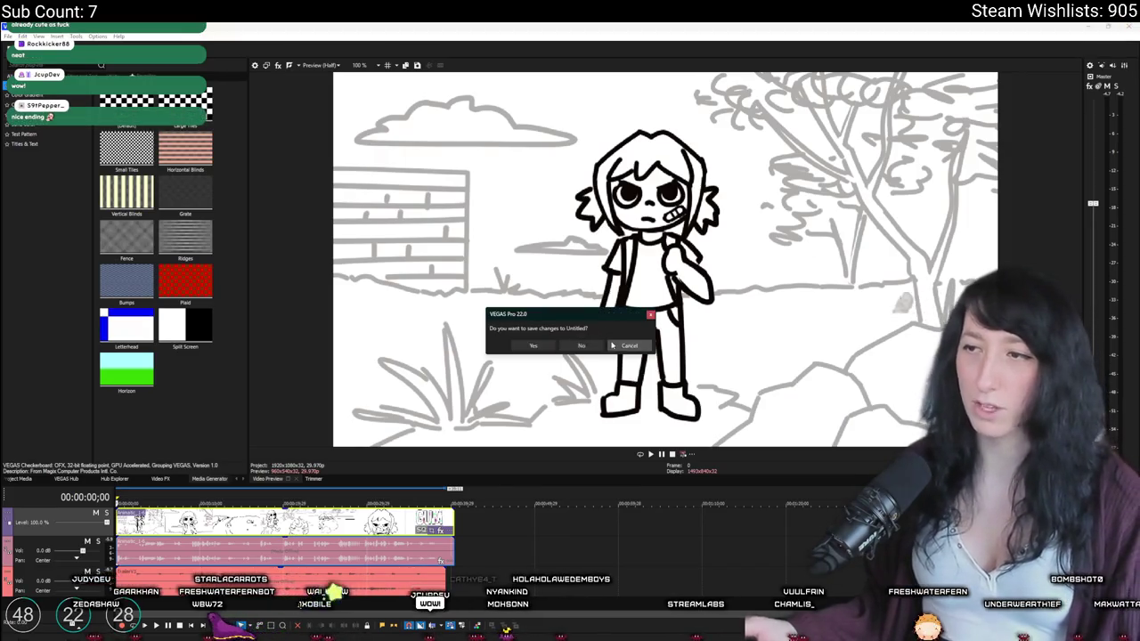
pyautogui.press('Escape')
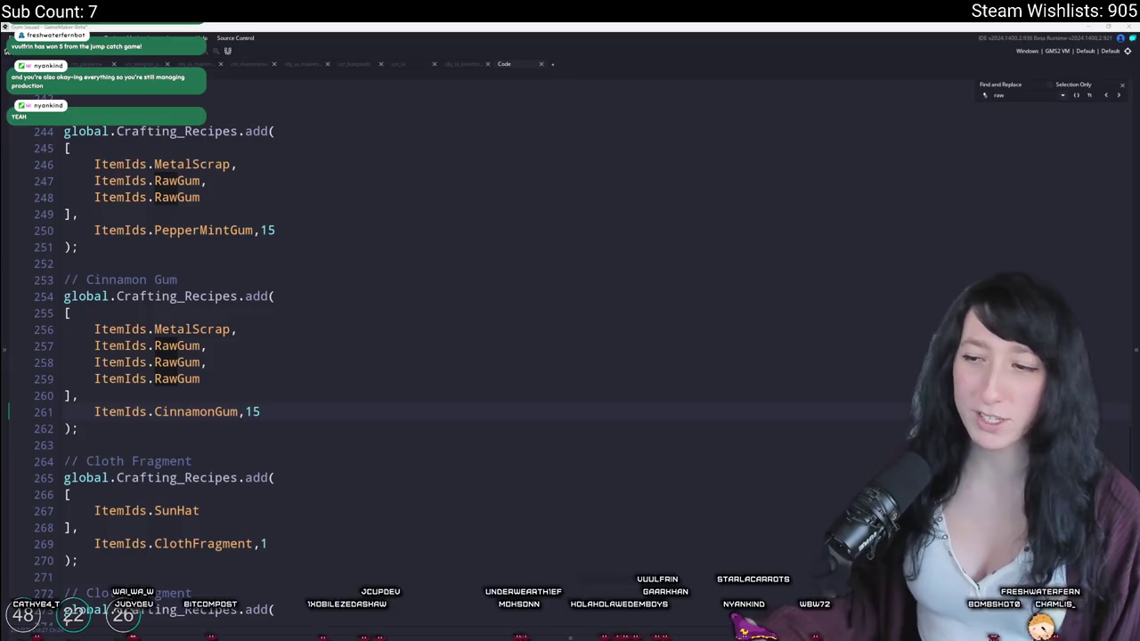
# Step: Open File Explorer on the Desktop folder
pyautogui.press('super+e')
pyautogui.click(585, 171)
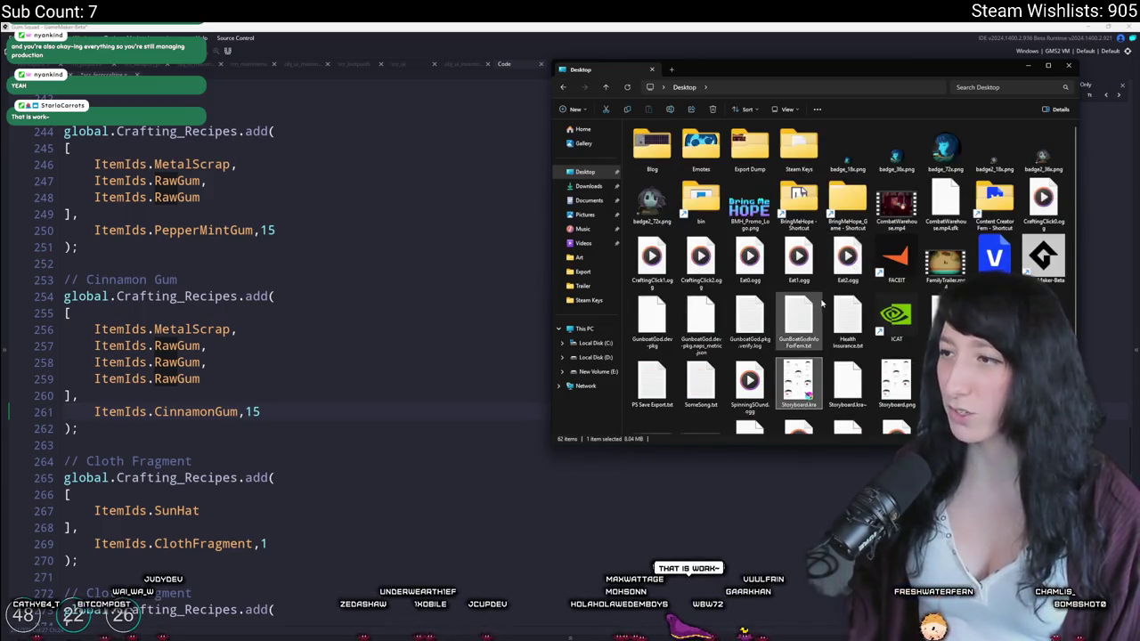
# Step: Open Storyboard.png from the Desktop in the image viewer
pyautogui.click(893, 298)
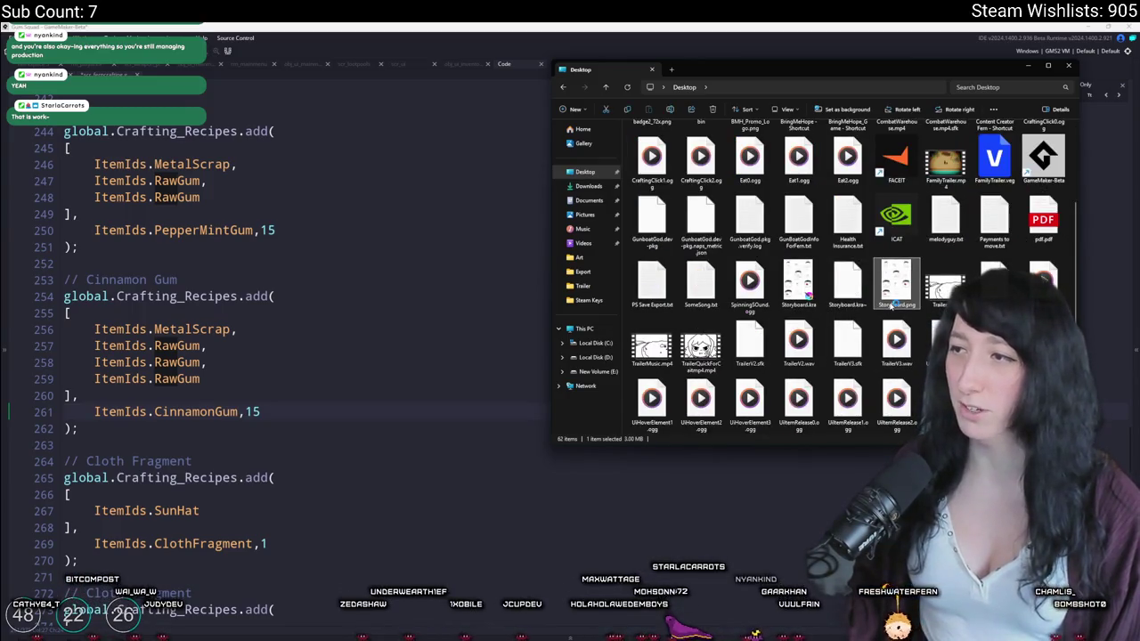
pyautogui.doubleClick(894, 301)
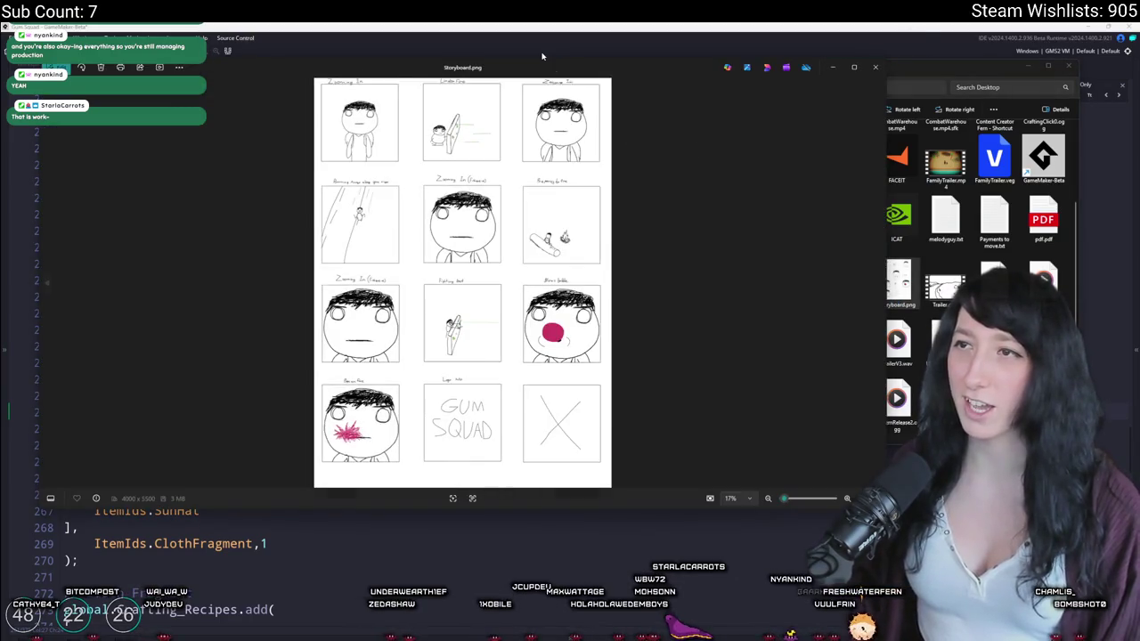
# Step: Maximize the viewer and pan across the Zooming In, Under Fire, Running Away and Preparing for fire panels
pyautogui.doubleClick(537, 63)
pyautogui.scroll(2, 460, 166)
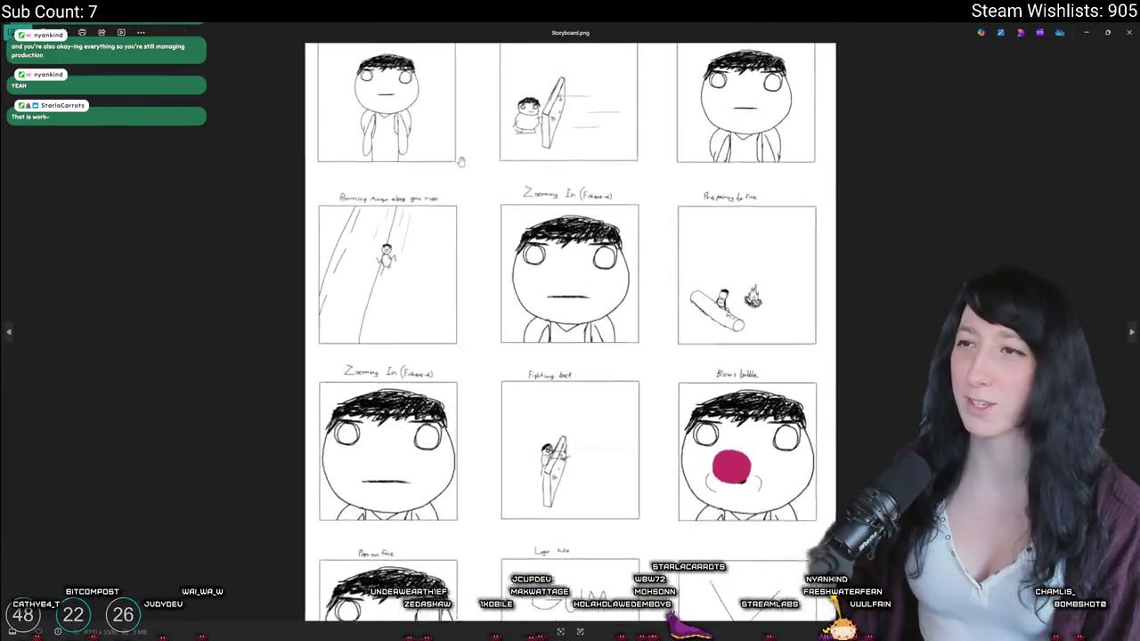
pyautogui.scroll(3, 459, 166)
pyautogui.moveTo(460, 165); pyautogui.dragTo(504, 374)
pyautogui.scroll(-2, 695, 427)
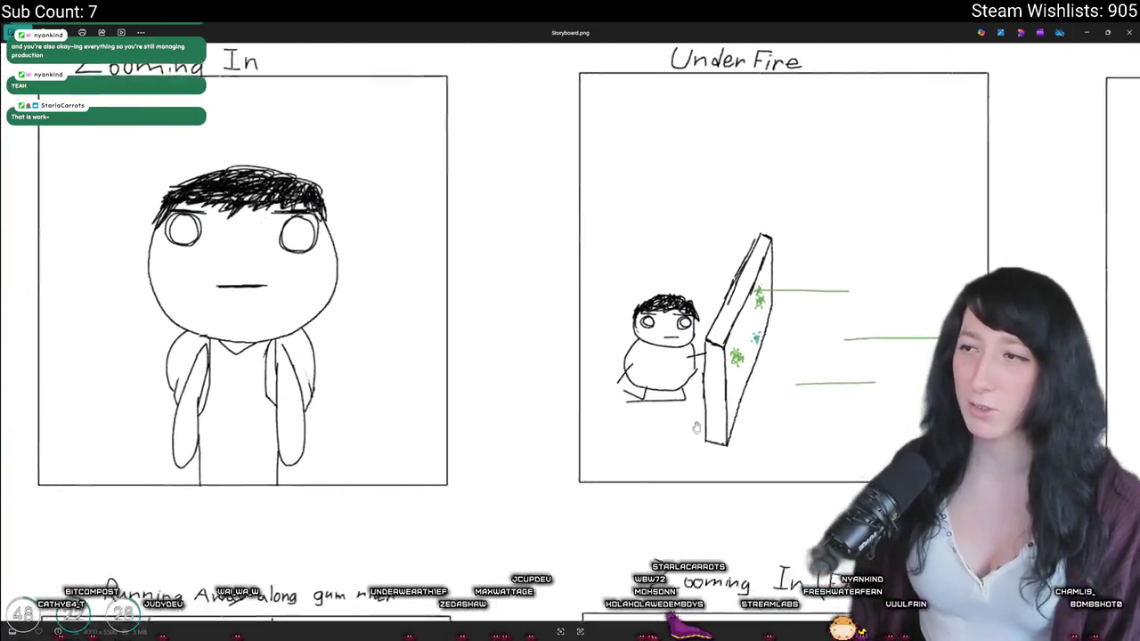
pyautogui.moveTo(751, 527); pyautogui.dragTo(750, 139)
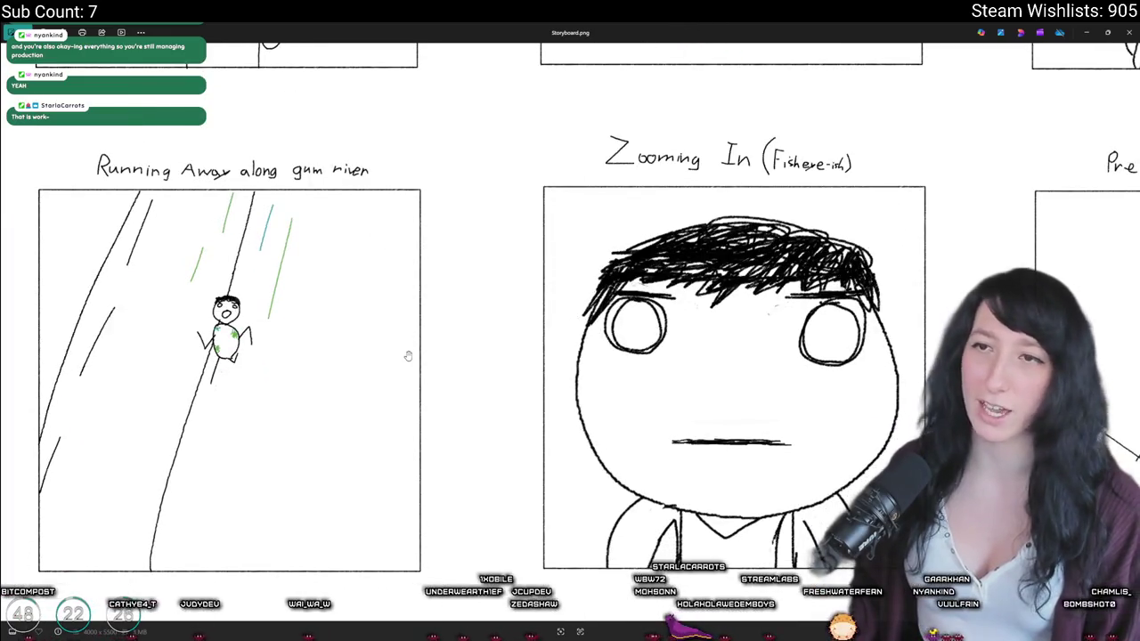
pyautogui.moveTo(705, 220); pyautogui.dragTo(569, 223)
pyautogui.moveTo(965, 369)
pyautogui.mouseDown()
pyautogui.moveTo(812, 351)
pyautogui.moveTo(775, 327)
pyautogui.moveTo(750, 347)
pyautogui.mouseUp()
# Step: Zoom in and out over the storyboard panels, then close the image viewer
pyautogui.scroll(3, 780, 325)
pyautogui.scroll(2, 791, 321)
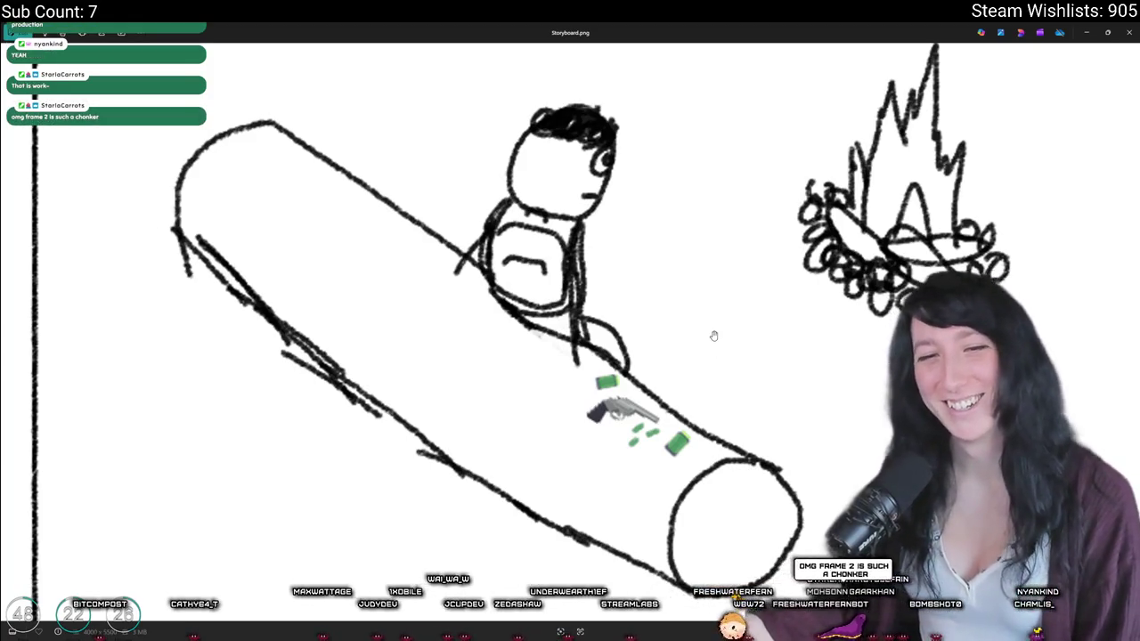
pyautogui.scroll(-2, 713, 336)
pyautogui.scroll(-5, 689, 341)
pyautogui.scroll(-3, 674, 333)
pyautogui.scroll(2, 674, 333)
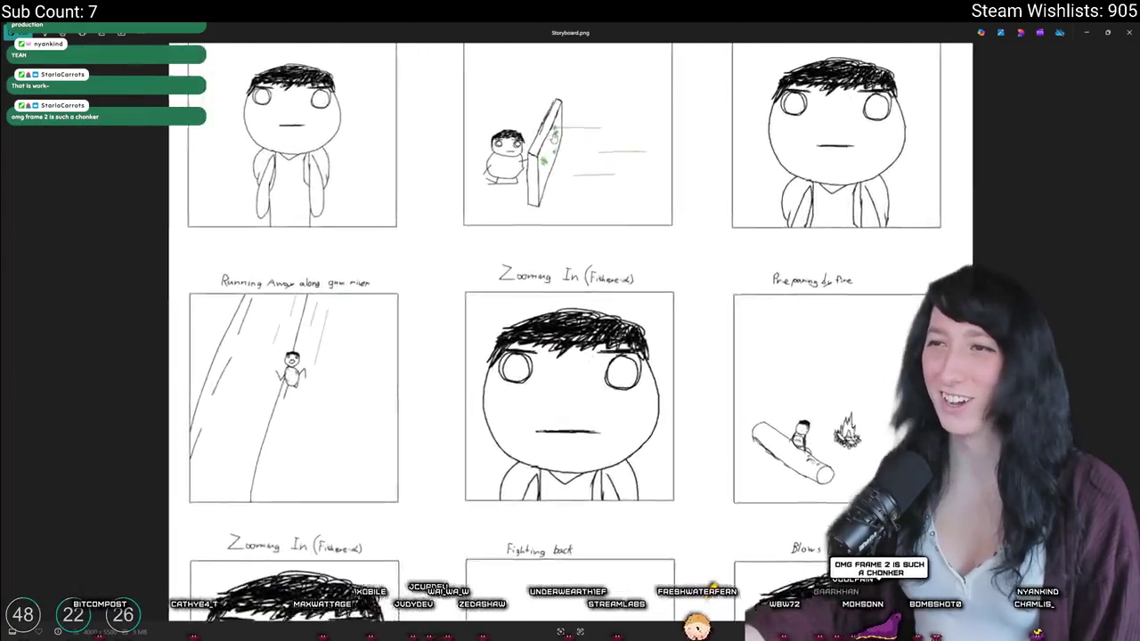
pyautogui.scroll(5, 536, 129)
pyautogui.scroll(1, 536, 129)
pyautogui.scroll(-2, 536, 129)
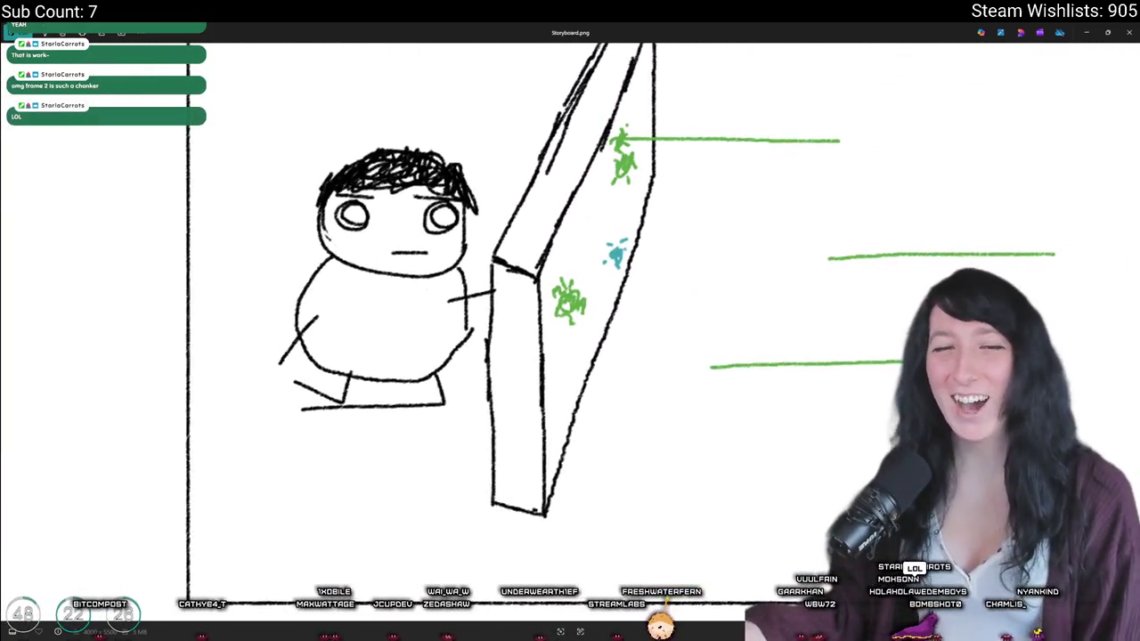
pyautogui.scroll(-4, 313, 203)
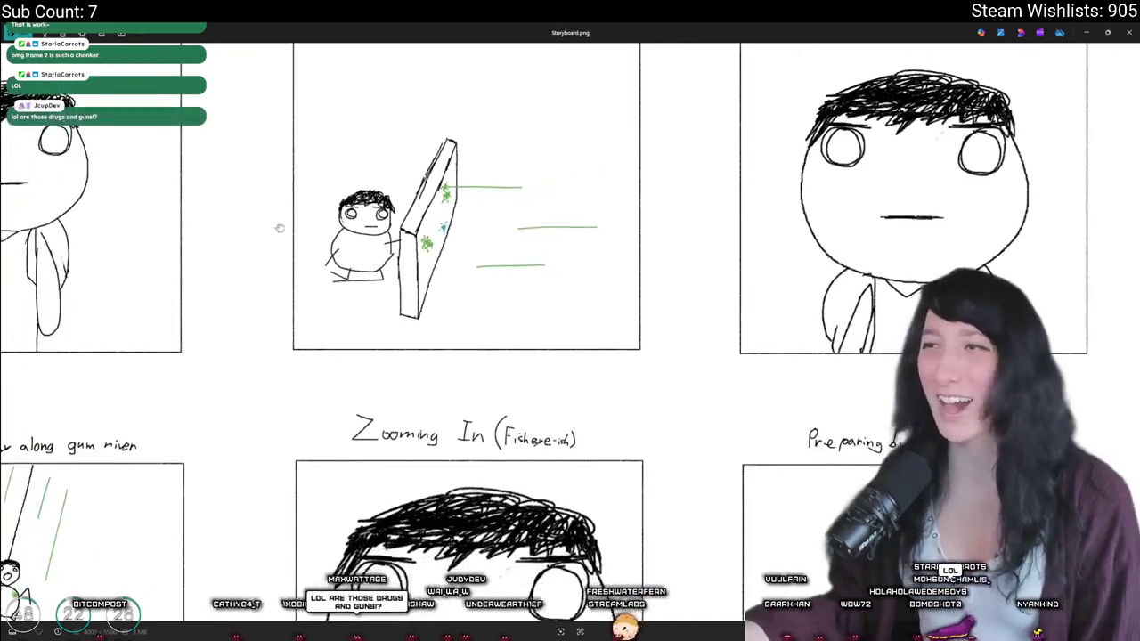
pyautogui.scroll(-1, 366, 196)
pyautogui.scroll(-1, 502, 290)
pyautogui.scroll(-1, 535, 356)
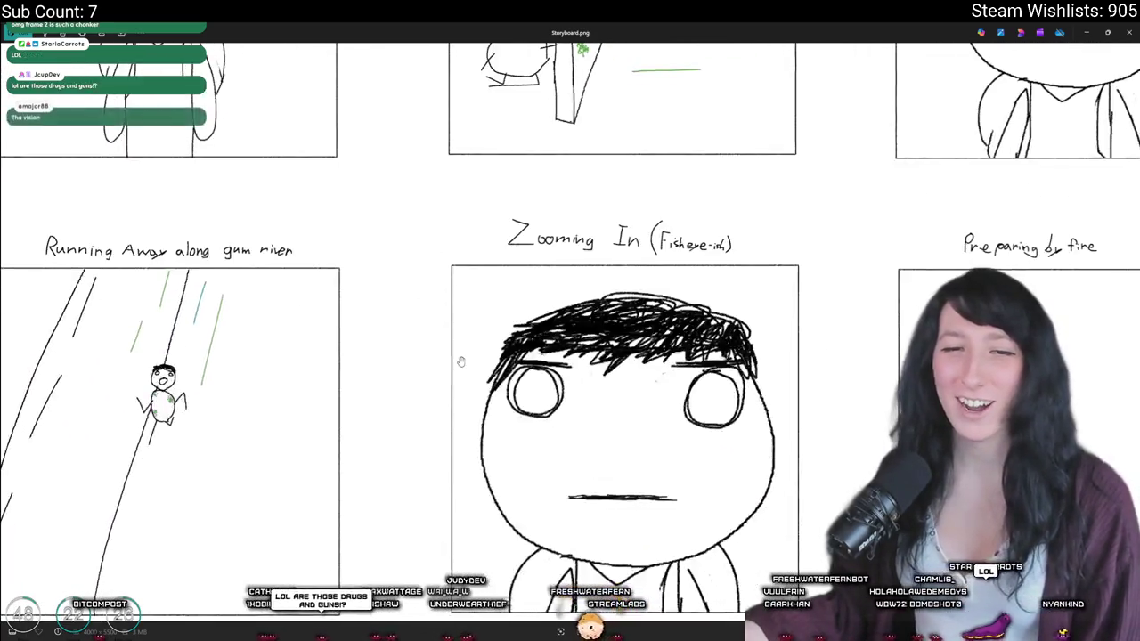
pyautogui.scroll(-1, 576, 421)
pyautogui.scroll(2, 828, 445)
pyautogui.scroll(2, 846, 455)
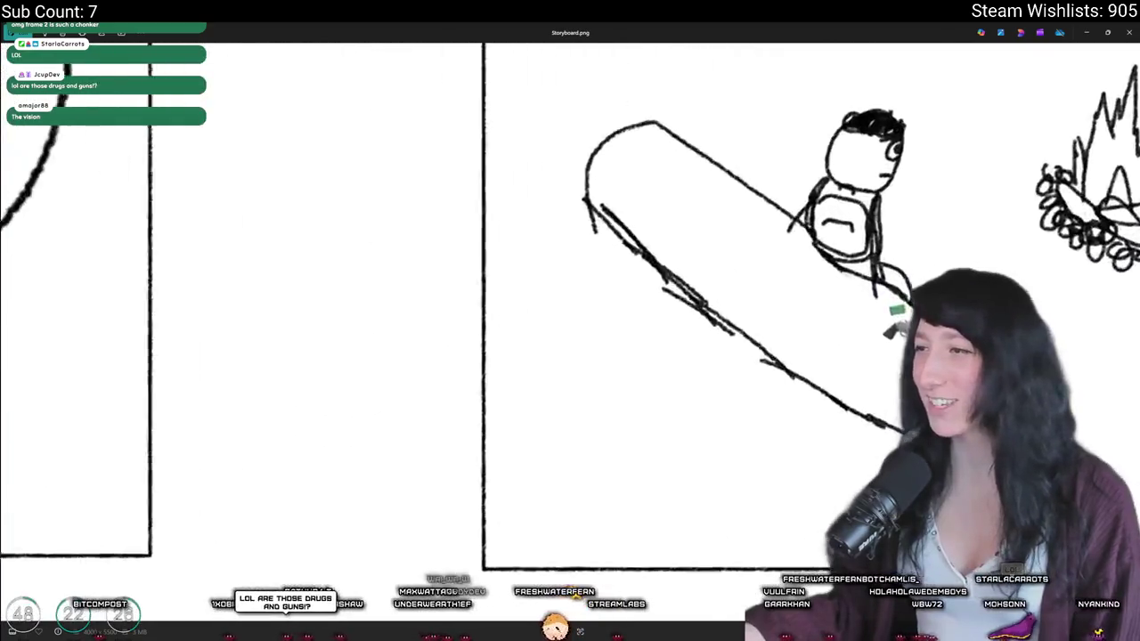
pyautogui.scroll(2, 854, 463)
pyautogui.scroll(-1, 902, 321)
pyautogui.scroll(-2, 809, 326)
pyautogui.scroll(-2, 828, 323)
pyautogui.scroll(-1, 618, 323)
pyautogui.scroll(-1, 701, 266)
pyautogui.scroll(1, 623, 356)
pyautogui.scroll(1, 623, 356)
pyautogui.scroll(-2, 624, 356)
pyautogui.scroll(1, 738, 356)
pyautogui.scroll(1, 738, 312)
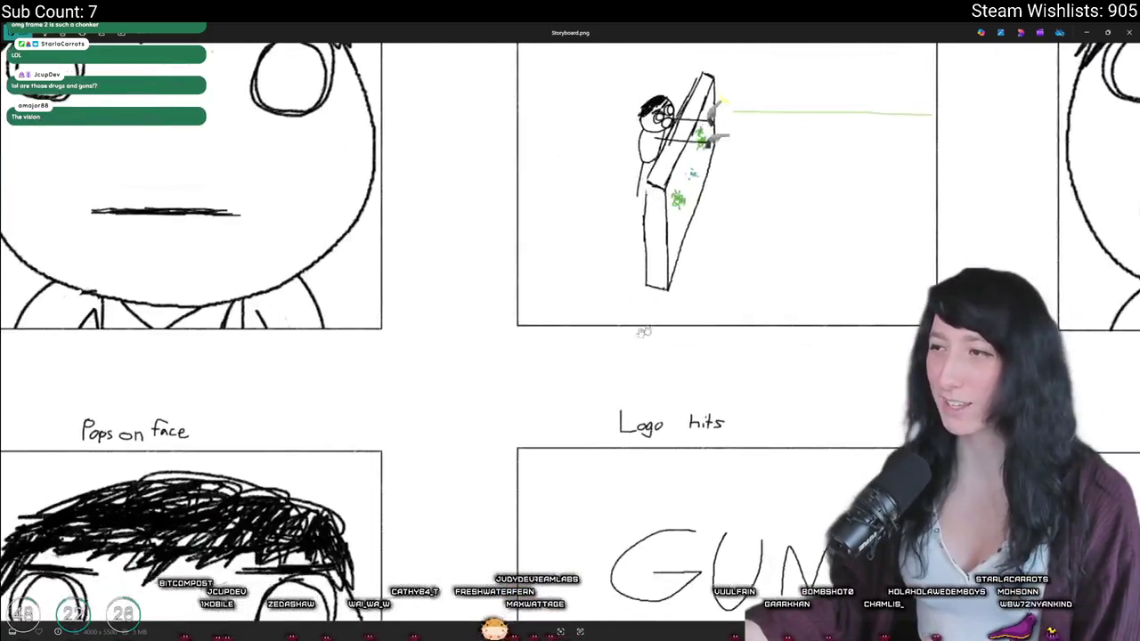
pyautogui.scroll(2, 739, 267)
pyautogui.scroll(-2, 738, 221)
pyautogui.scroll(-2, 738, 221)
pyautogui.scroll(-1, 738, 221)
pyautogui.click(1130, 33)
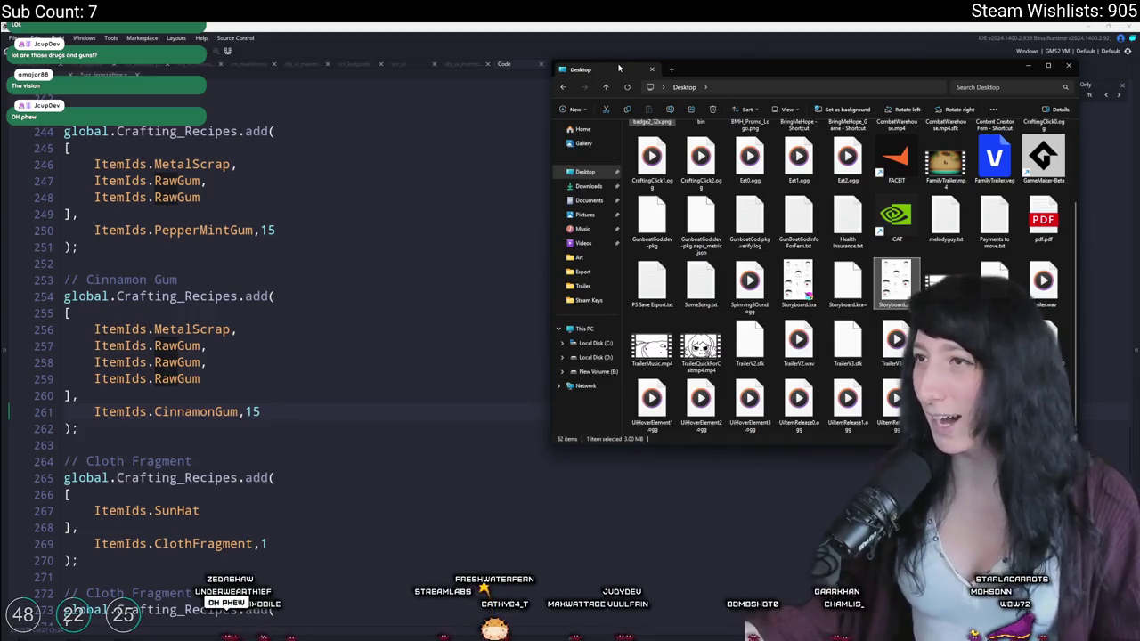
# Step: Close the File Explorer window and scroll through the crafting recipes code
pyautogui.click(651, 68)
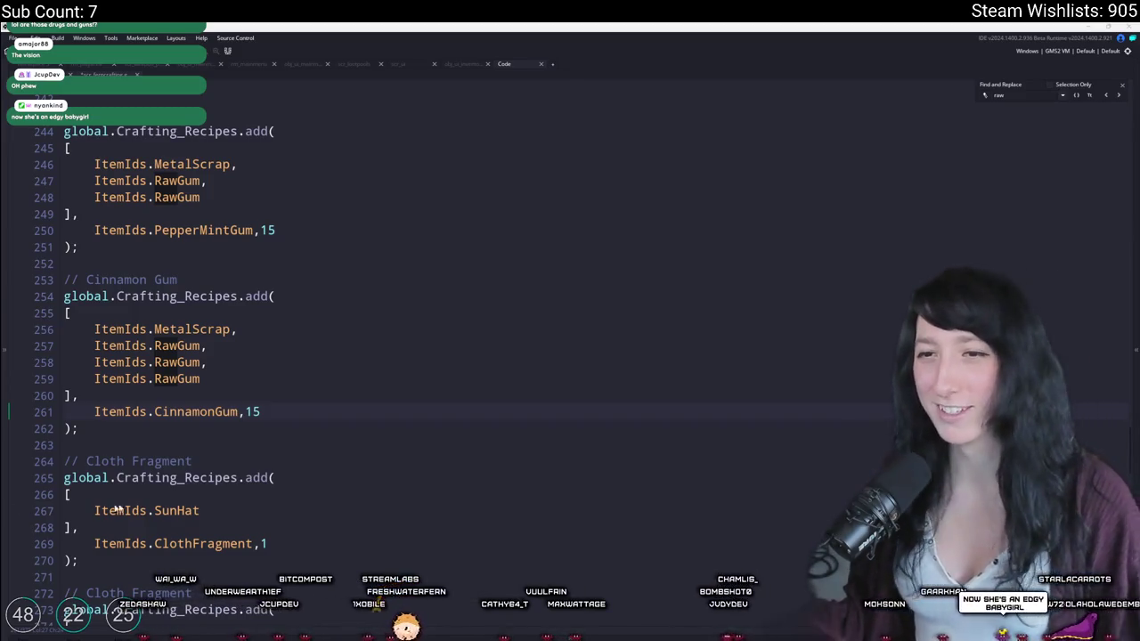
pyautogui.scroll(-1, 286, 436)
pyautogui.scroll(-1, 286, 436)
pyautogui.scroll(2, 286, 437)
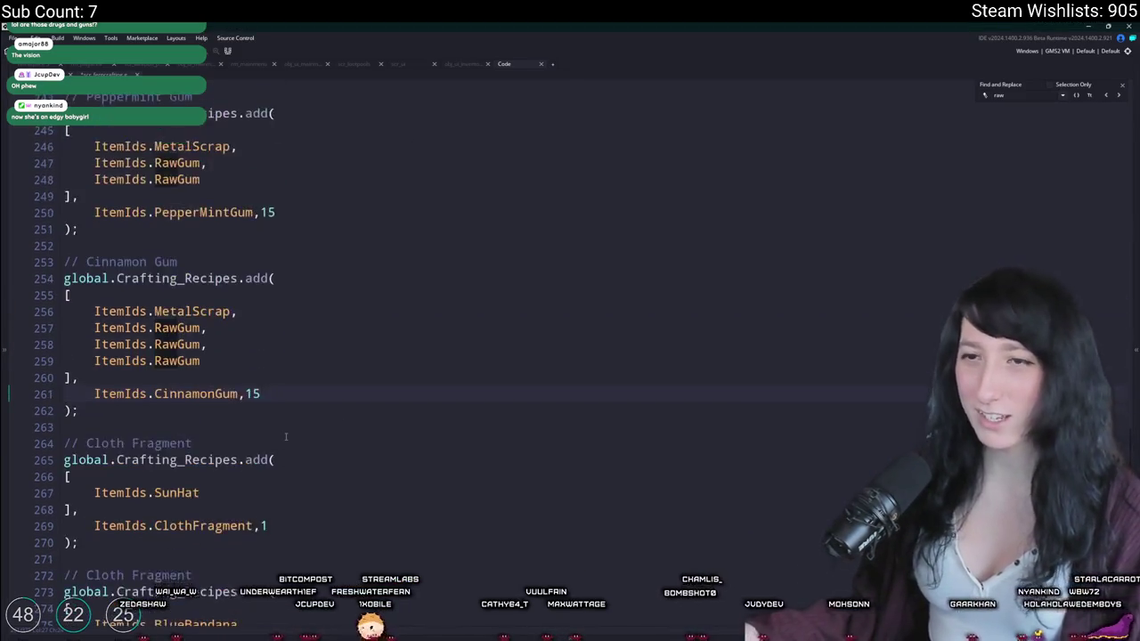
# Step: Go to the Cinnamon Gum recipe and delete its output amount of 15
pyautogui.click(369, 333)
pyautogui.scroll(3, 332, 437)
pyautogui.scroll(1, 332, 437)
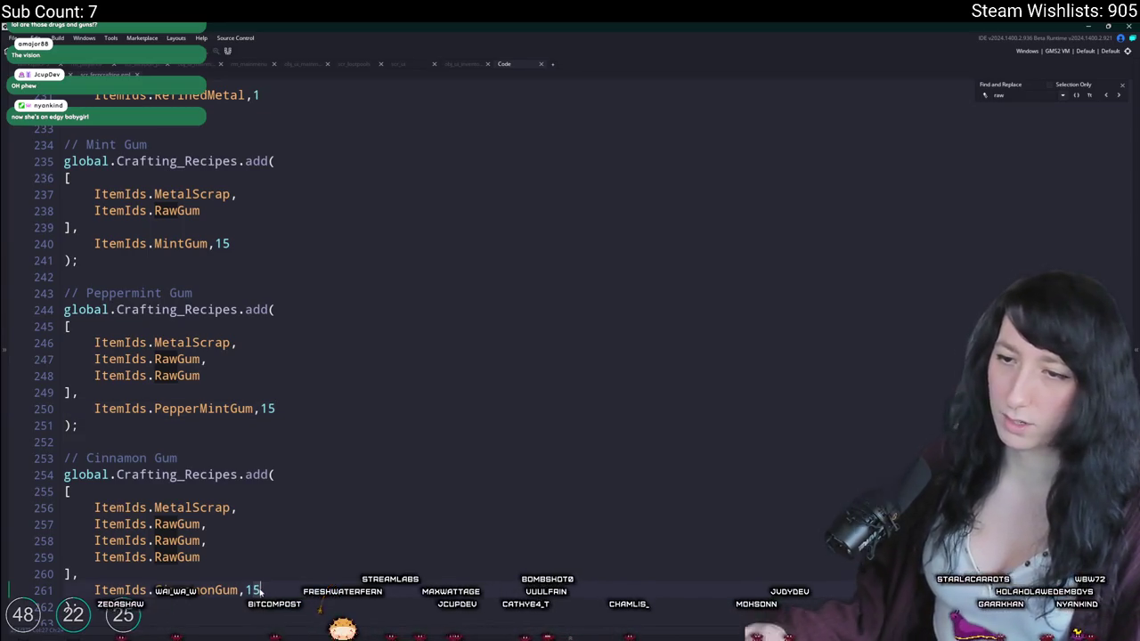
pyautogui.press('BackSpace')
pyautogui.press('BackSpace')
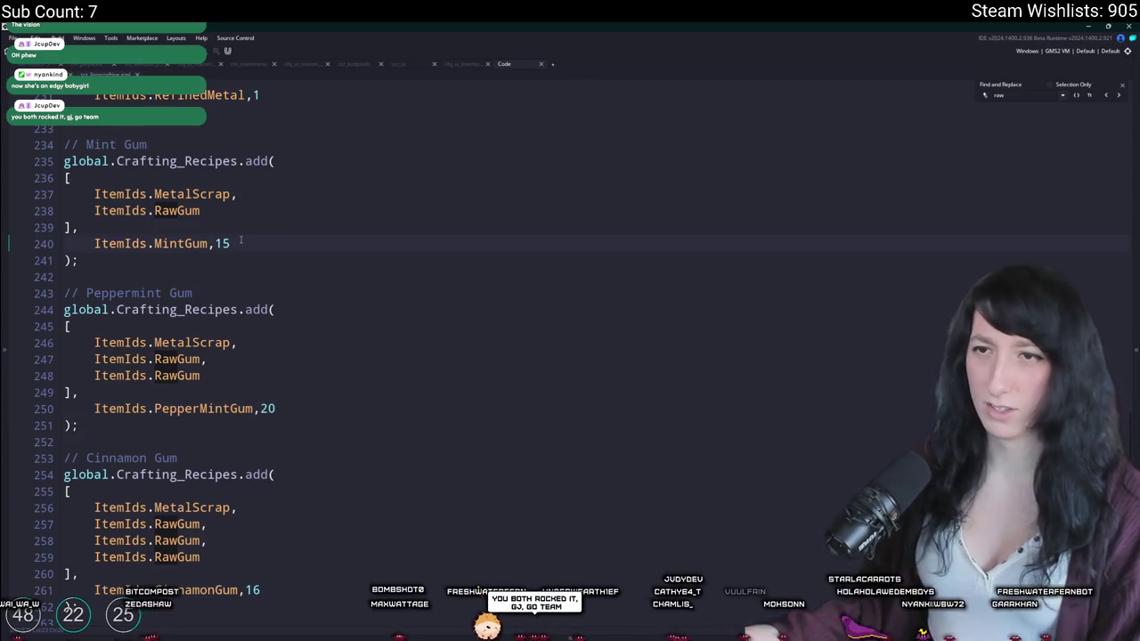
# Step: Build and run the game with Peppermint Gum yielding 20 and Cinnamon Gum 16
pyautogui.press('F5')
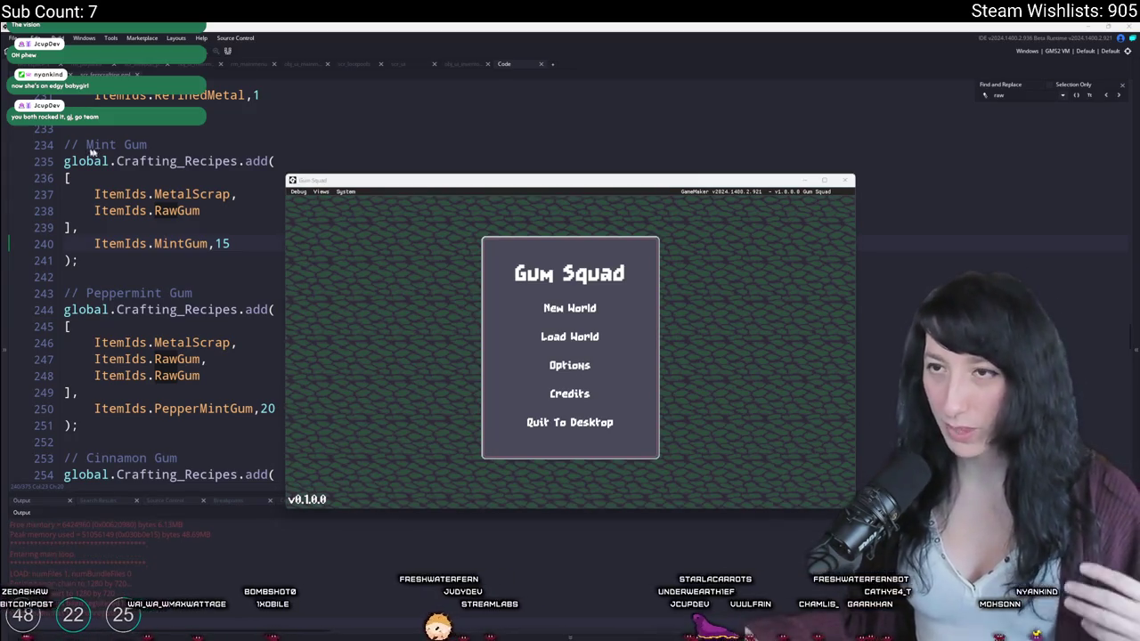
# Step: Switch to the Gum Squad game window and make it fullscreen with F11
pyautogui.hotkey('alt', 'Tab')
pyautogui.press('F11')
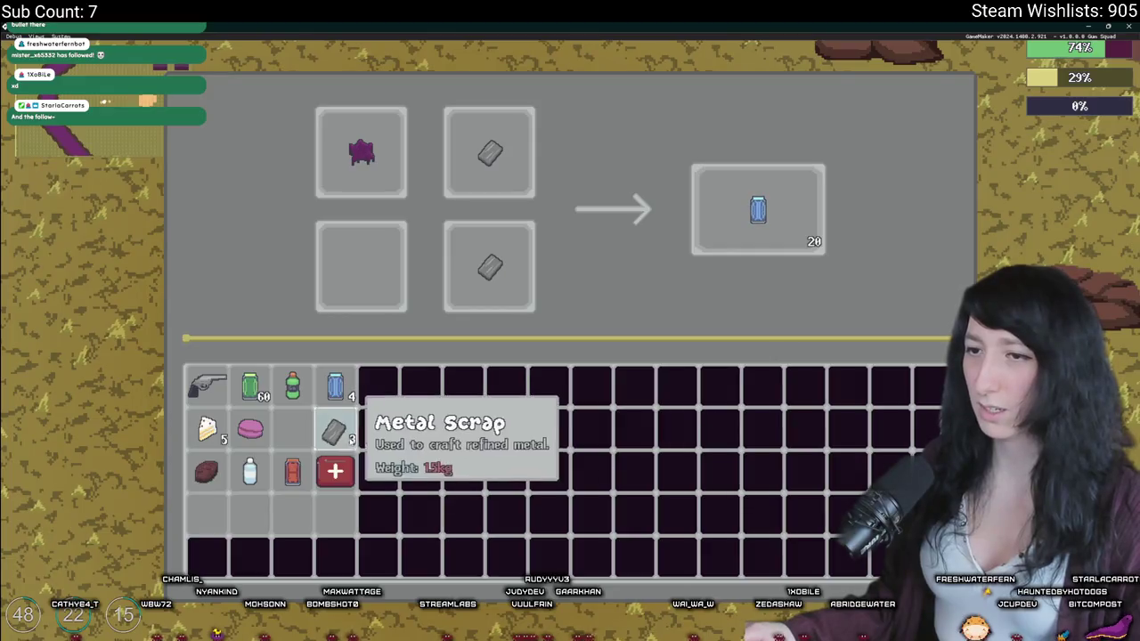
# Step: Put Metal Scrap into the crafting grid, dismiss the debug popups, and collect 20 Peppermint Gum
pyautogui.click(293, 429)
pyautogui.click(360, 267)
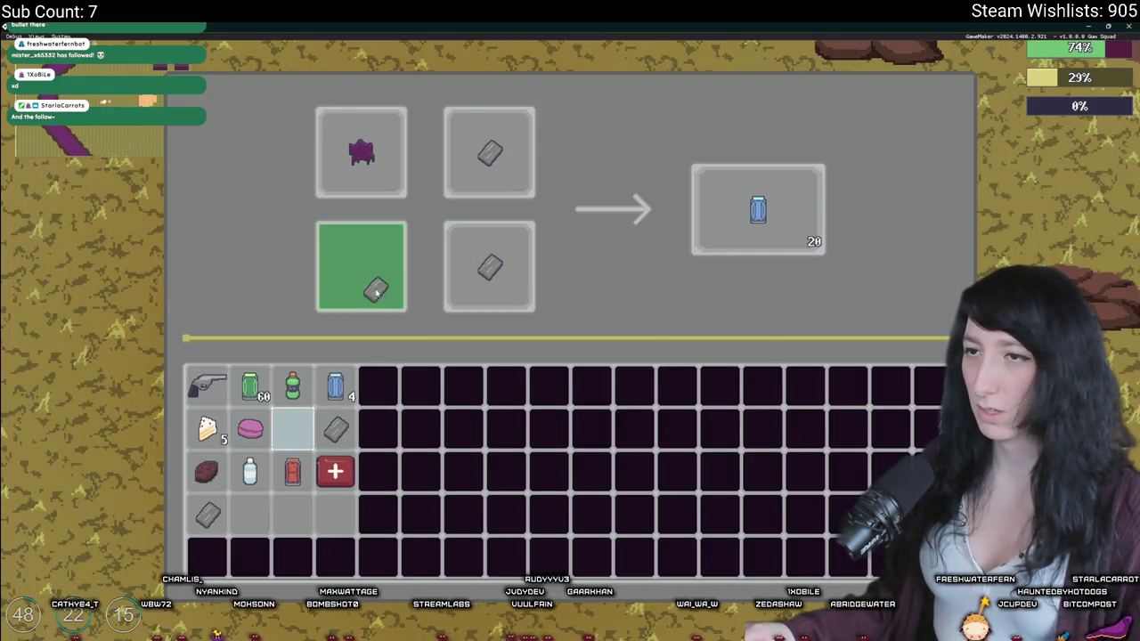
pyautogui.click(628, 366)
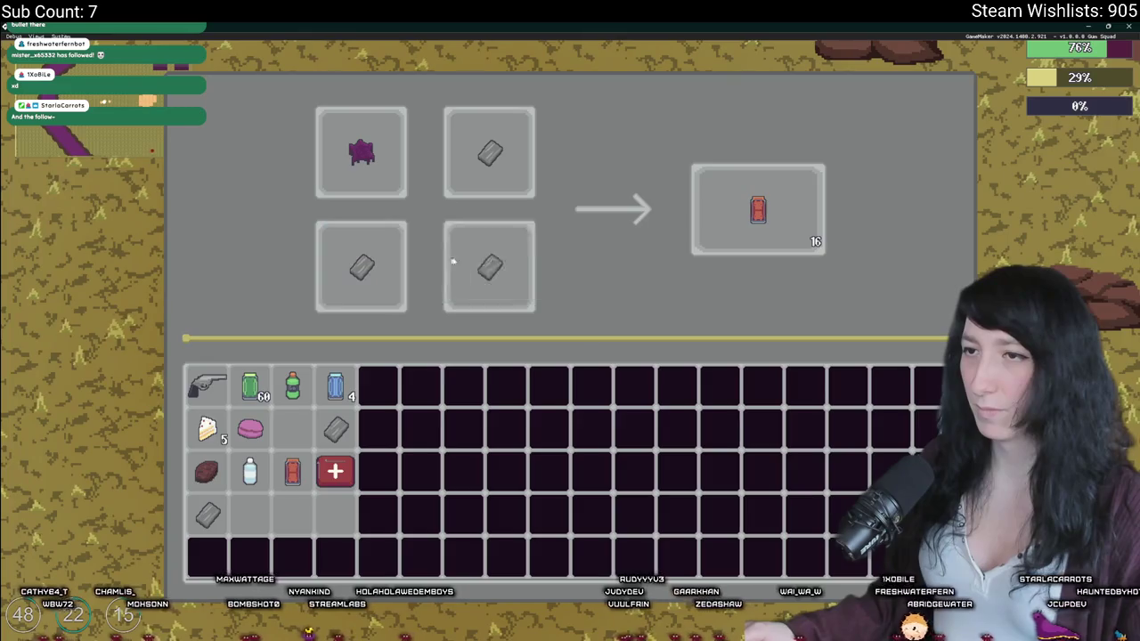
pyautogui.click(813, 238)
pyautogui.click(628, 364)
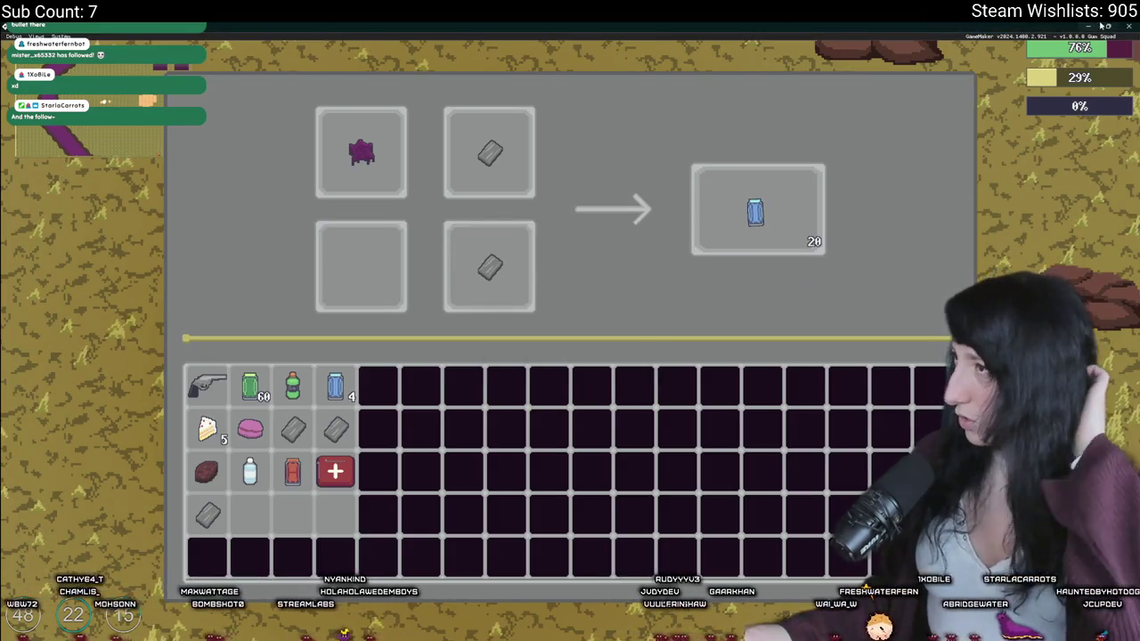
pyautogui.click(750, 229)
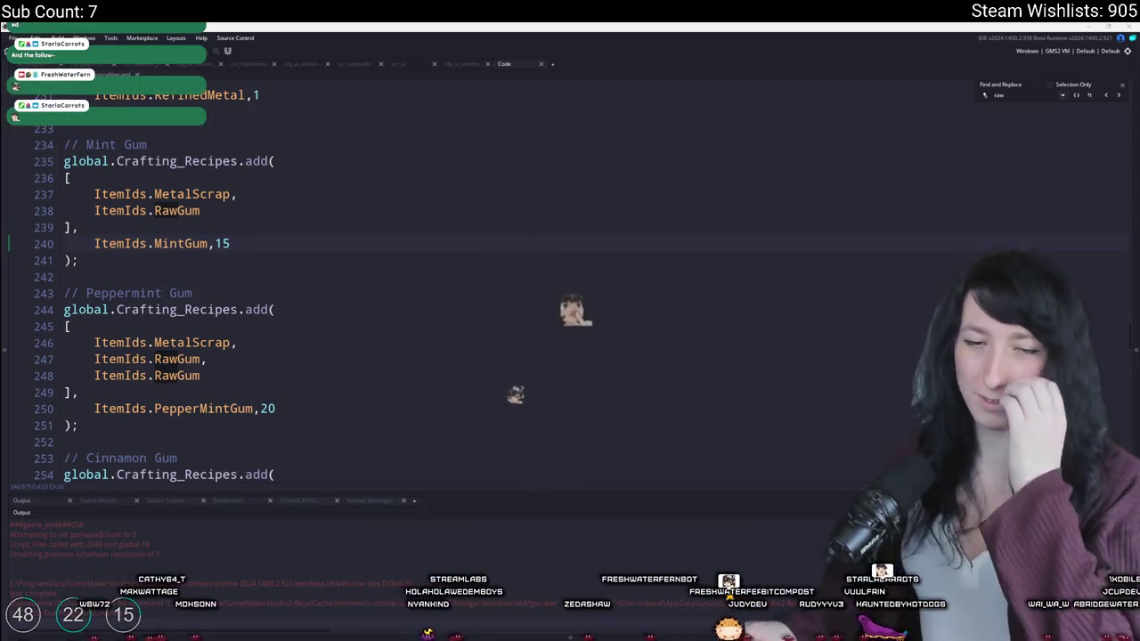
# Step: Delete the show_message debug line, restore the side panels, and open obj_ui_mainmenu's code
pyautogui.click(438, 253)
pyautogui.scroll(1, 438, 253)
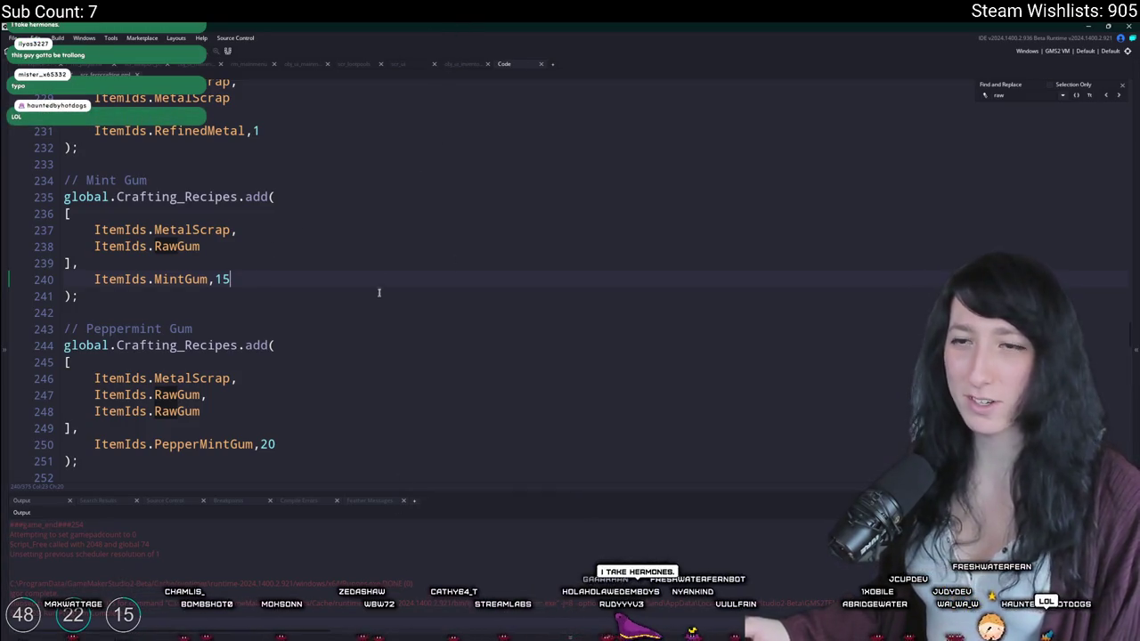
pyautogui.scroll(5, 397, 258)
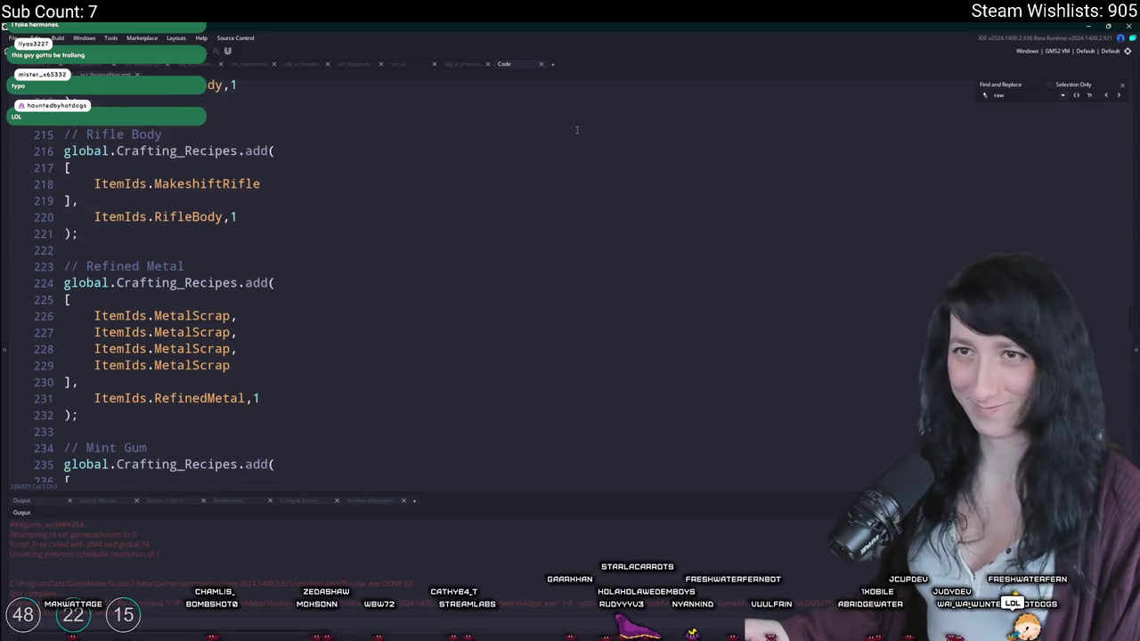
pyautogui.scroll(1, 747, 150)
pyautogui.click(375, 195)
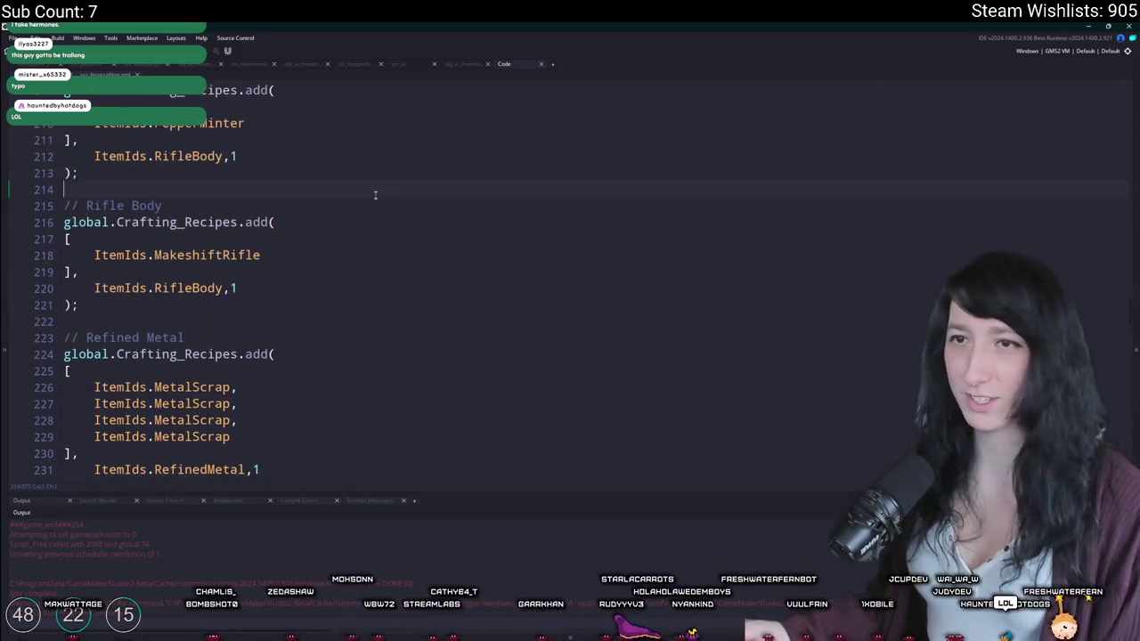
pyautogui.scroll(20, 397, 267)
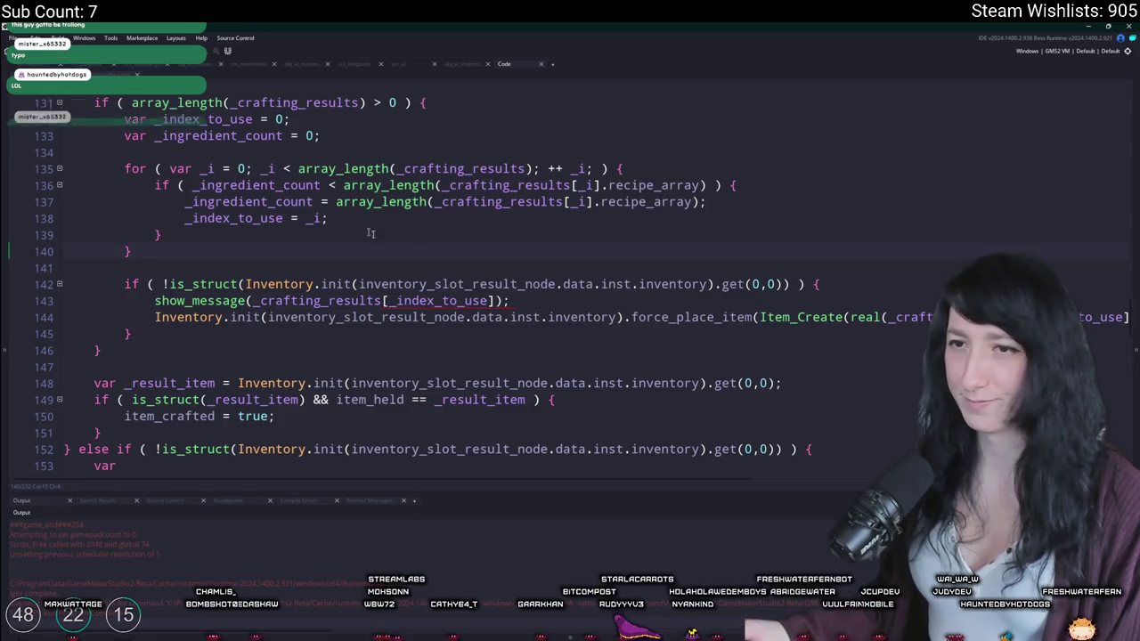
pyautogui.click(64, 300)
pyautogui.press('BackSpace')
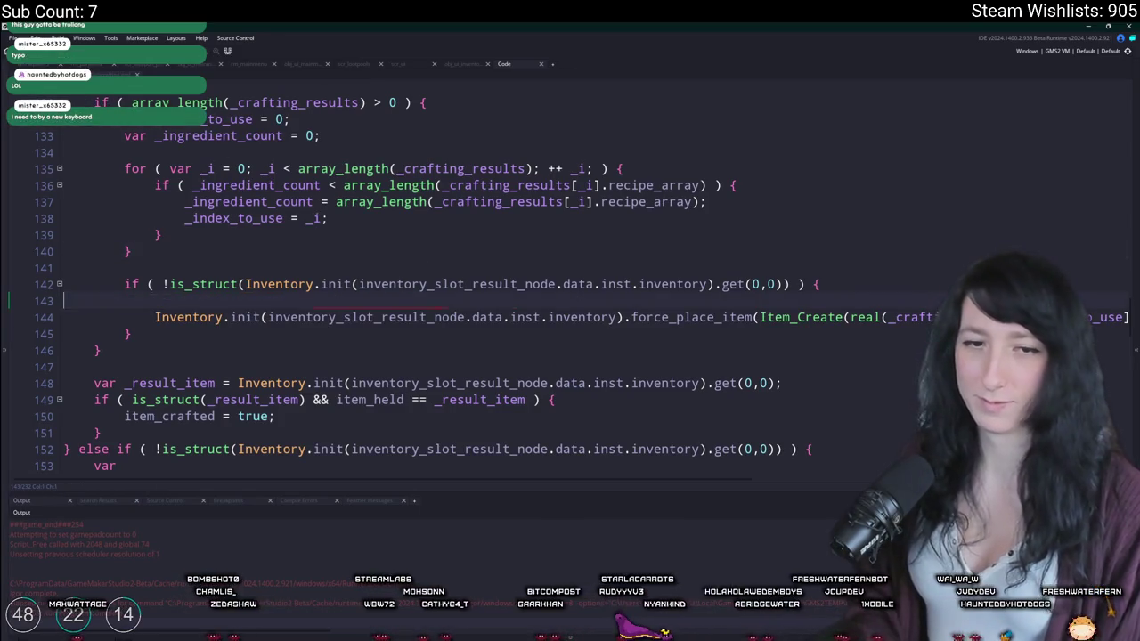
pyautogui.press('BackSpace')
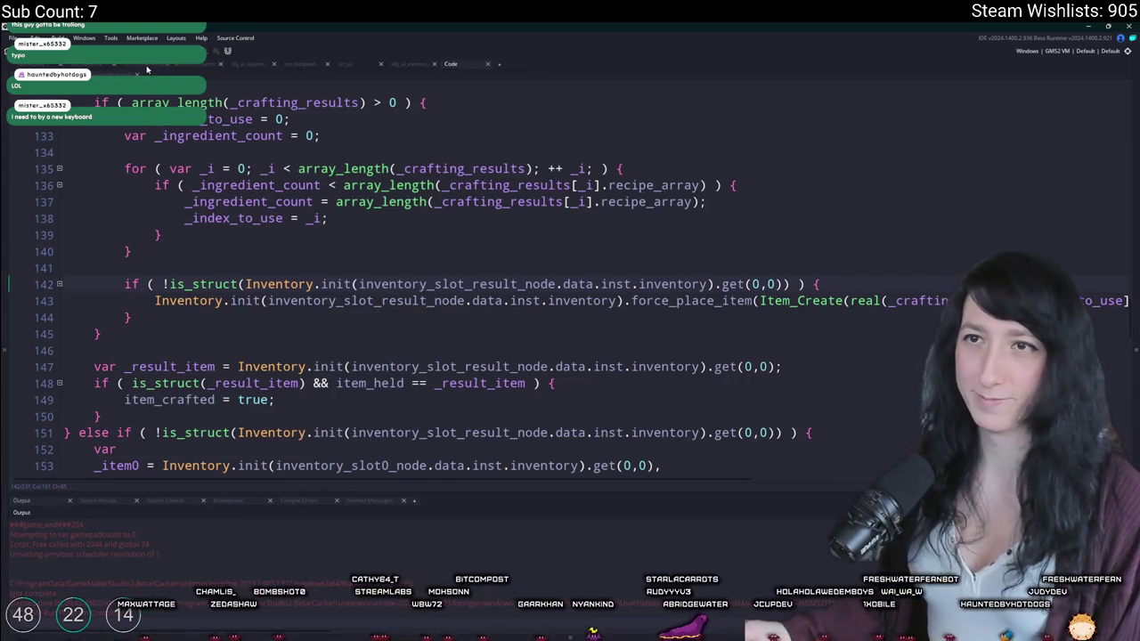
pyautogui.press('F12')
pyautogui.click(270, 66)
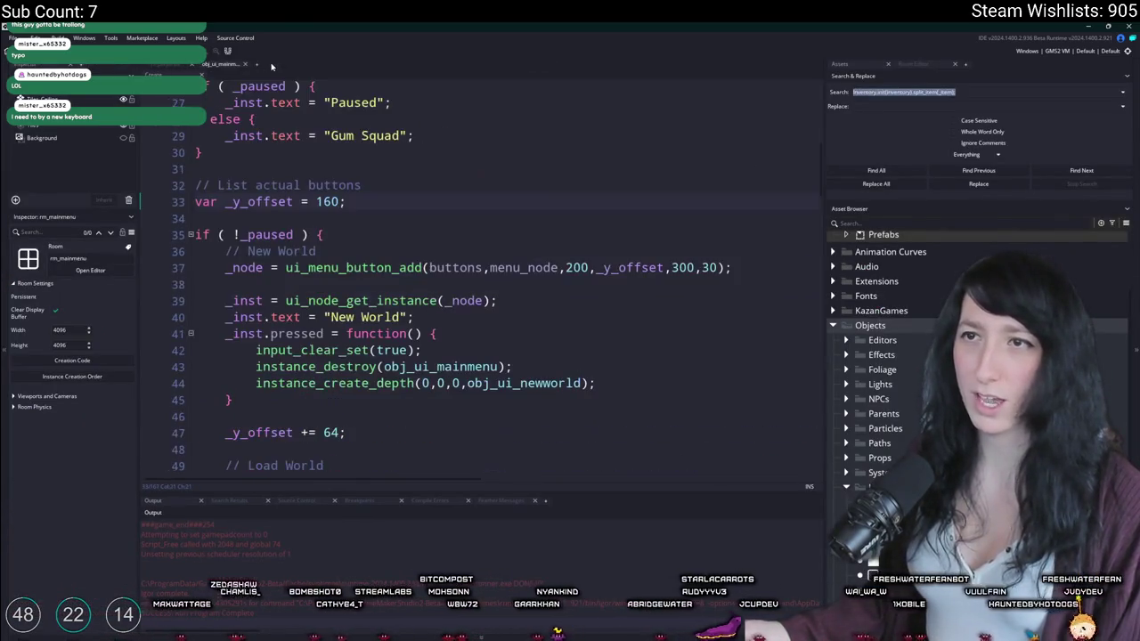
# Step: Close the obj_ui_mainmenu code and open the ToDo note through the Ctrl+T search
pyautogui.click(245, 65)
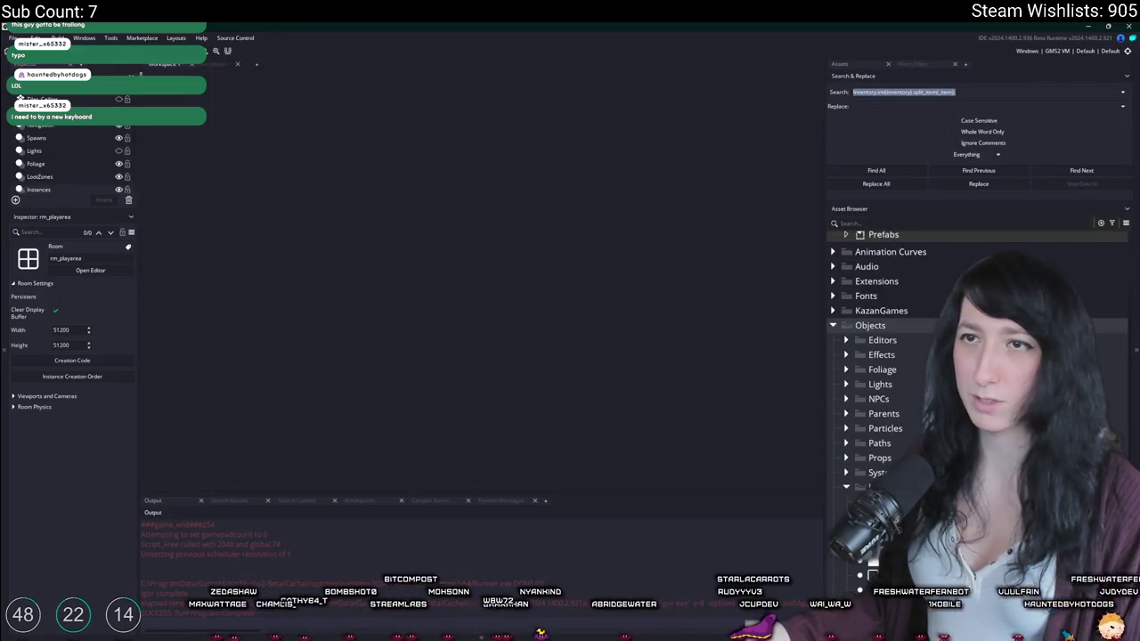
pyautogui.hotkey('ctrl', 't')
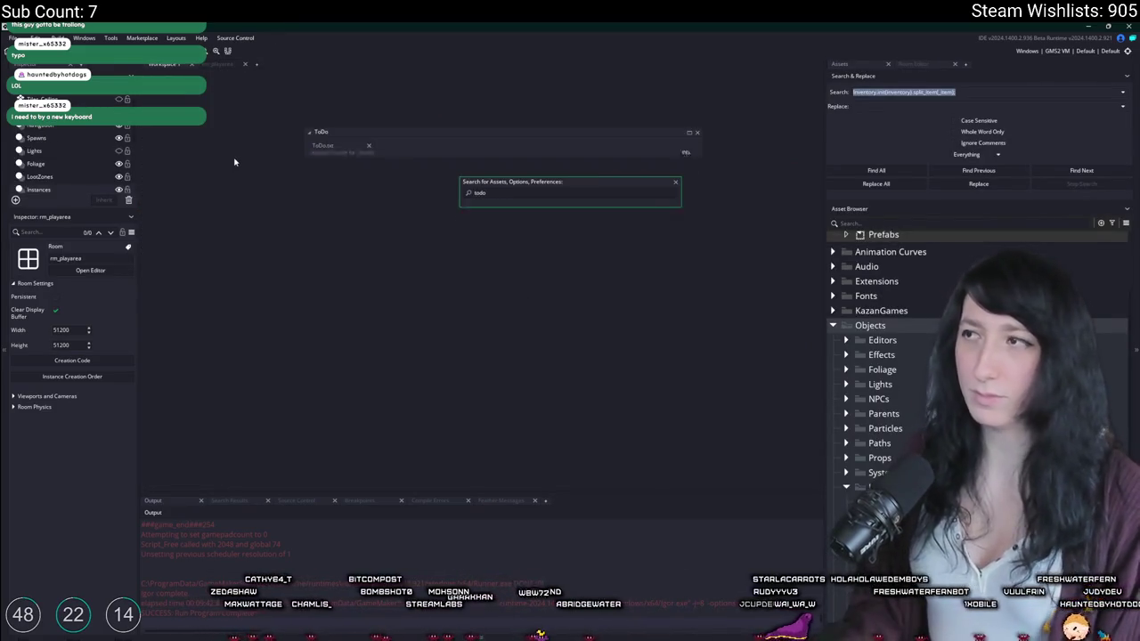
pyautogui.press('Return')
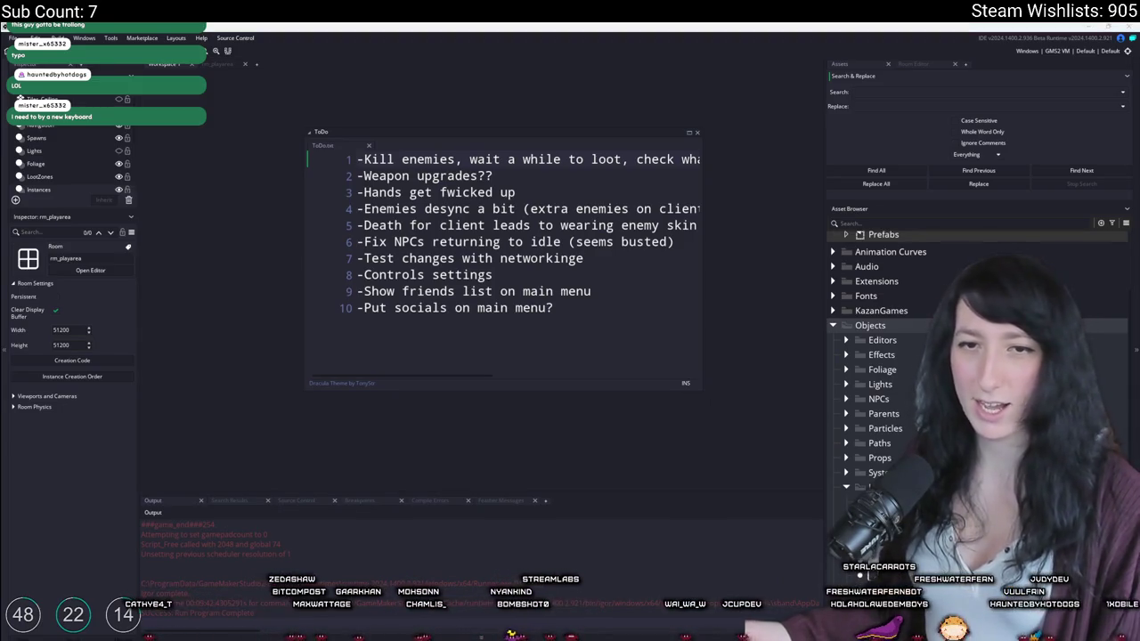
# Step: Resize and reposition the ToDo window to show its full ten-item task list
pyautogui.click(551, 328)
pyautogui.moveTo(681, 386); pyautogui.dragTo(739, 405)
pyautogui.moveTo(481, 125); pyautogui.dragTo(252, 133)
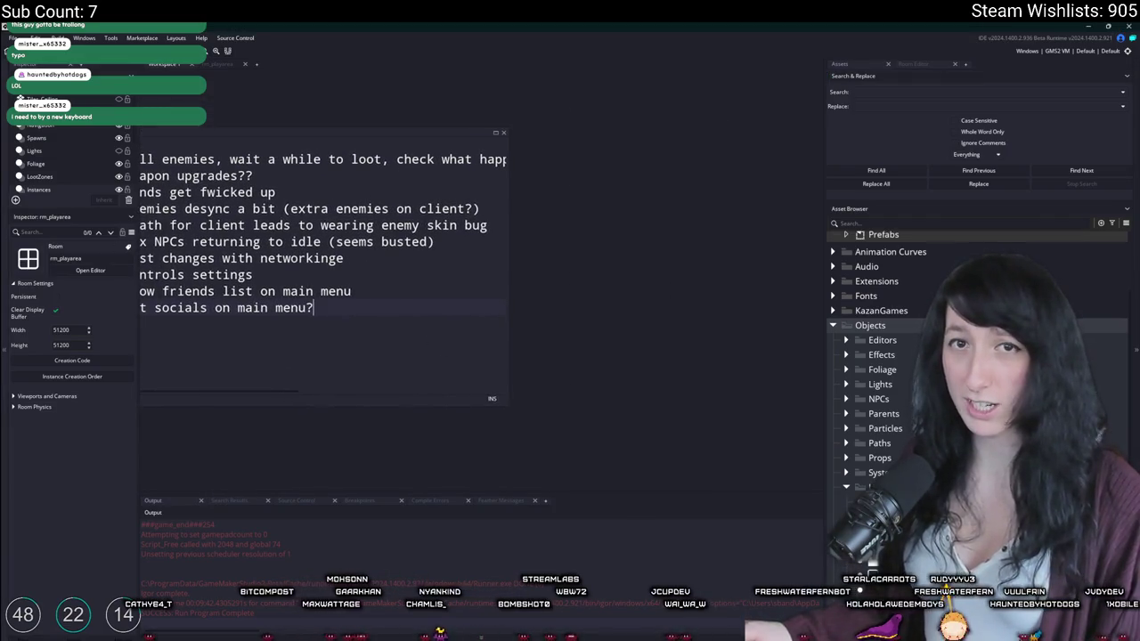
pyautogui.click(207, 311)
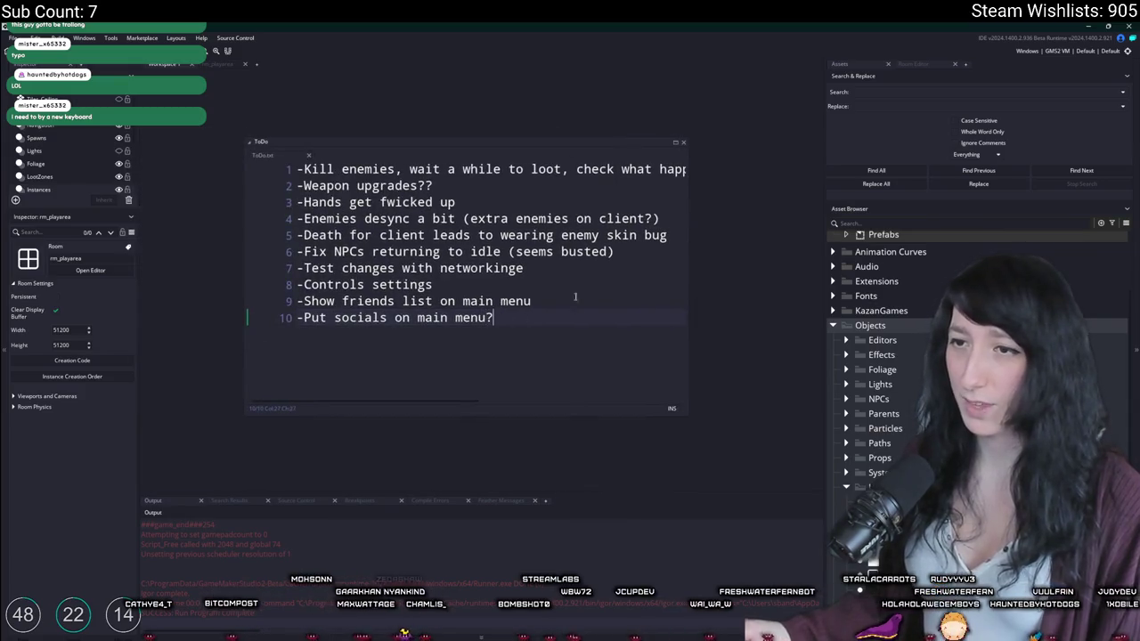
pyautogui.click(616, 268)
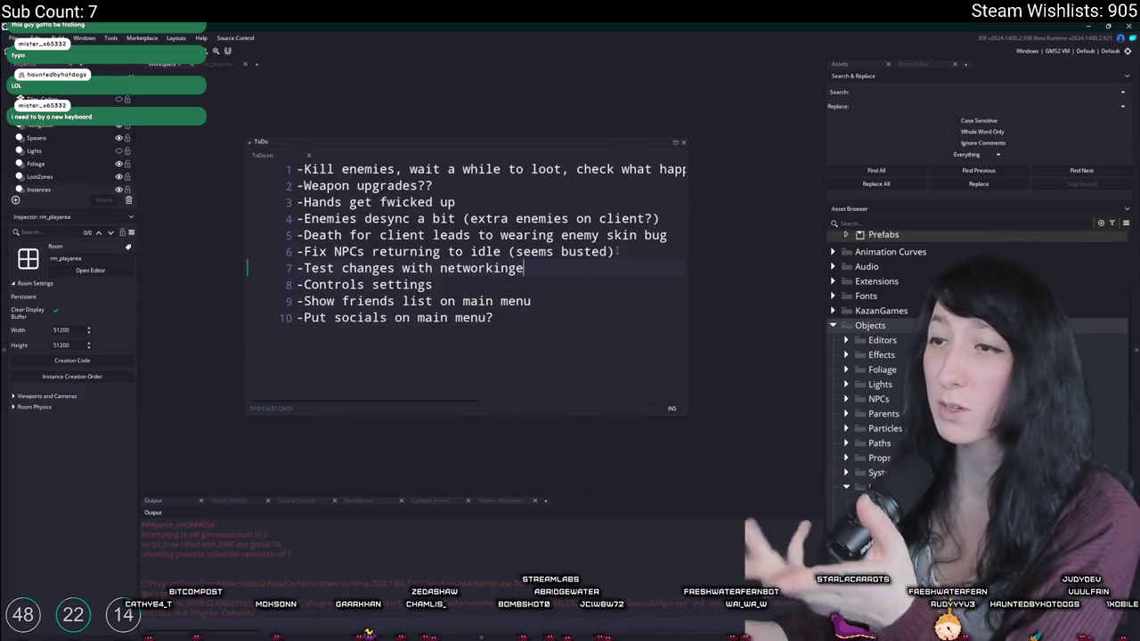
pyautogui.click(618, 251)
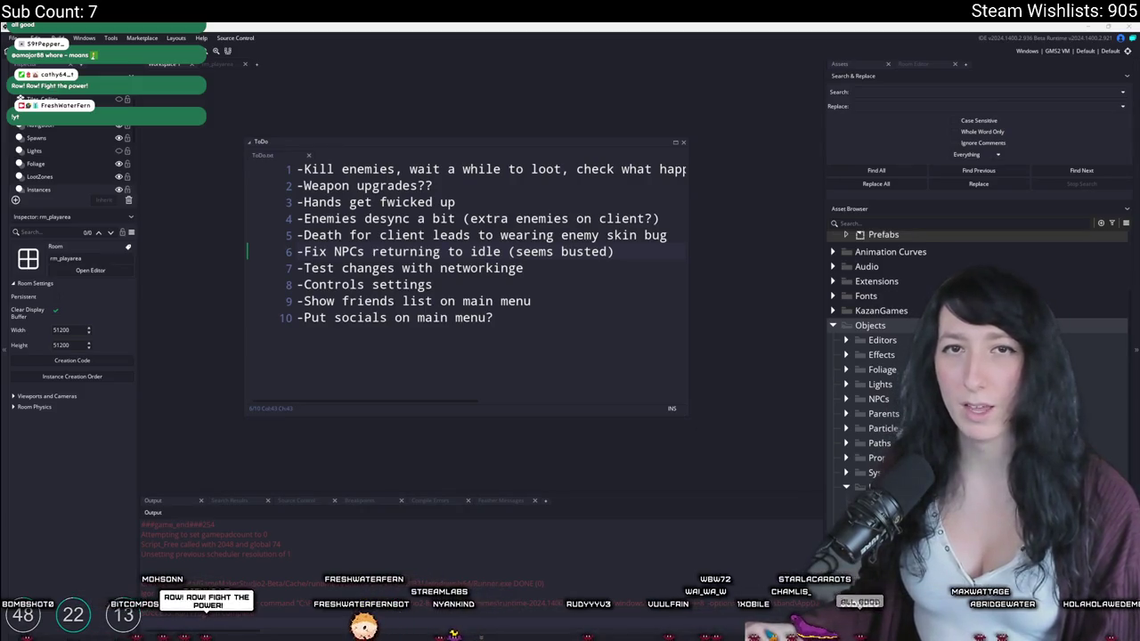
pyautogui.hotkey('alt', 'Tab')
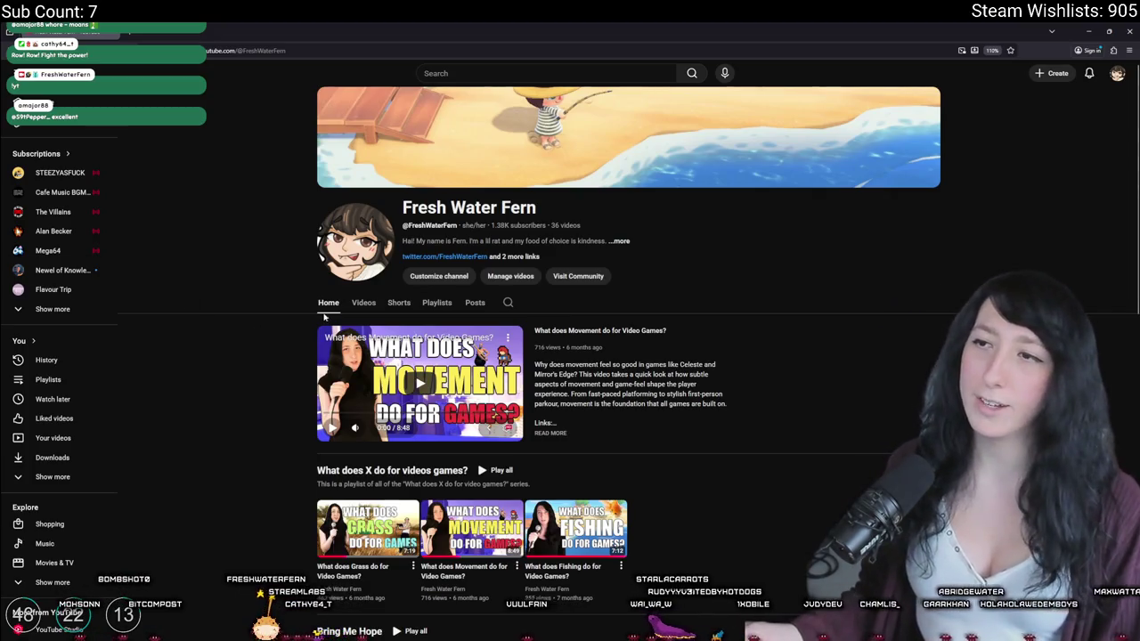
# Step: Show the channel's Videos section and scroll down through the uploads grid
pyautogui.click(363, 303)
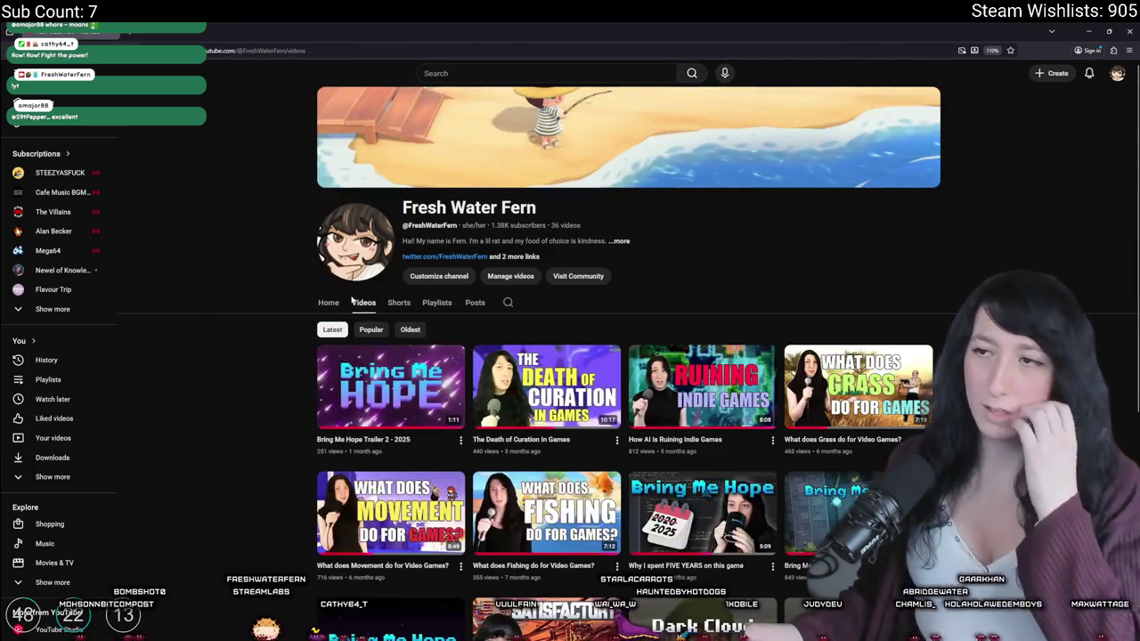
pyautogui.scroll(-2, 482, 392)
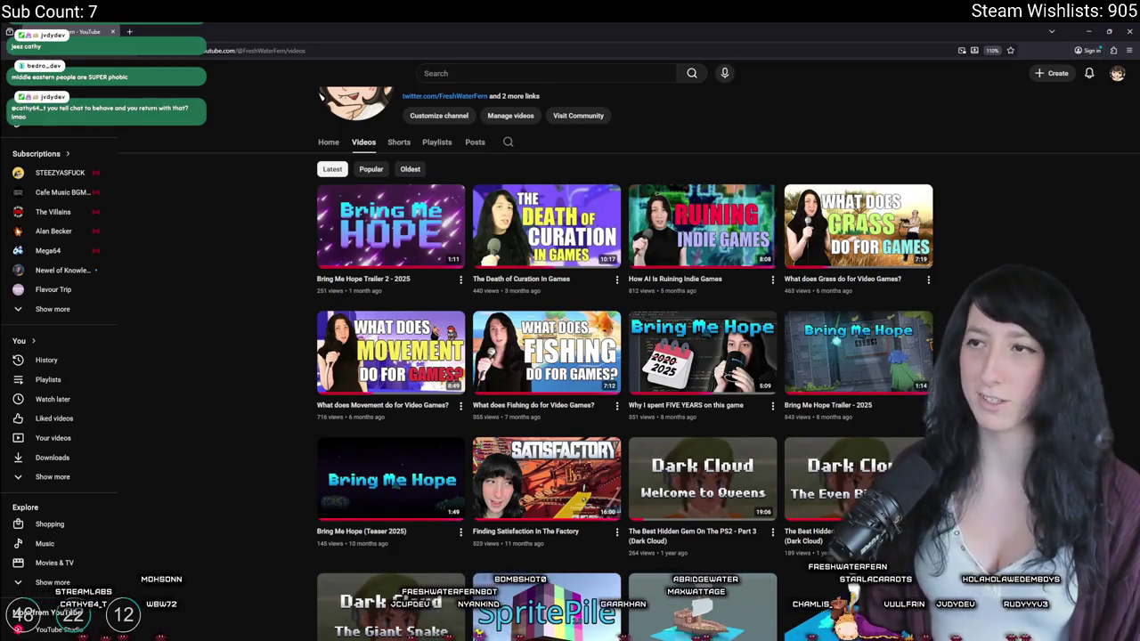
# Step: Scroll back to the top of the channel page and close the browser
pyautogui.scroll(3, 765, 168)
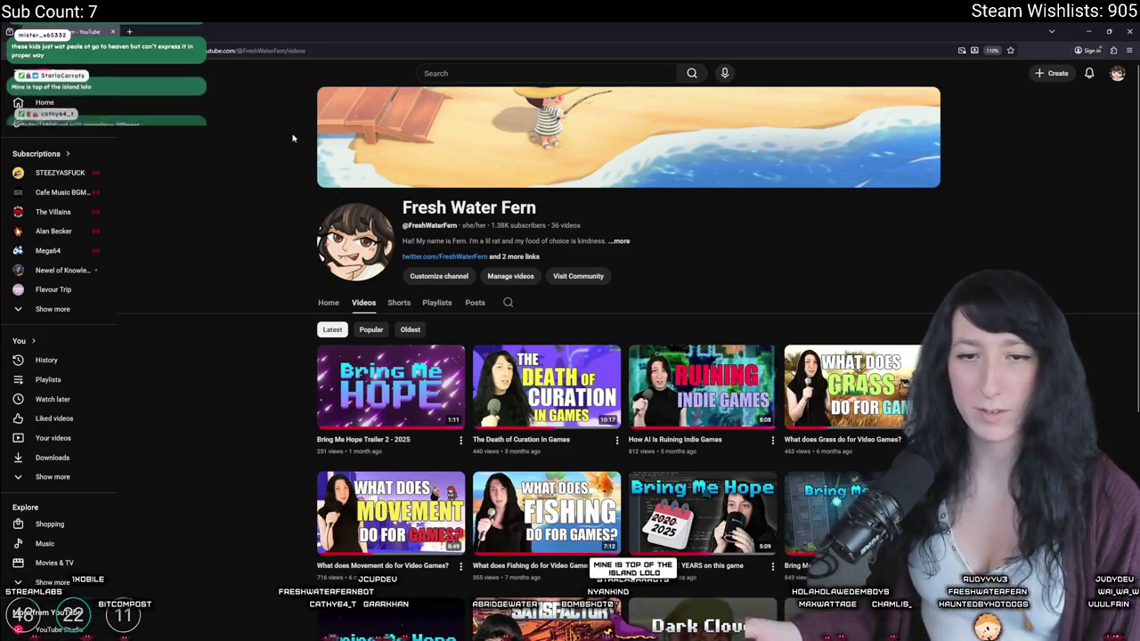
pyautogui.click(113, 31)
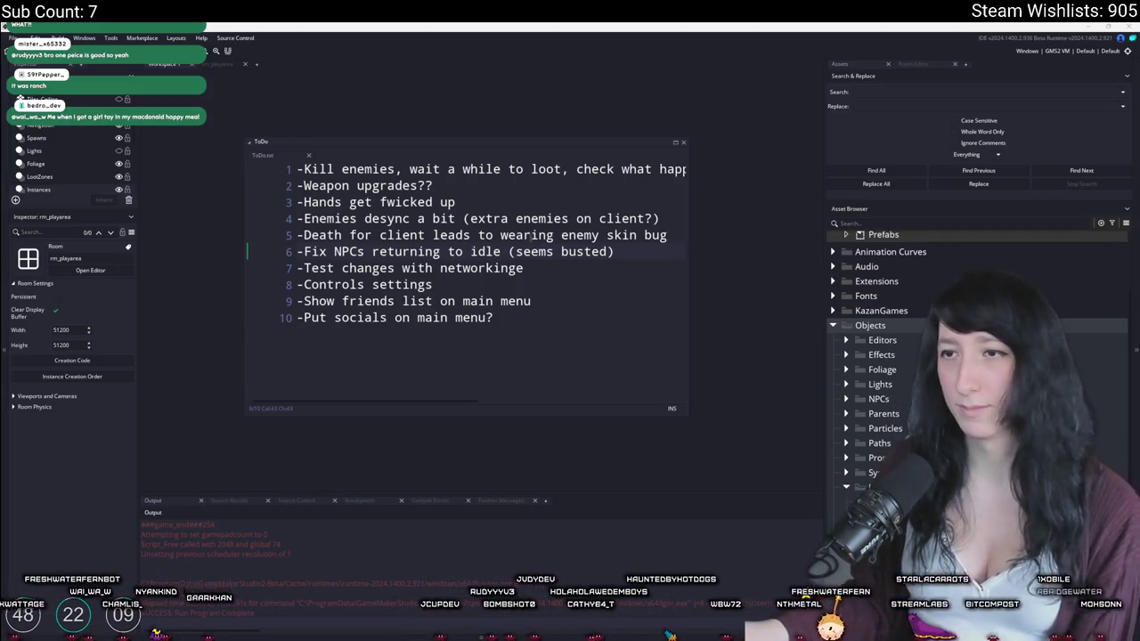
# Step: Widen the ToDo note and correct line 7 to '-Test changes with networking'
pyautogui.click(643, 244)
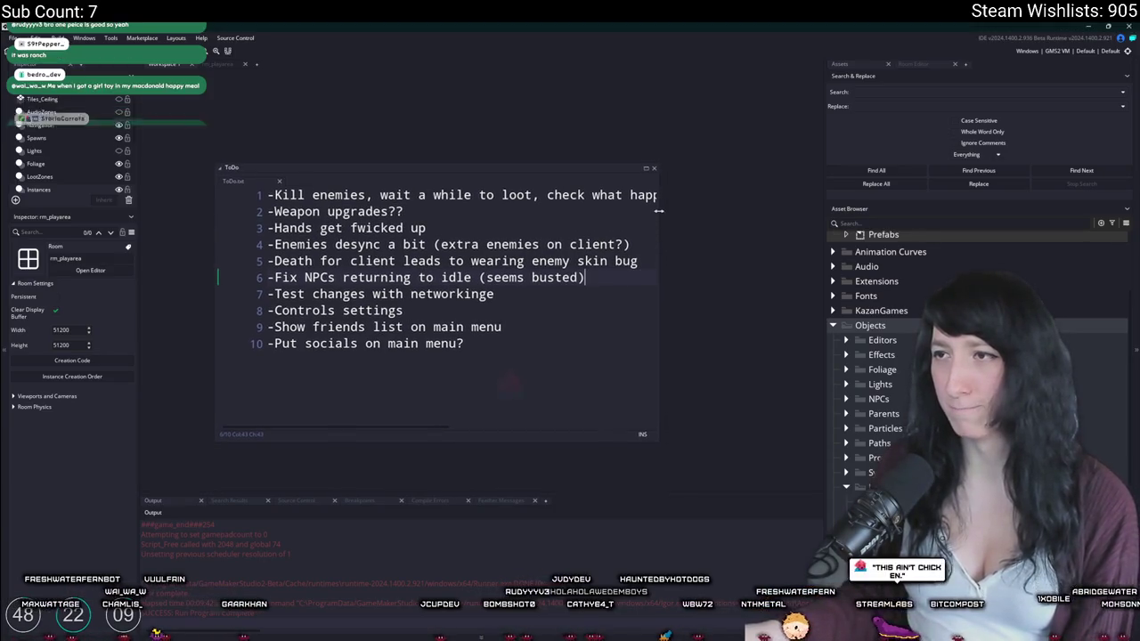
pyautogui.moveTo(663, 223); pyautogui.dragTo(752, 215)
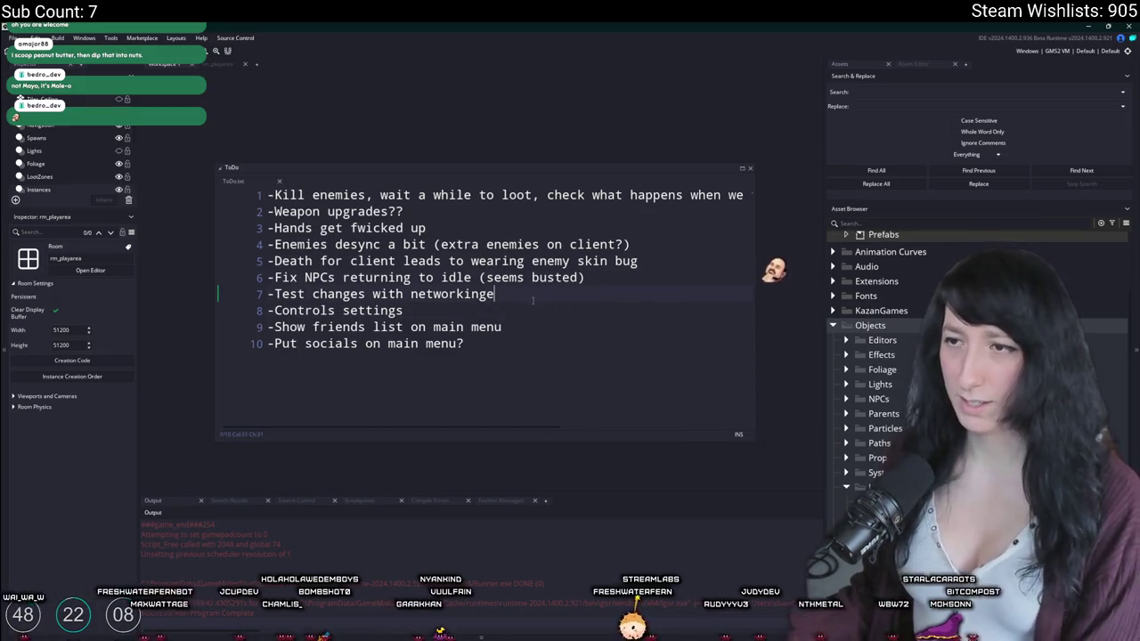
pyautogui.click(474, 295)
pyautogui.press('BackSpace')
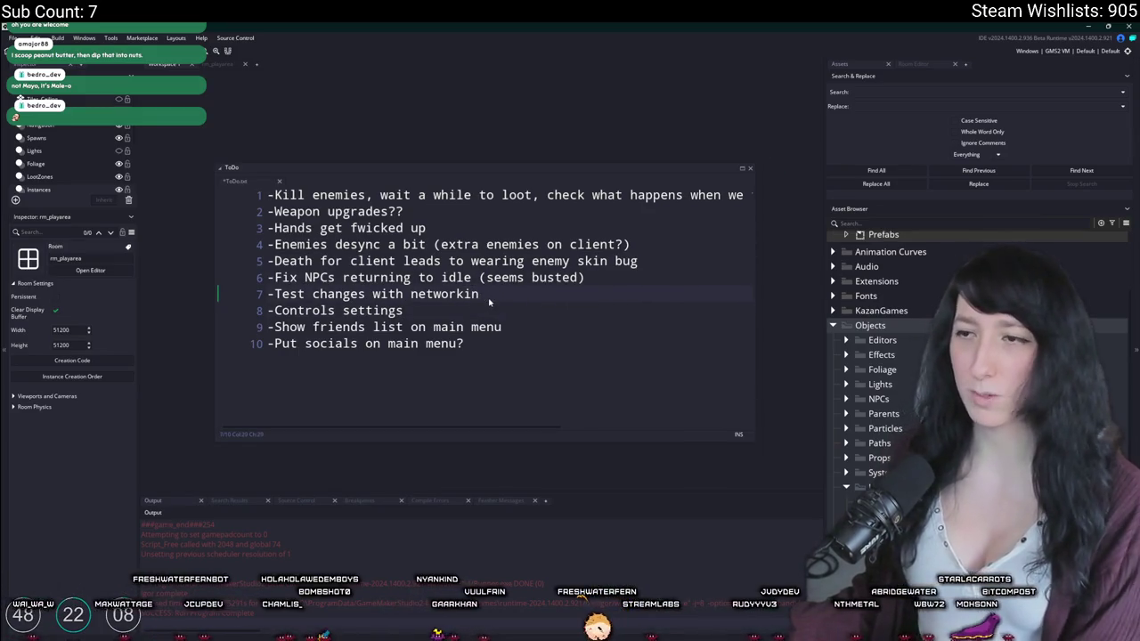
pyautogui.write('g')
pyautogui.keyDown('ctrl'); pyautogui.scroll(2, 422, 326); pyautogui.keyUp('ctrl')
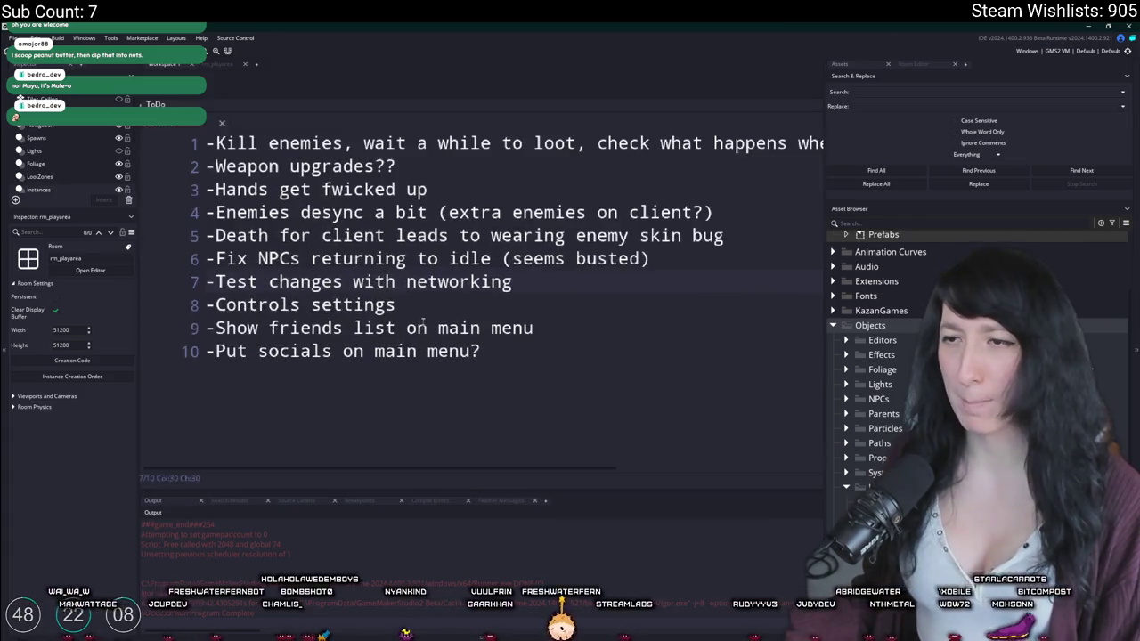
pyautogui.click(299, 358)
pyautogui.press('Home')
# Step: Pan the ToDo note to show its status line, then search Windows for 'aseprite'
pyautogui.keyDown('ctrl'); pyautogui.scroll(-3, 149, 373); pyautogui.keyUp('ctrl')
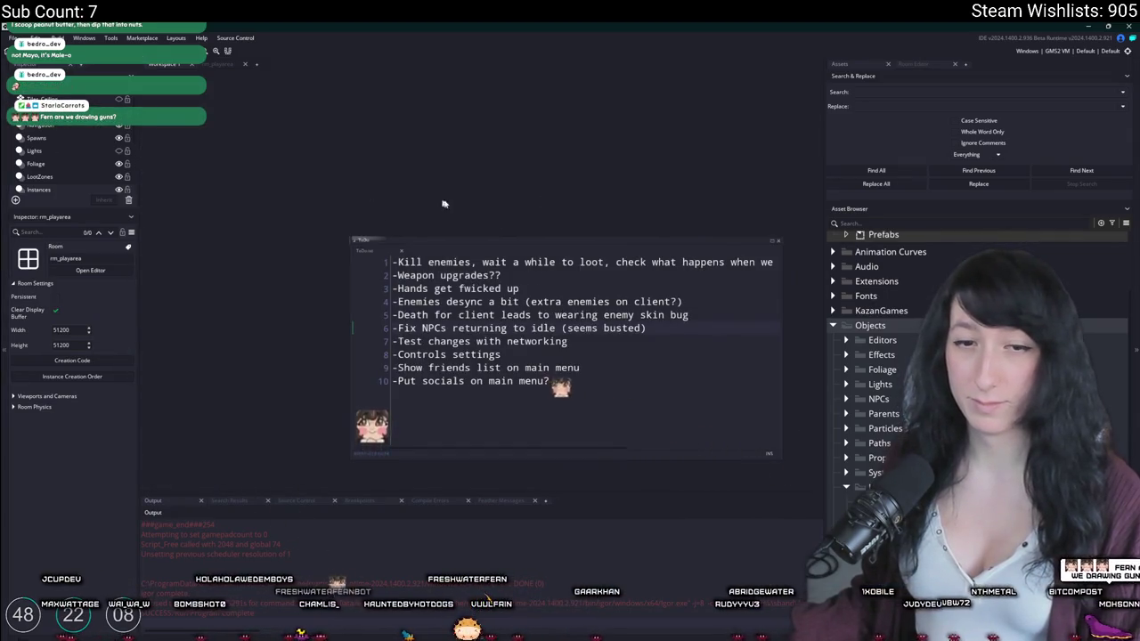
pyautogui.moveTo(431, 200); pyautogui.dragTo(377, 187)
pyautogui.keyDown('ctrl'); pyautogui.scroll(3, 383, 188); pyautogui.keyUp('ctrl')
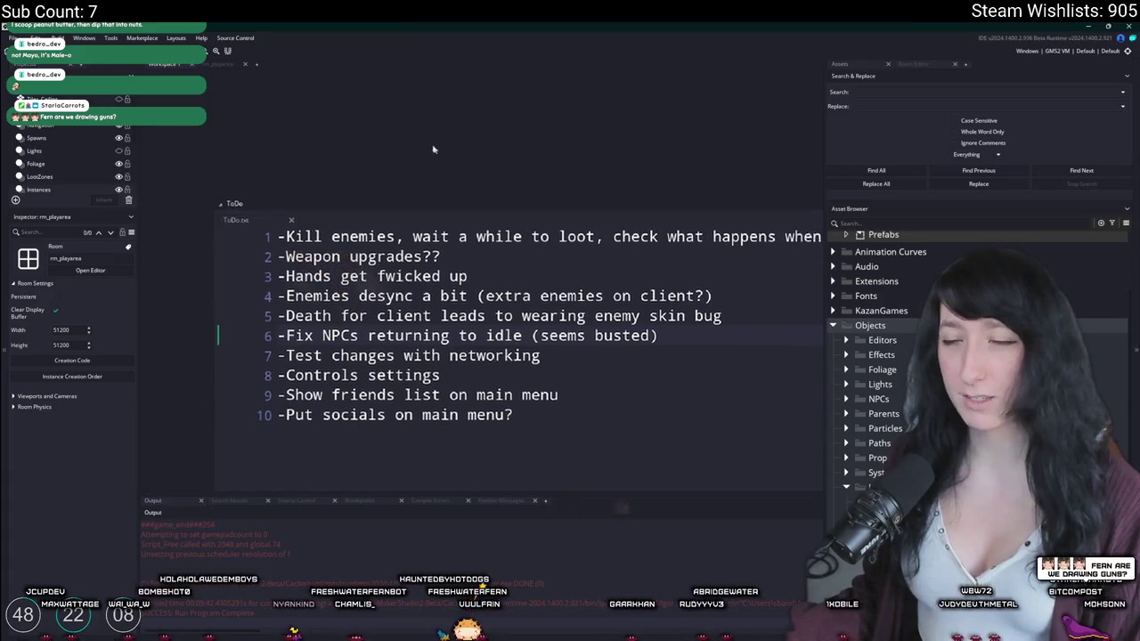
pyautogui.moveTo(524, 96); pyautogui.dragTo(477, 80)
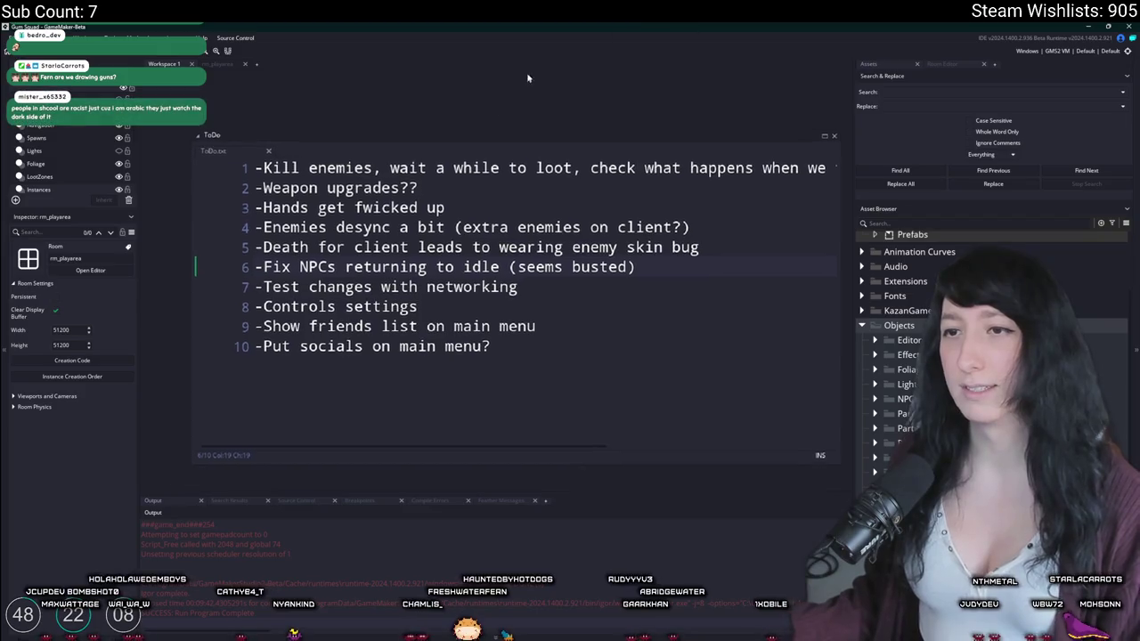
pyautogui.keyDown('ctrl'); pyautogui.scroll(-2, 523, 76); pyautogui.keyUp('ctrl')
pyautogui.keyDown('ctrl'); pyautogui.scroll(-1, 499, 208); pyautogui.keyUp('ctrl')
pyautogui.click(524, 252)
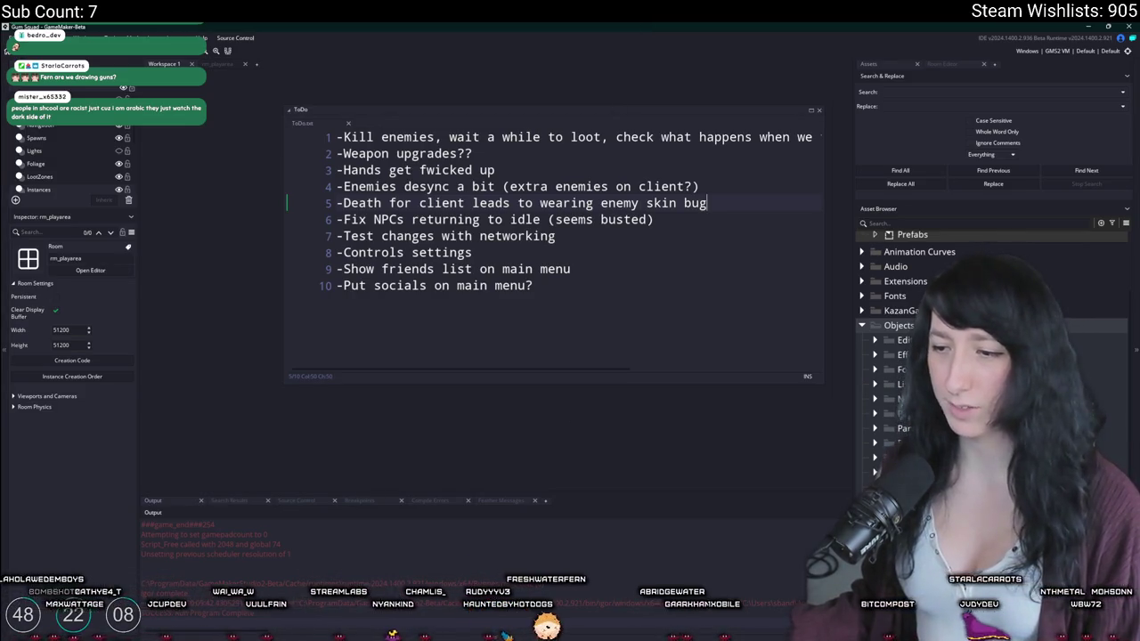
pyautogui.press('super')
pyautogui.write('aseprite')
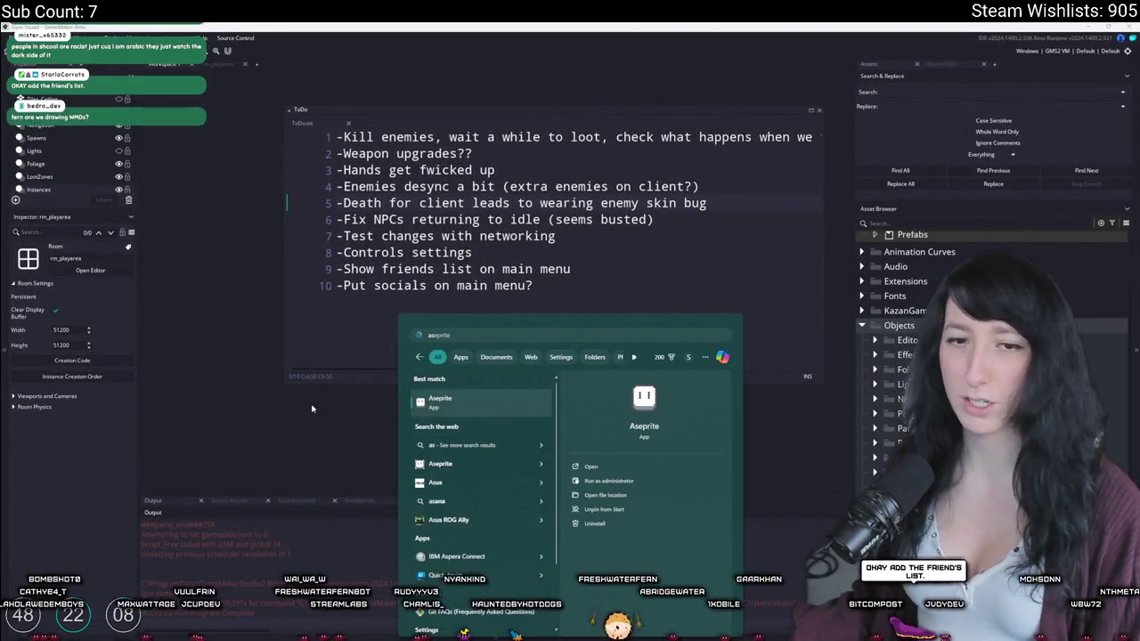
# Step: Launch Aseprite, create a new blank sprite, and zoom into its canvas
pyautogui.press('Return')
pyautogui.hotkey('ctrl', 'n')
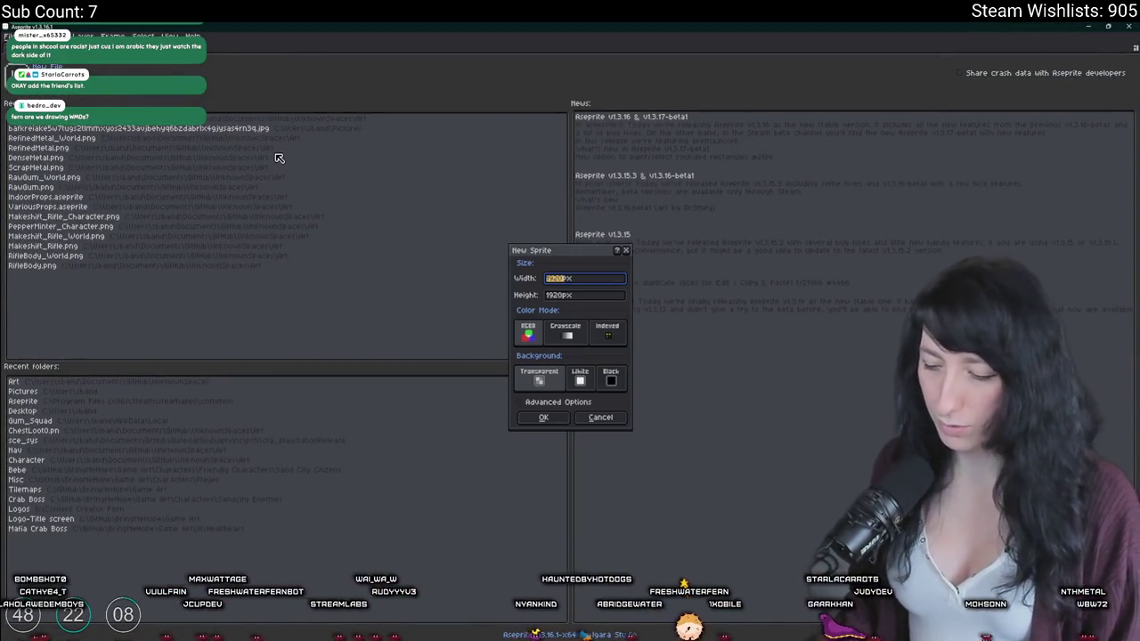
pyautogui.press('Return')
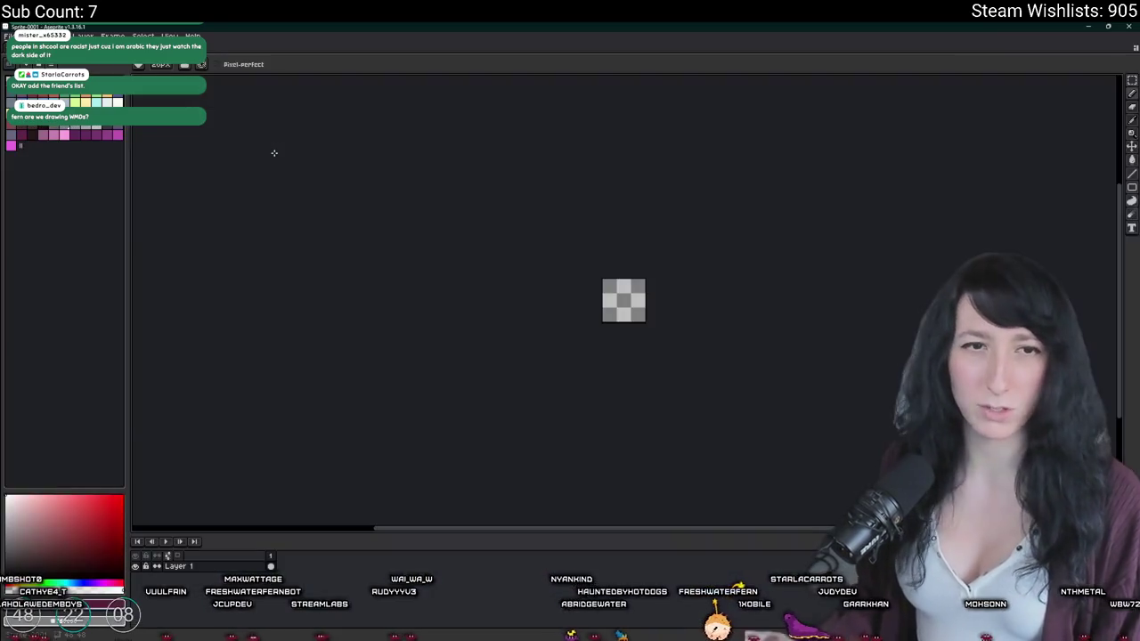
pyautogui.scroll(3, 624, 300)
pyautogui.scroll(1, 587, 258)
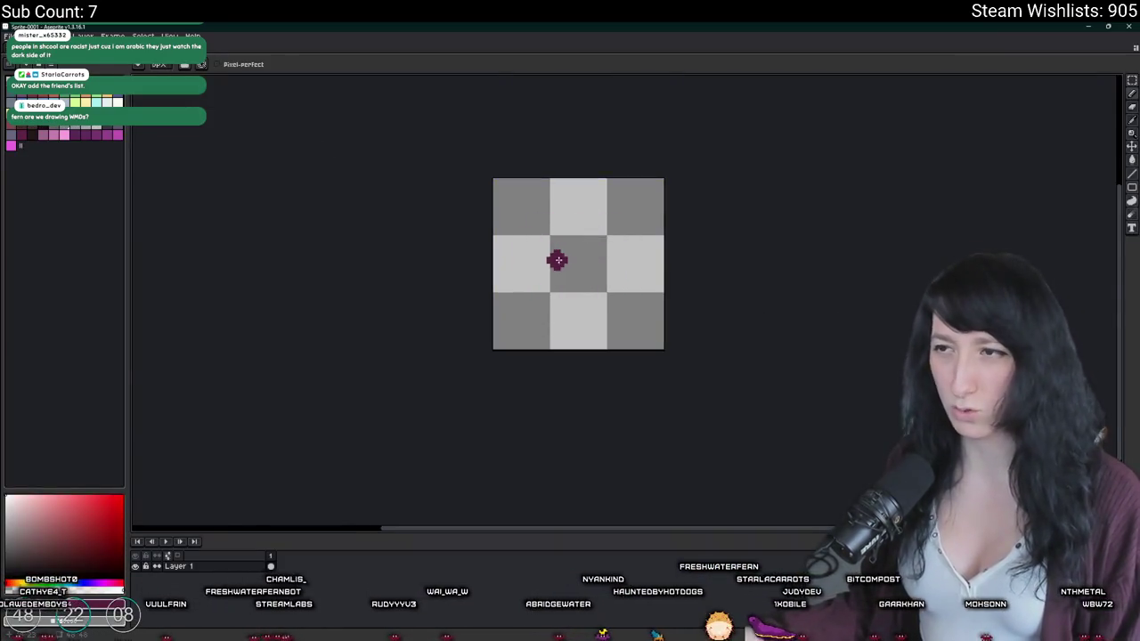
pyautogui.scroll(2, 557, 257)
pyautogui.moveTo(544, 263); pyautogui.dragTo(527, 272)
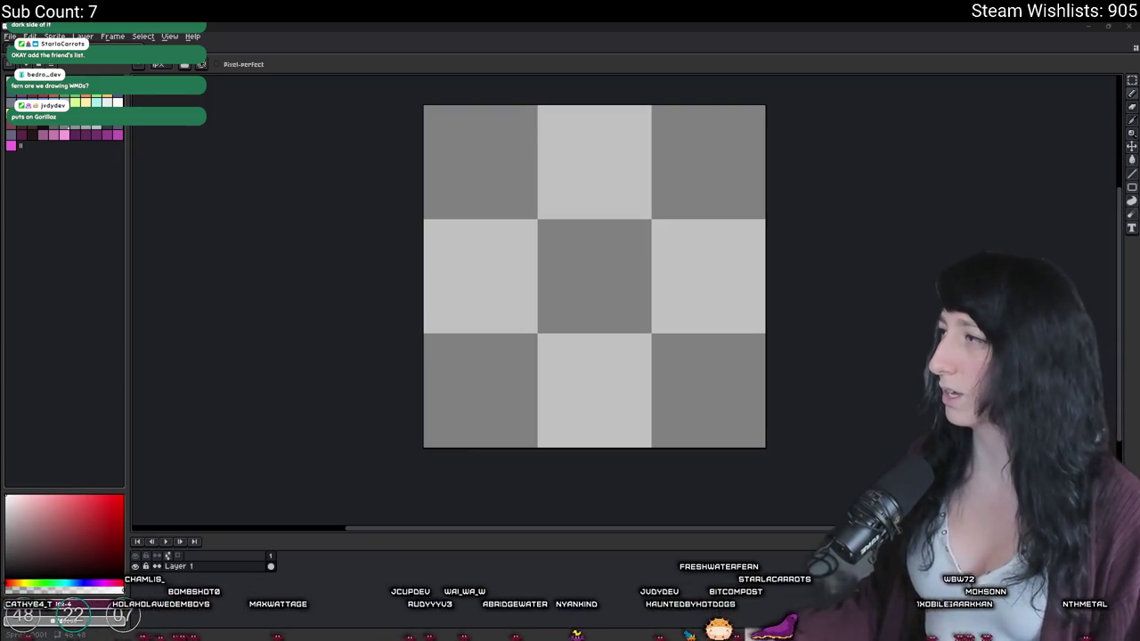
# Step: Back in the 'cool looking pistols' image results, preview the Vocal Media futuristic guns image
pyautogui.hotkey('alt', 'Tab')
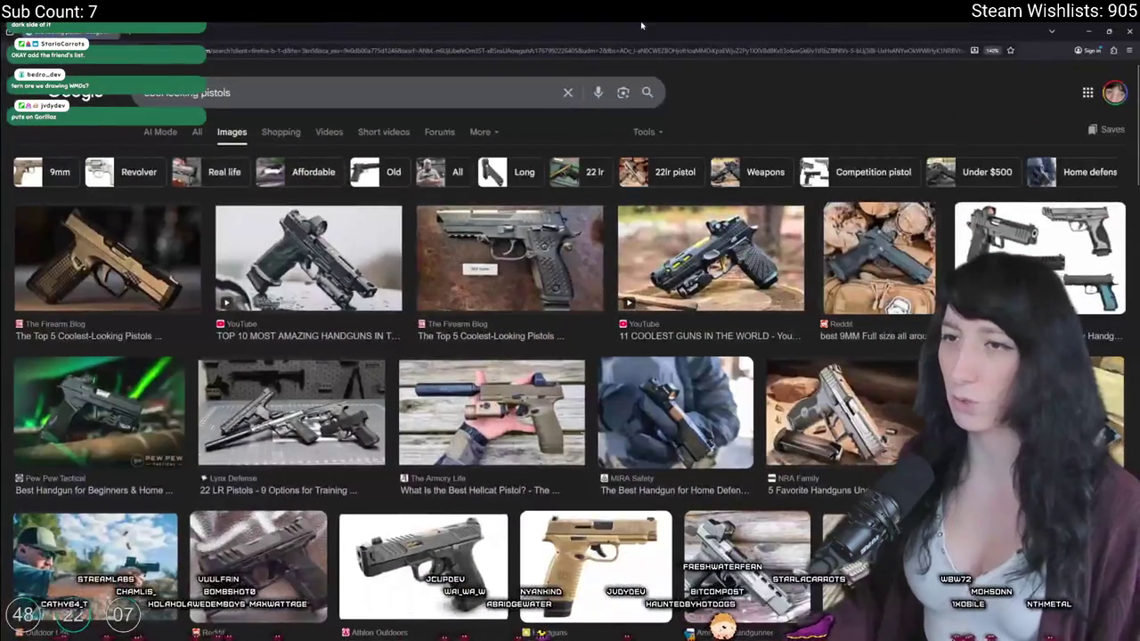
pyautogui.scroll(-3, 469, 411)
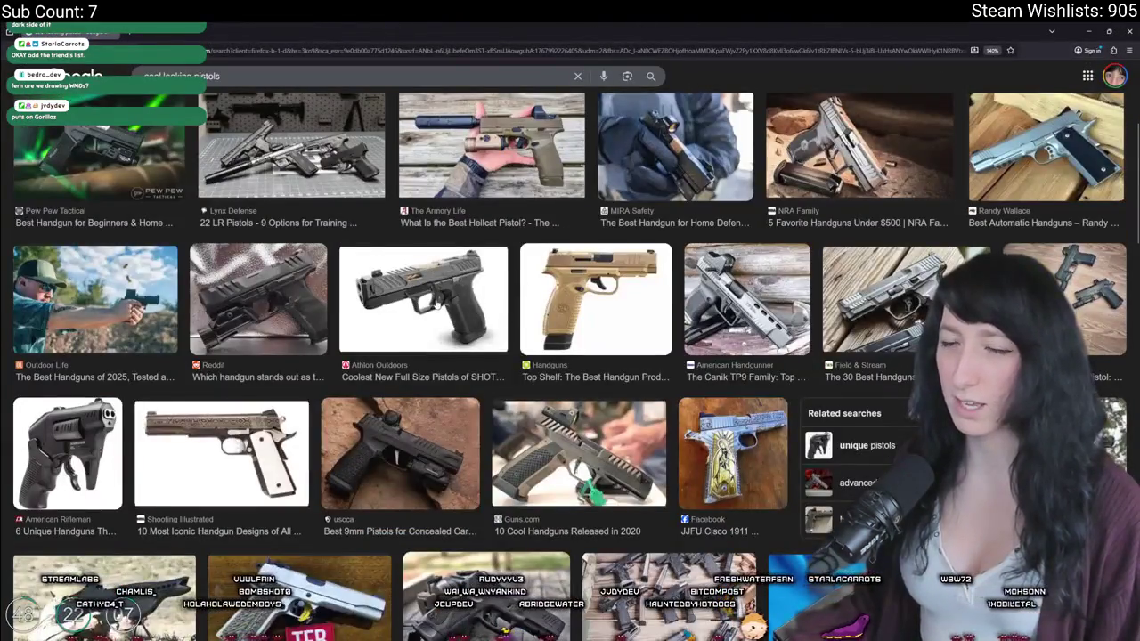
pyautogui.scroll(-2, 513, 429)
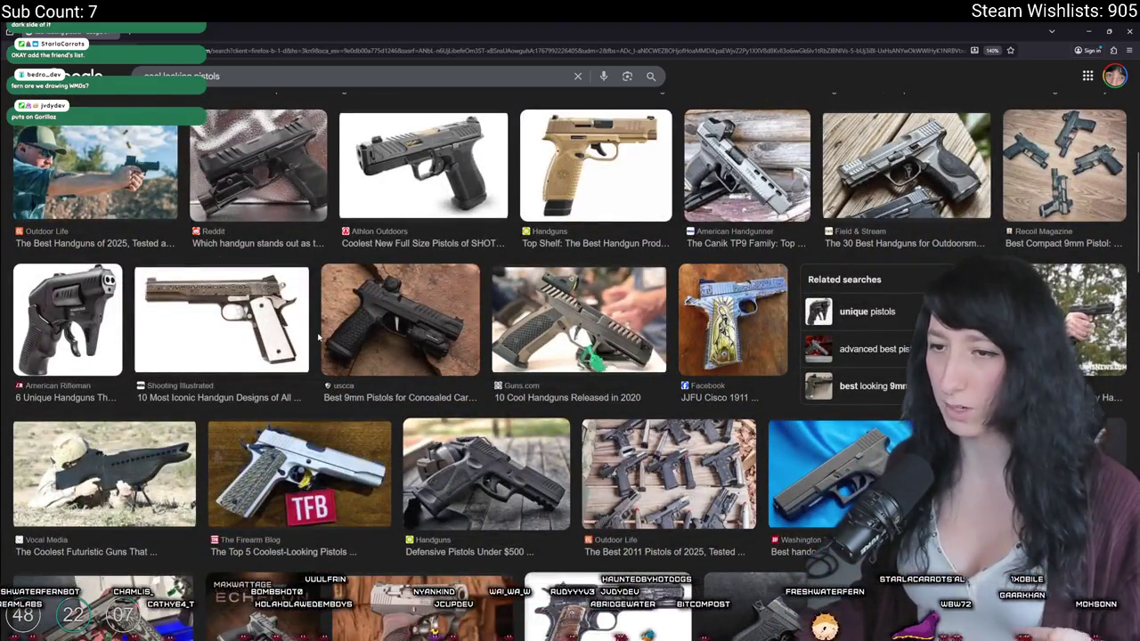
pyautogui.click(104, 473)
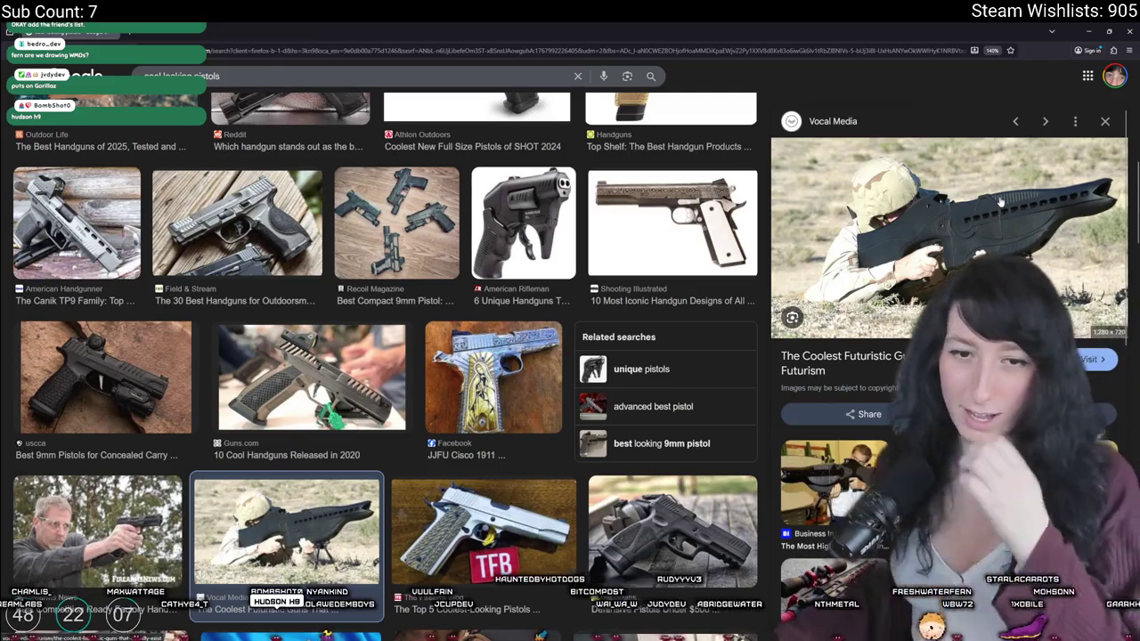
pyautogui.scroll(5, 637, 262)
pyautogui.scroll(3, 637, 262)
pyautogui.press('/')
# Step: Search Google Images for 'hudson h9', then play and skip ahead in the 'Ranking Worst Burgers' Short
pyautogui.write('hu')
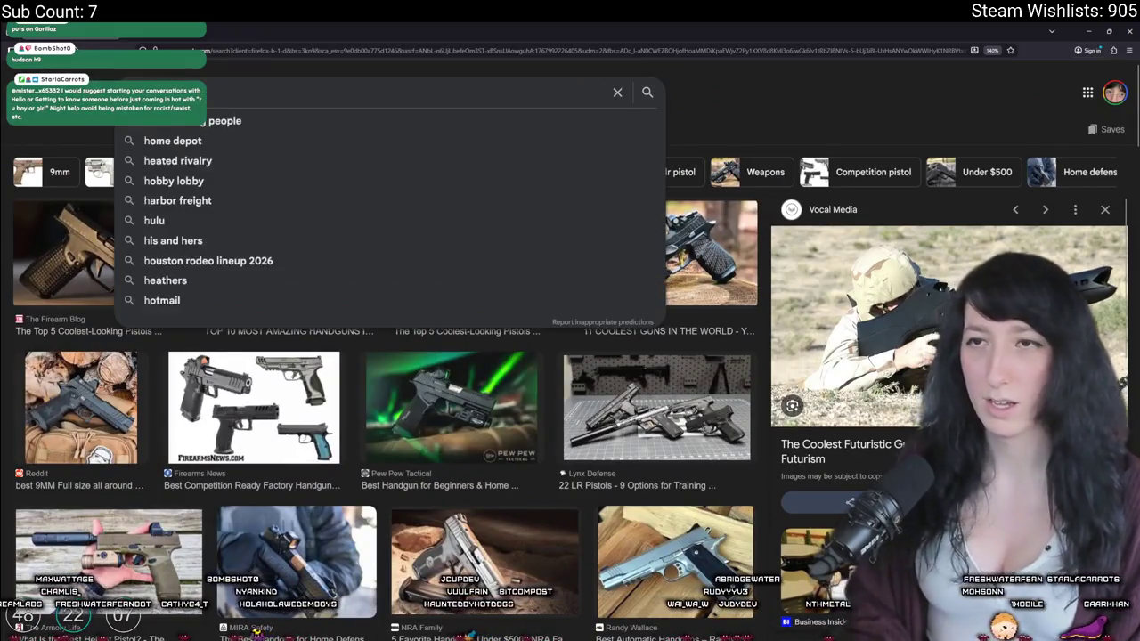
pyautogui.write('dson h9')
pyautogui.press('Return')
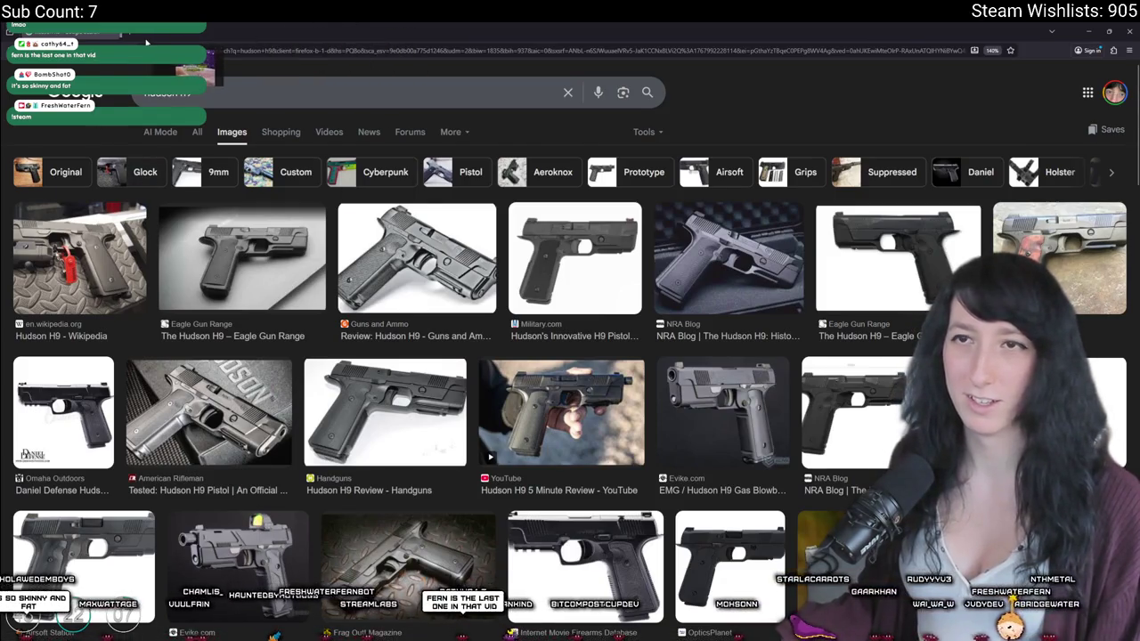
pyautogui.hotkey('ctrl', 'w')
pyautogui.click(591, 348)
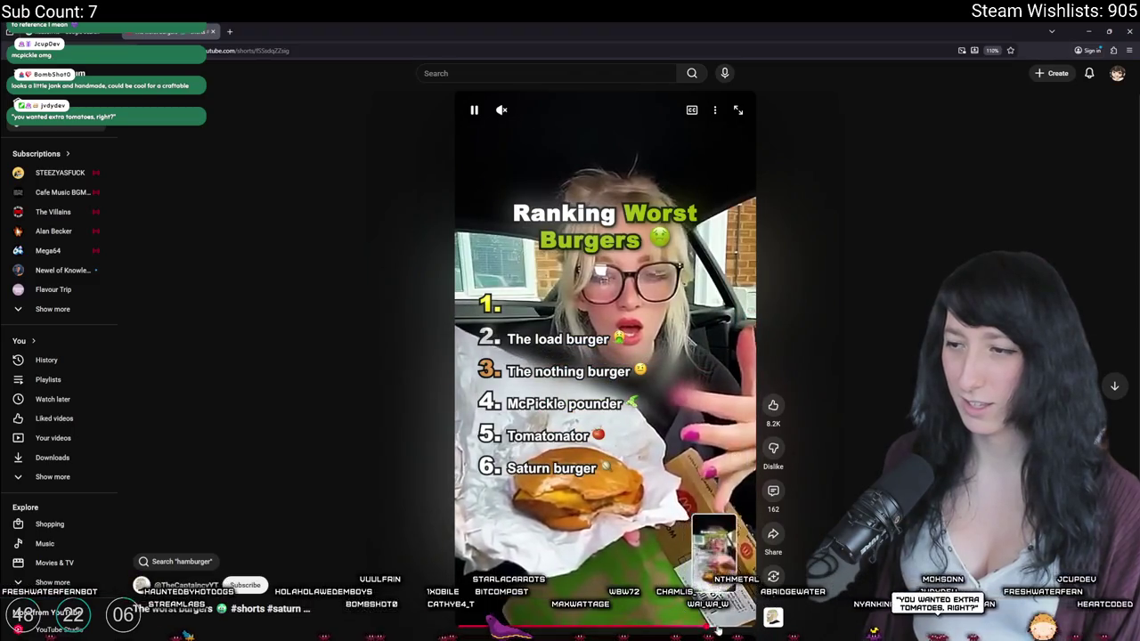
pyautogui.click(753, 628)
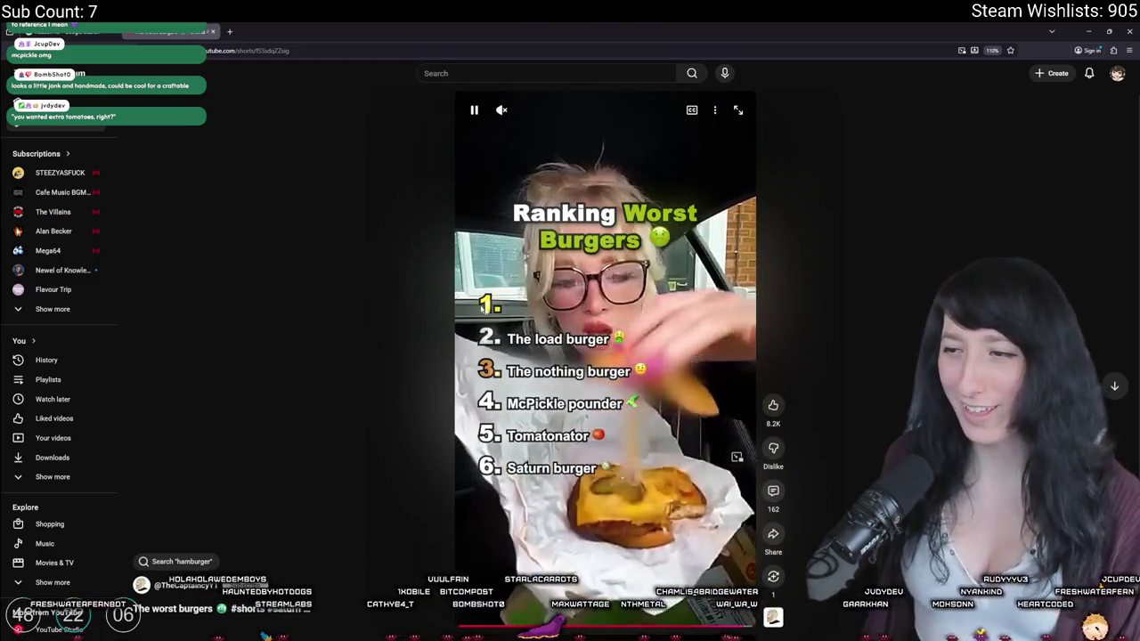
# Step: Leave the burger Short and return to the 'hudson h9' Google Images tab
pyautogui.hotkey('ctrl', 'Tab')
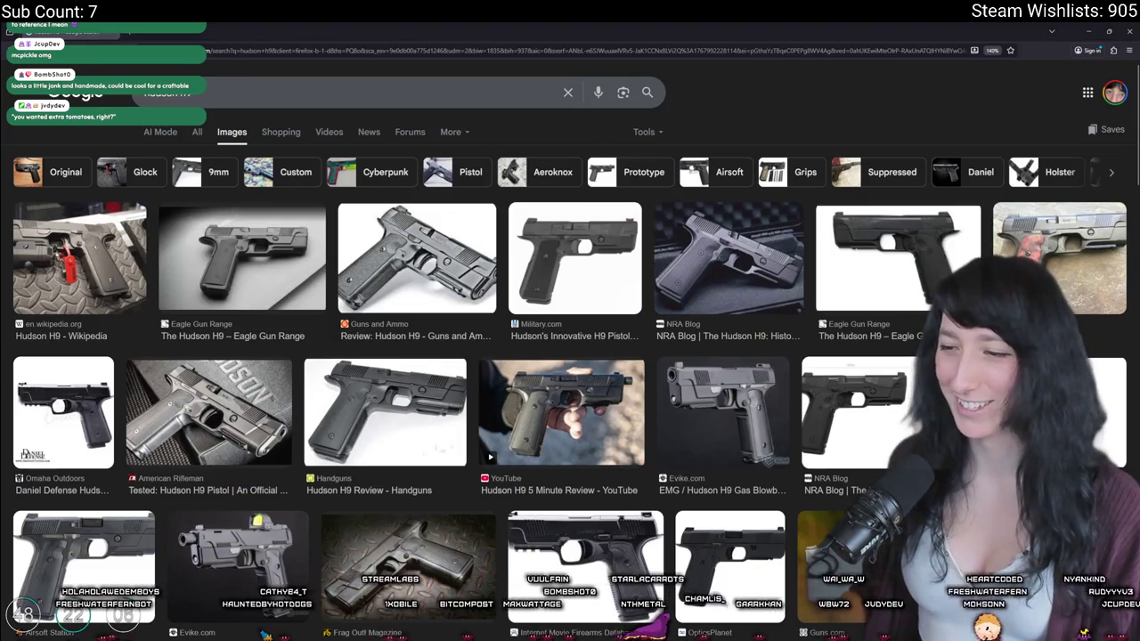
# Step: In GameMaker, find and open the spr_item_peashooter sprite from the Asset Browser
pyautogui.hotkey('alt', 'Tab')
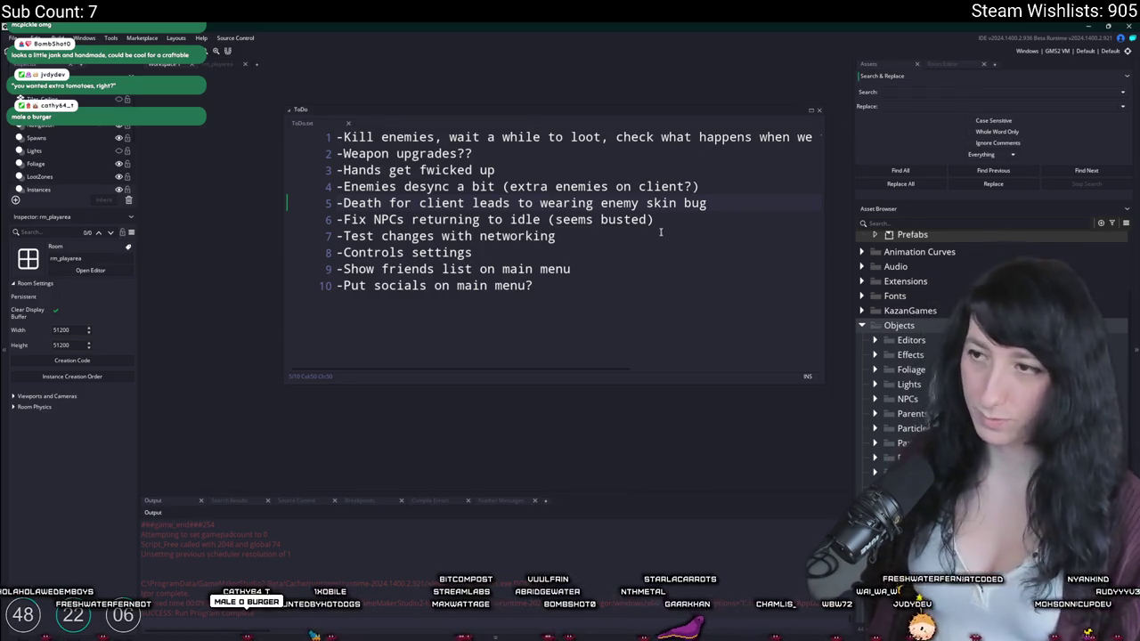
pyautogui.click(906, 91)
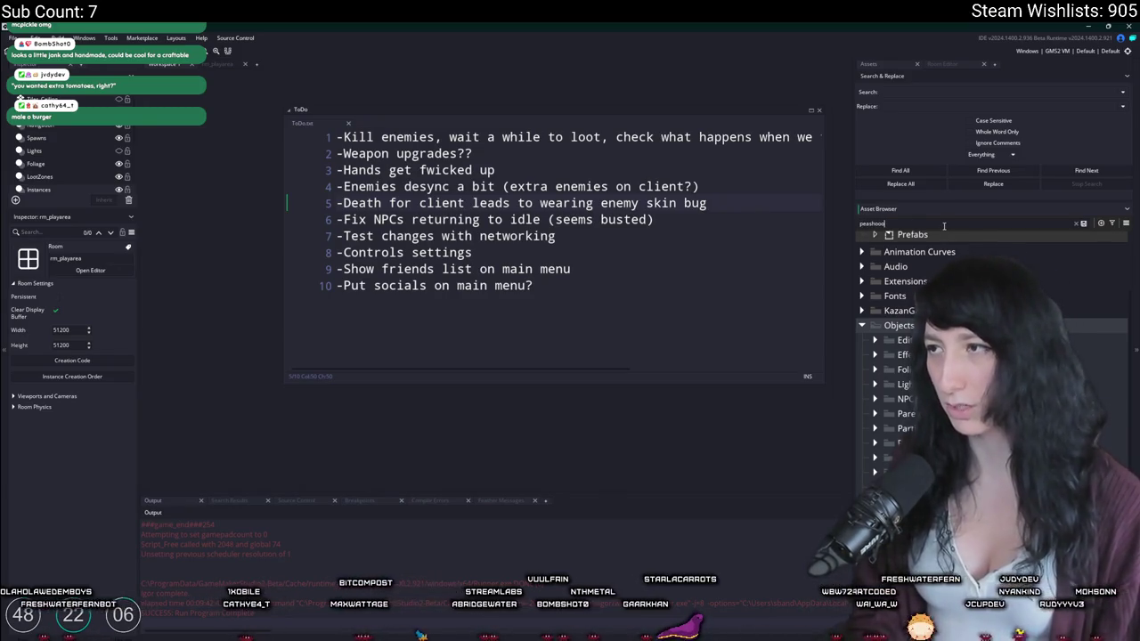
pyautogui.write('o')
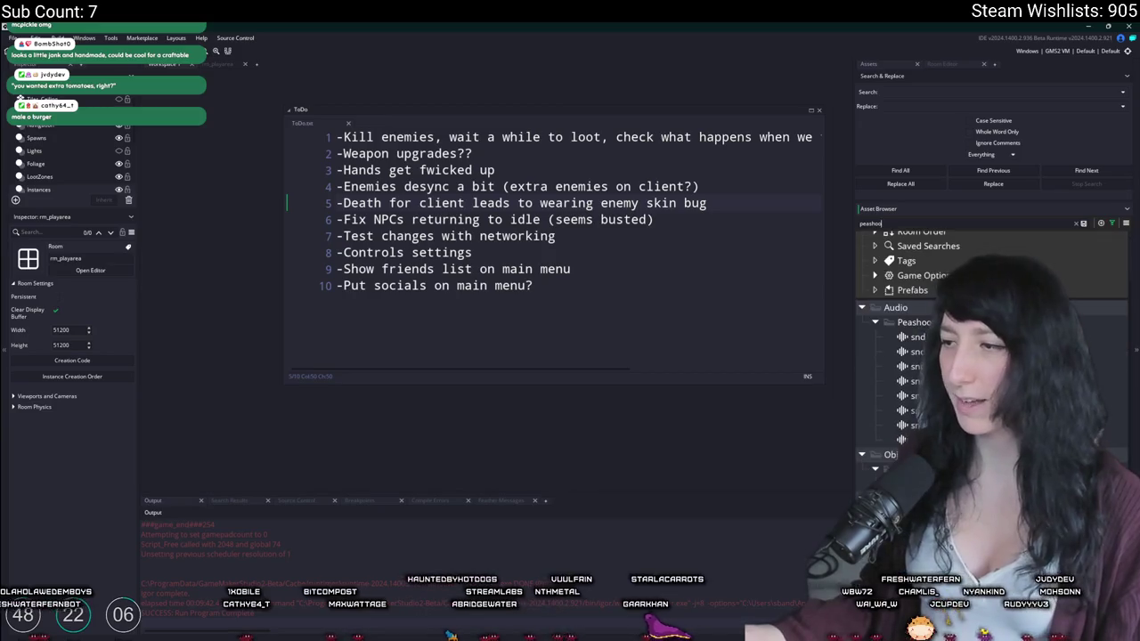
pyautogui.doubleClick(926, 513)
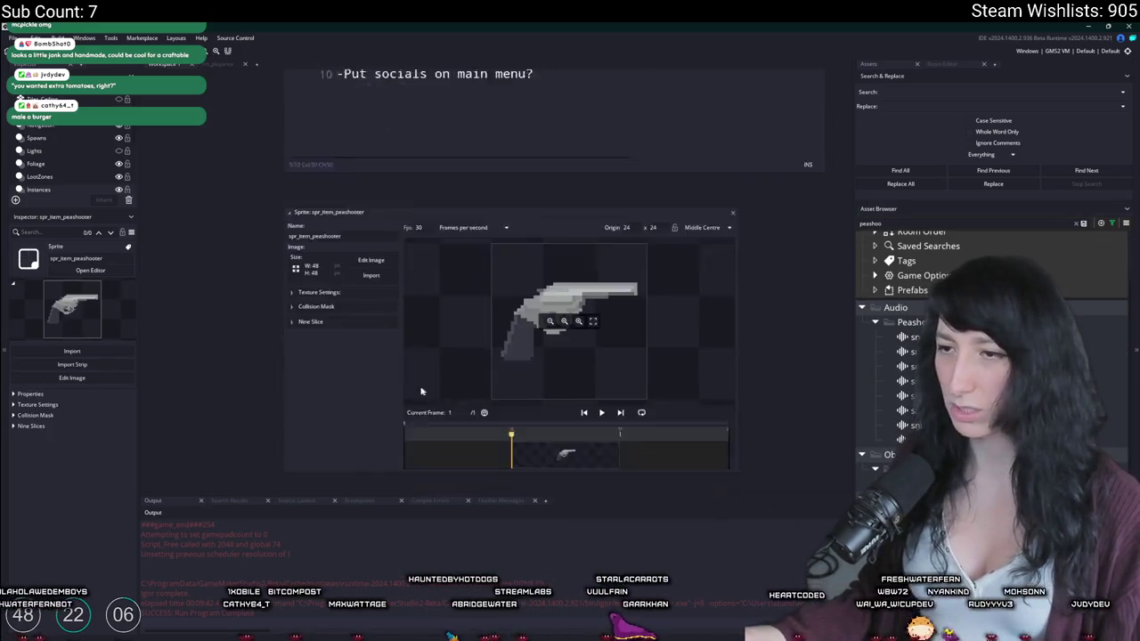
# Step: Paste the gun image into the peashooter image twice, undo both, and close the editor
pyautogui.click(370, 194)
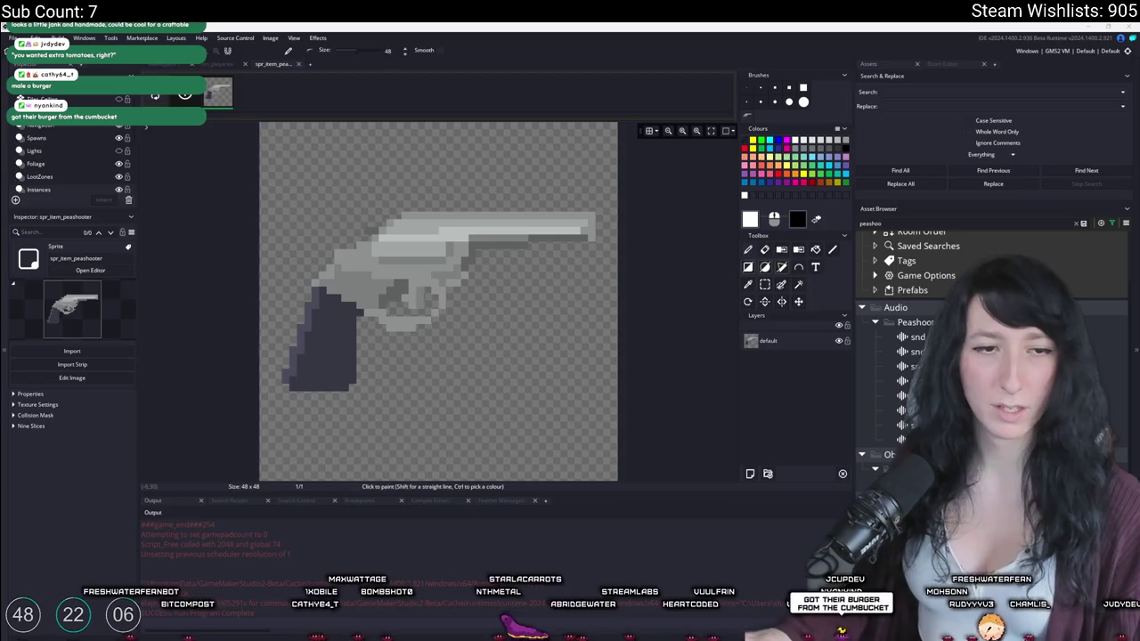
pyautogui.hotkey('ctrl', 'v')
pyautogui.hotkey('ctrl', 'z')
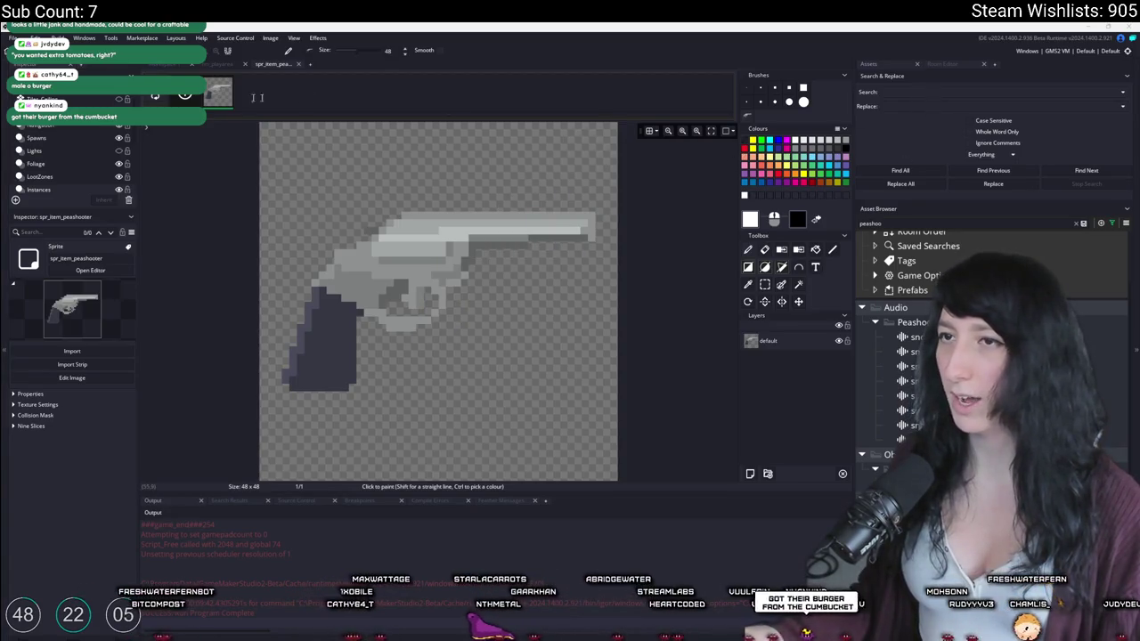
pyautogui.hotkey('ctrl', 'v')
pyautogui.hotkey('ctrl', 'z')
pyautogui.click(299, 64)
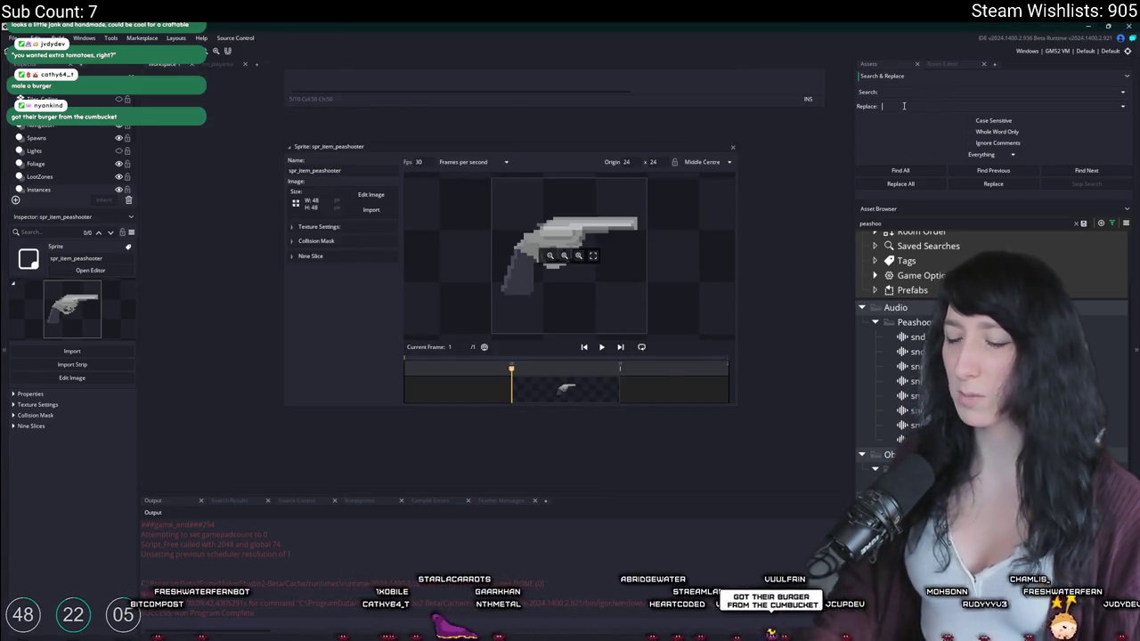
# Step: Open the 96×48 spr_item_makeshift_rifle sprite and briefly view its image in the editor
pyautogui.write('w')
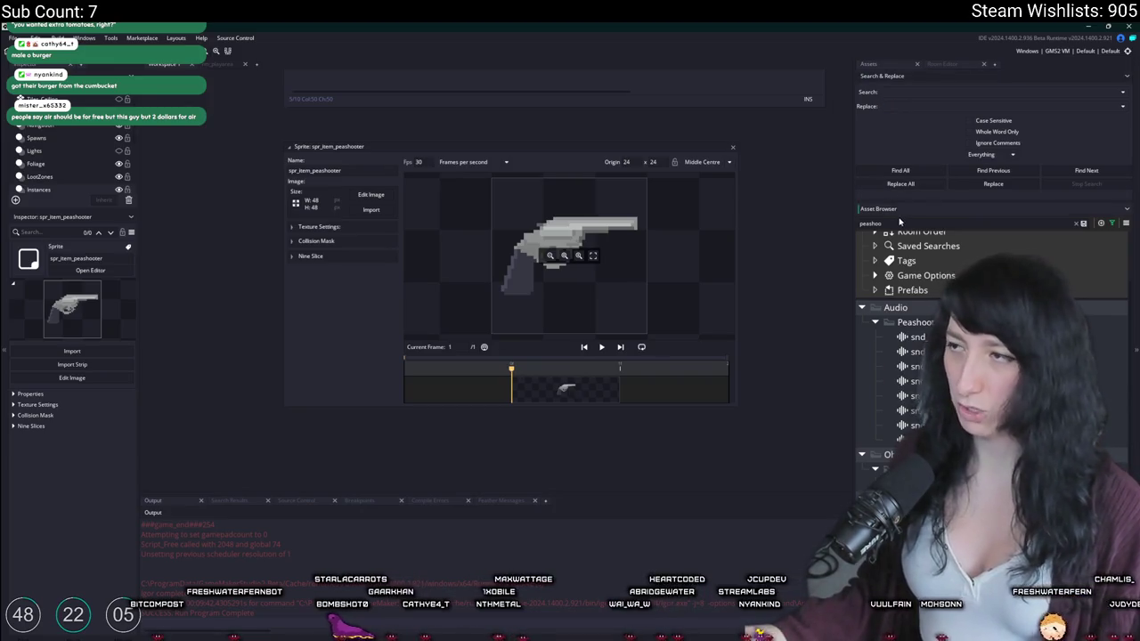
pyautogui.write('akes')
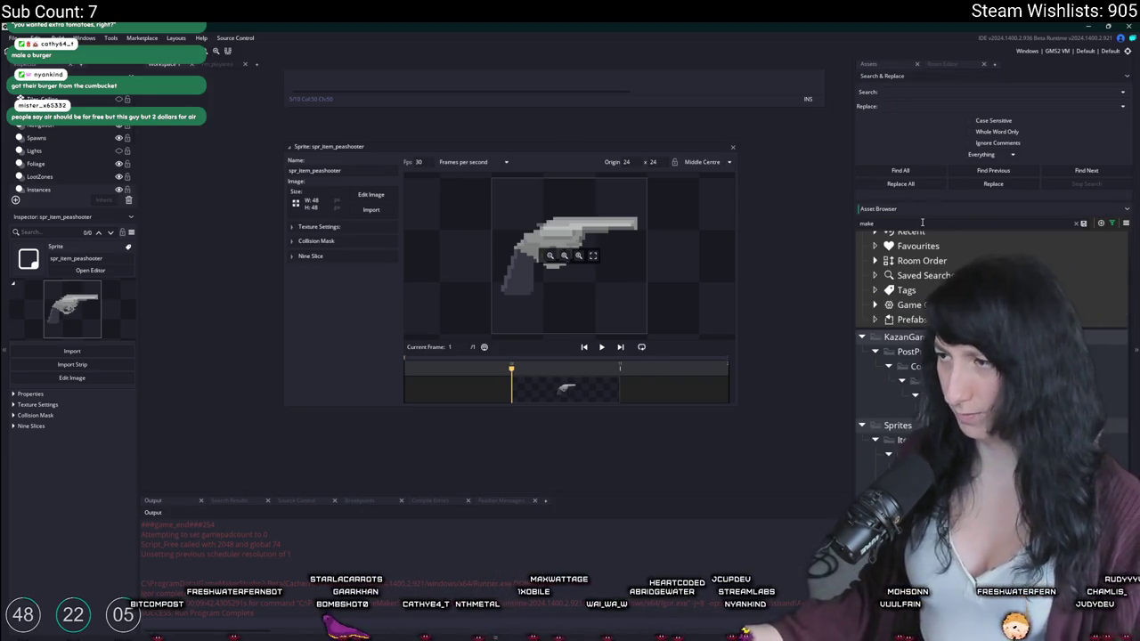
pyautogui.doubleClick(877, 463)
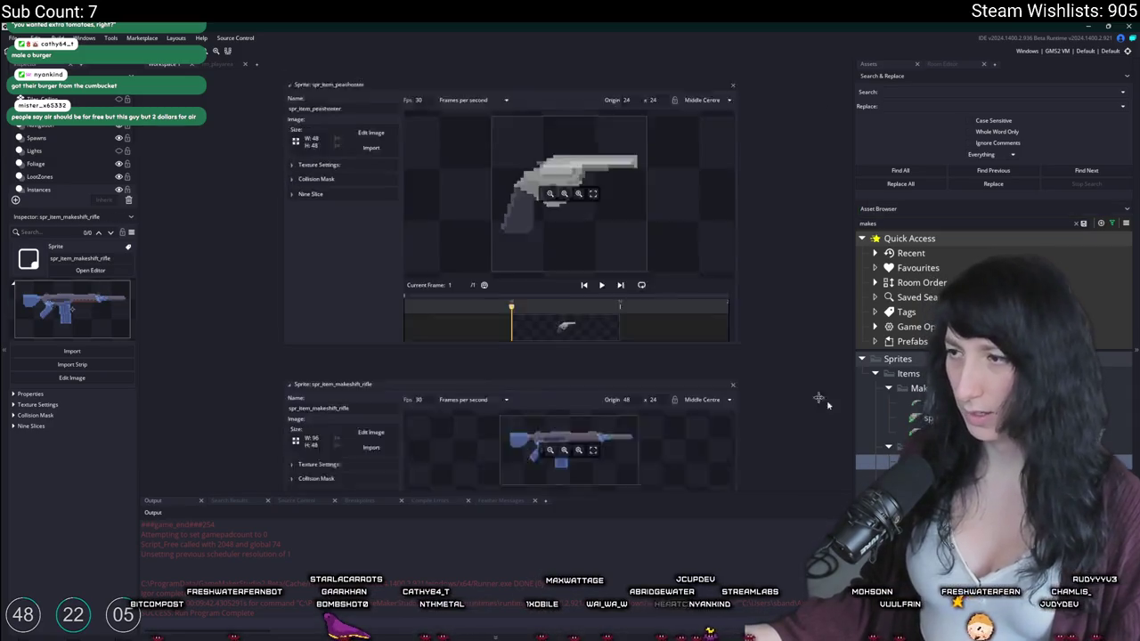
pyautogui.click(372, 195)
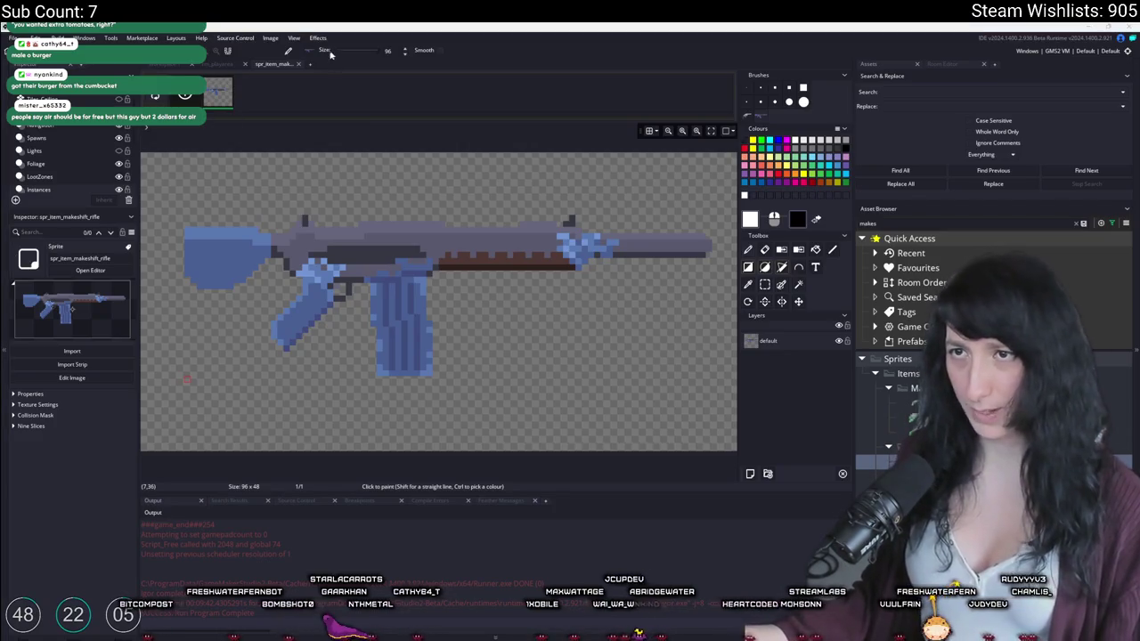
pyautogui.click(298, 65)
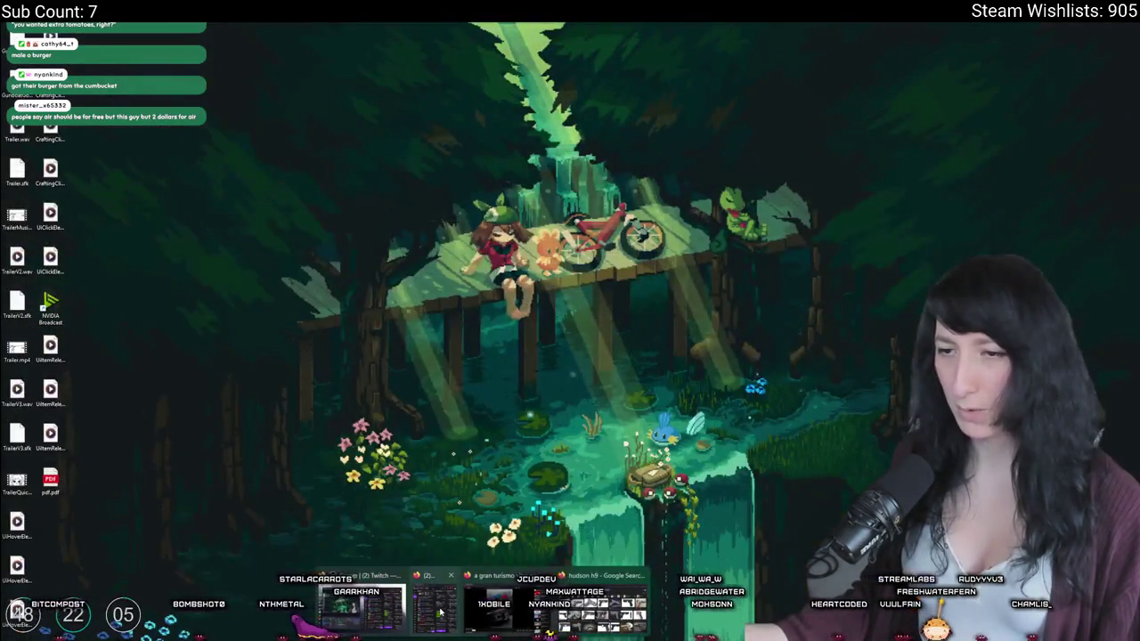
pyautogui.click(439, 613)
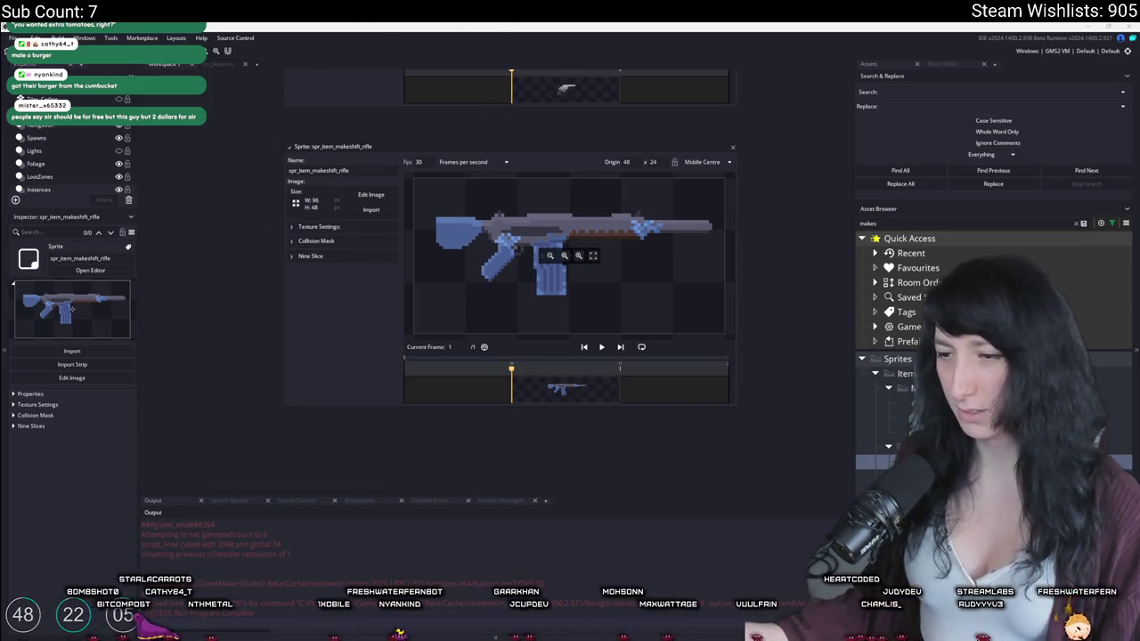
# Step: Switch from GameMaker back to the browser's 'hudson h9' image results
pyautogui.click(400, 634)
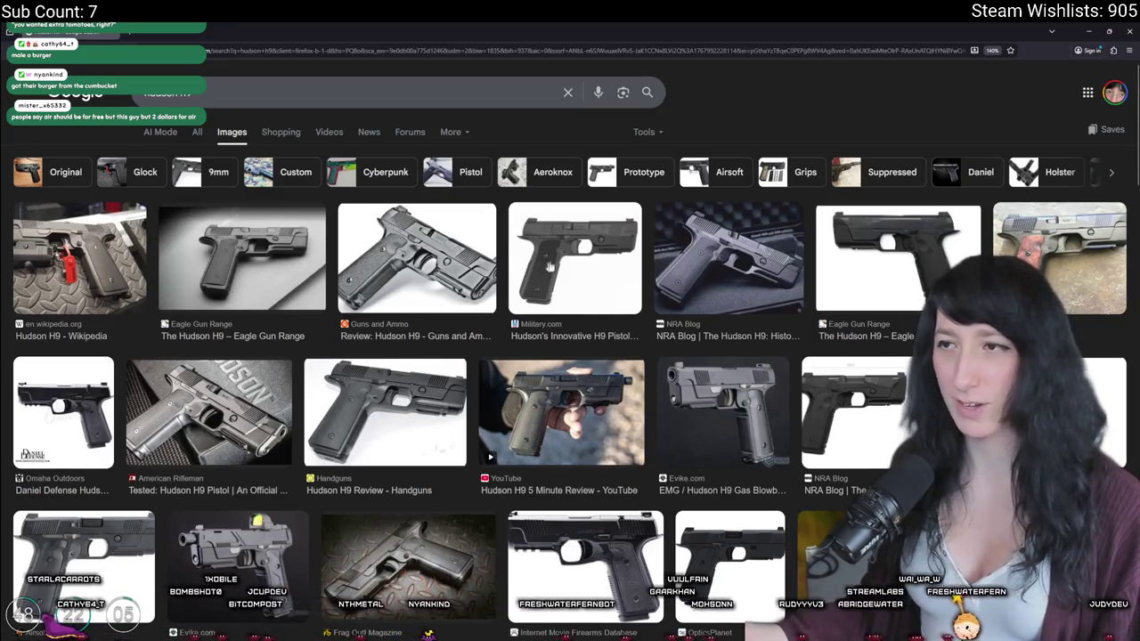
# Step: Preview the Military.com Hudson H9 photo and copy the image
pyautogui.click(540, 267)
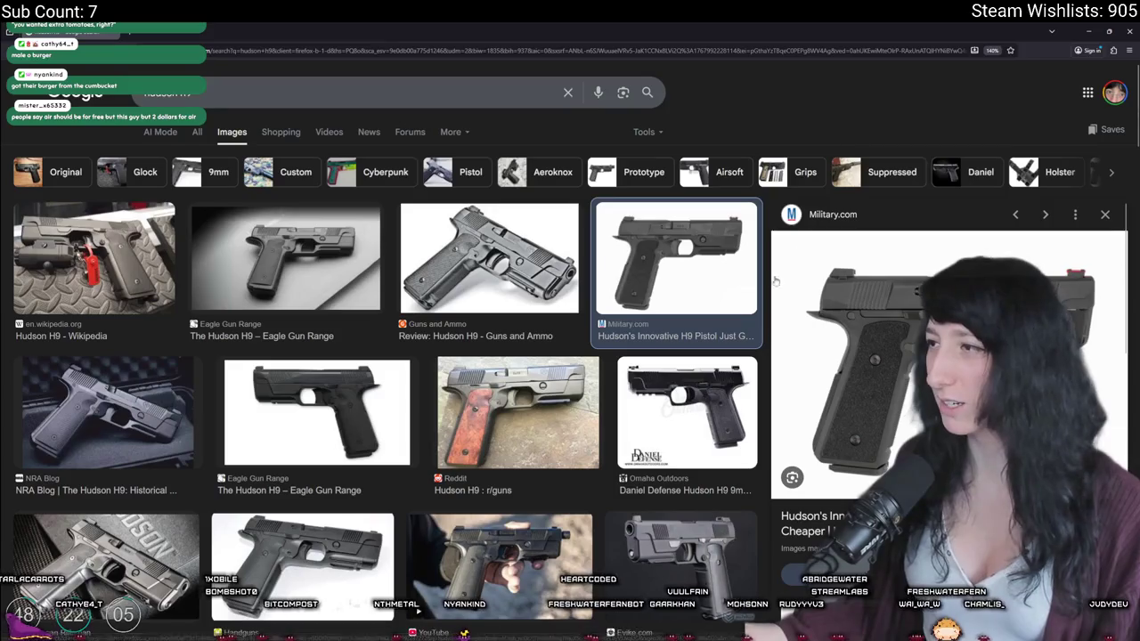
pyautogui.rightClick(889, 299)
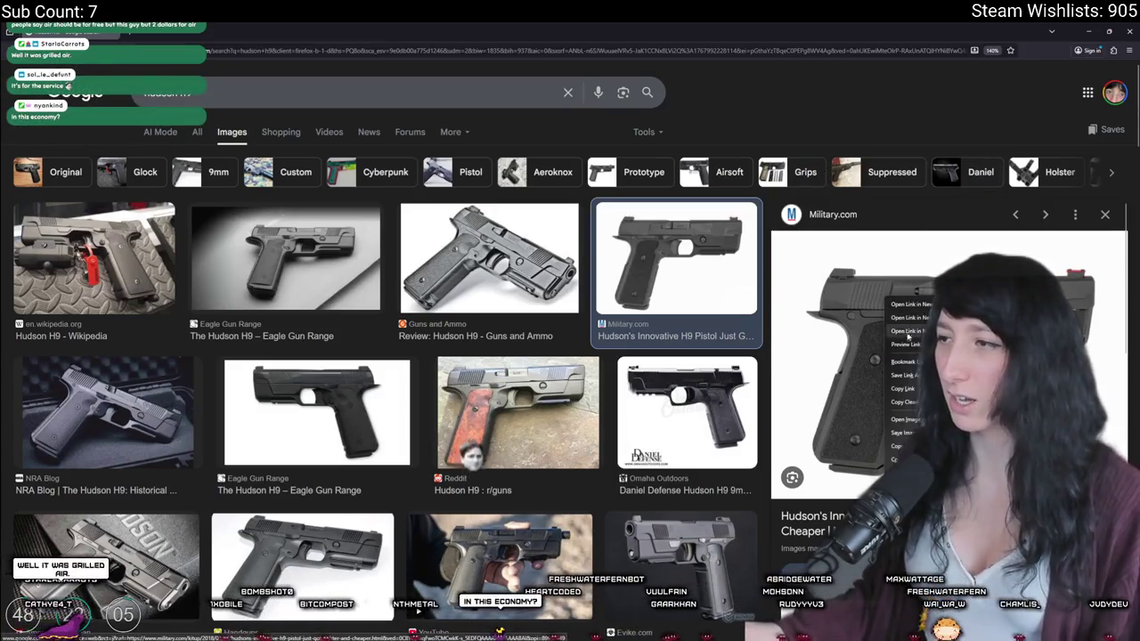
pyautogui.click(908, 331)
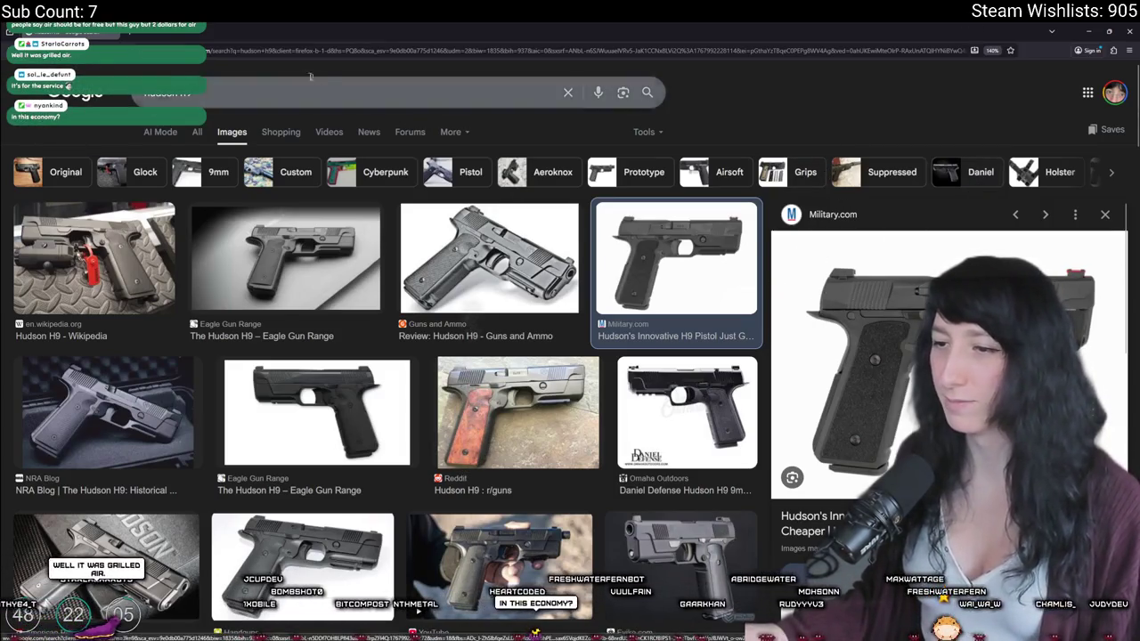
pyautogui.hotkey('alt', 'Tab')
pyautogui.hotkey('alt', 'Tab')
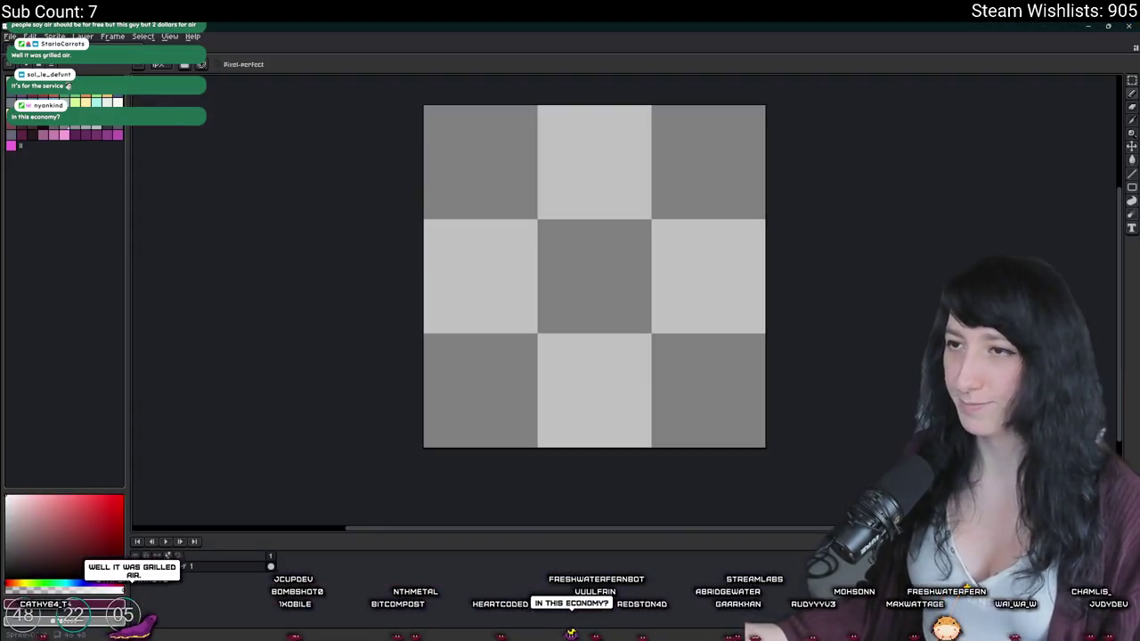
# Step: Paste the Hudson H9 photo into Aseprite, scaling it down and positioning it on the canvas
pyautogui.hotkey('ctrl', 'v')
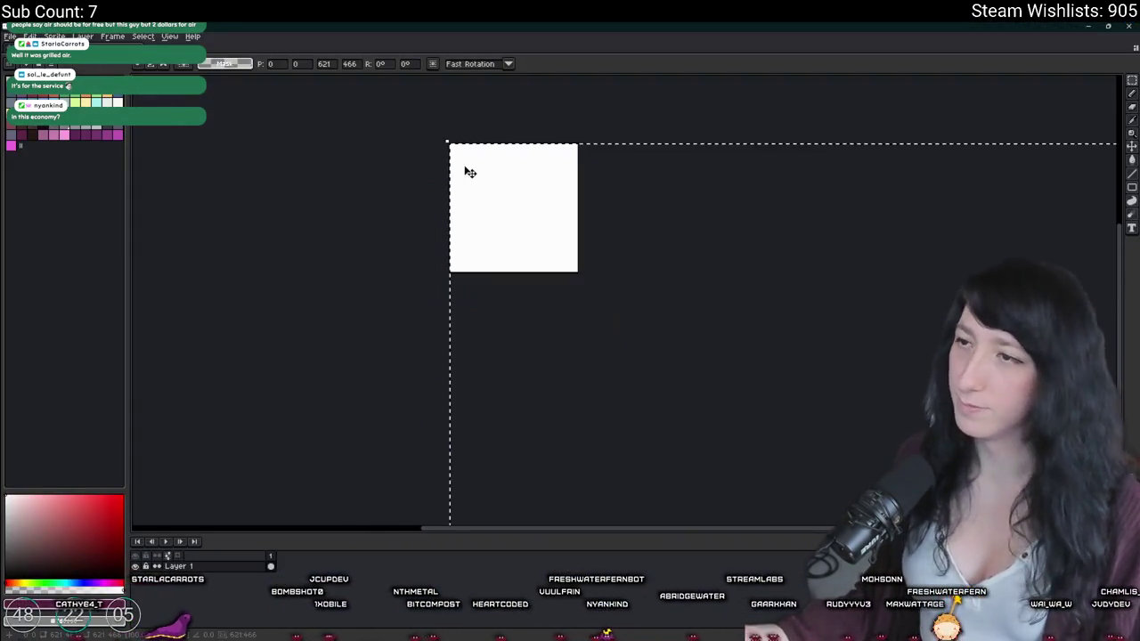
pyautogui.scroll(-2, 469, 171)
pyautogui.moveTo(738, 372); pyautogui.dragTo(497, 190)
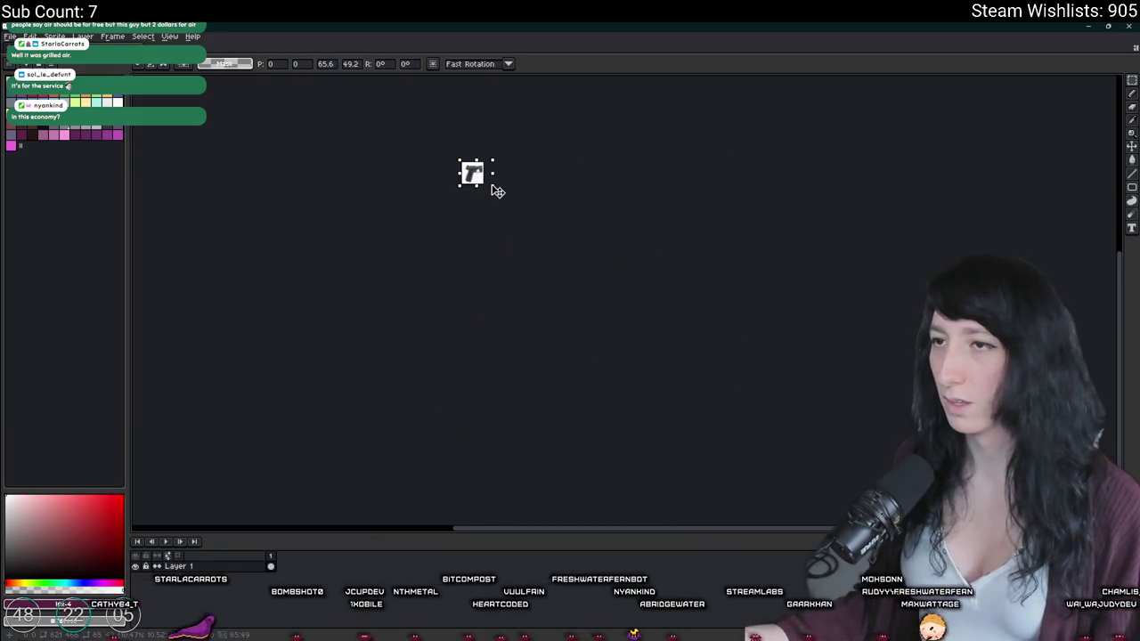
pyautogui.scroll(4, 494, 189)
pyautogui.moveTo(613, 332)
pyautogui.mouseDown()
pyautogui.moveTo(615, 342)
pyautogui.moveTo(550, 296)
pyautogui.mouseUp()
pyautogui.moveTo(497, 260); pyautogui.dragTo(503, 285)
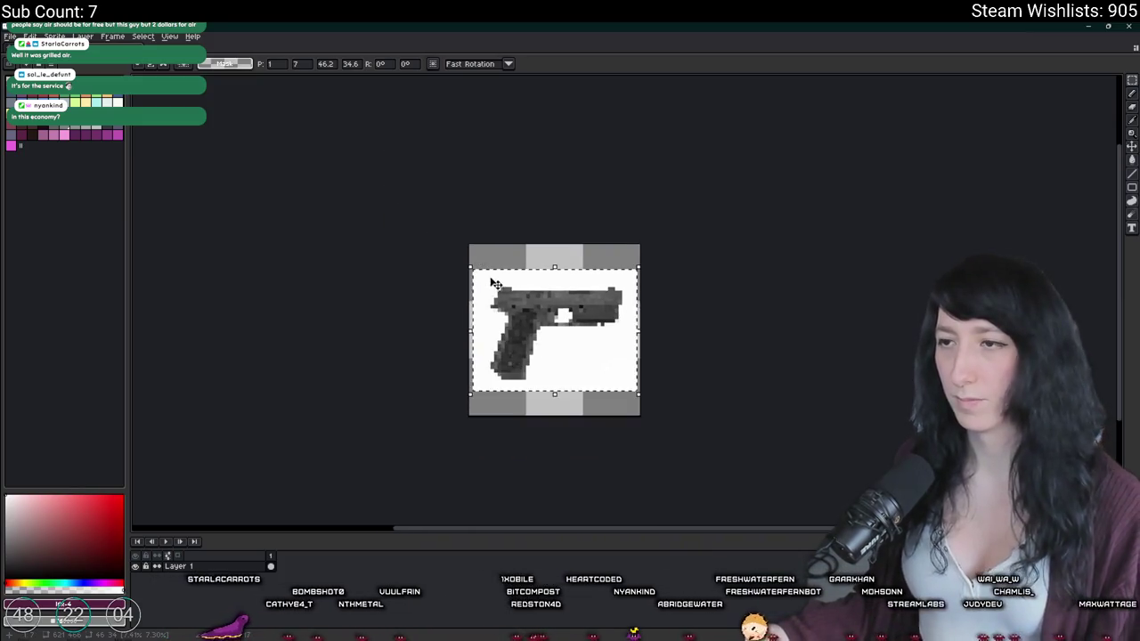
pyautogui.scroll(2, 595, 274)
pyautogui.moveTo(581, 264); pyautogui.dragTo(582, 282)
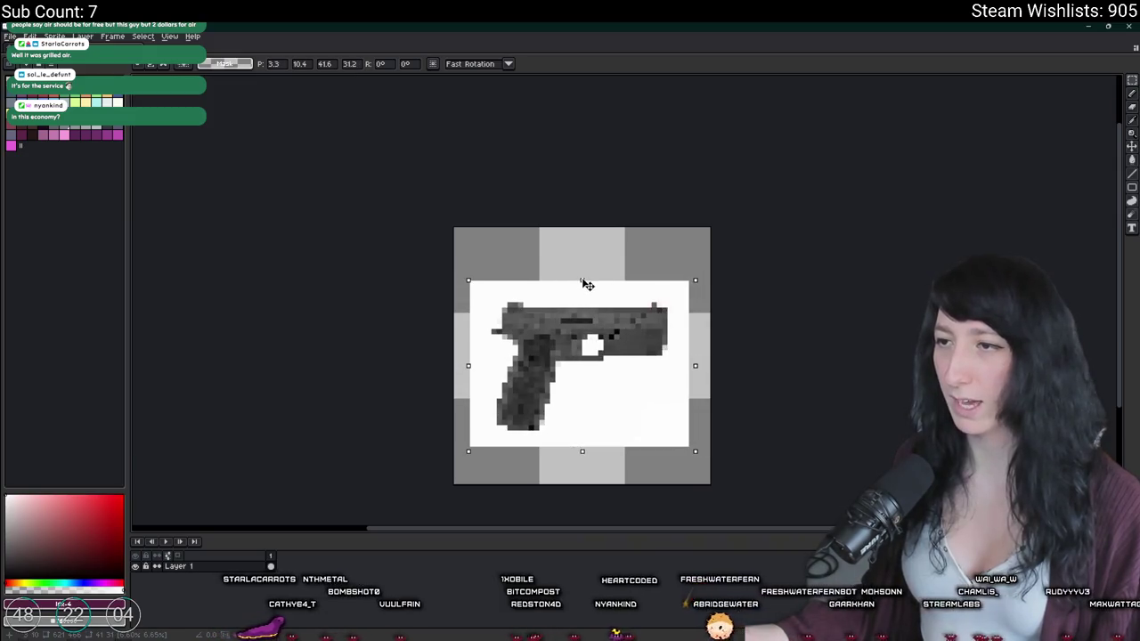
pyautogui.scroll(-2, 582, 280)
pyautogui.scroll(1, 582, 278)
# Step: Delete the photo's white background with the magic wand and set the pencil to 1 pixel
pyautogui.press('w')
pyautogui.click(649, 395)
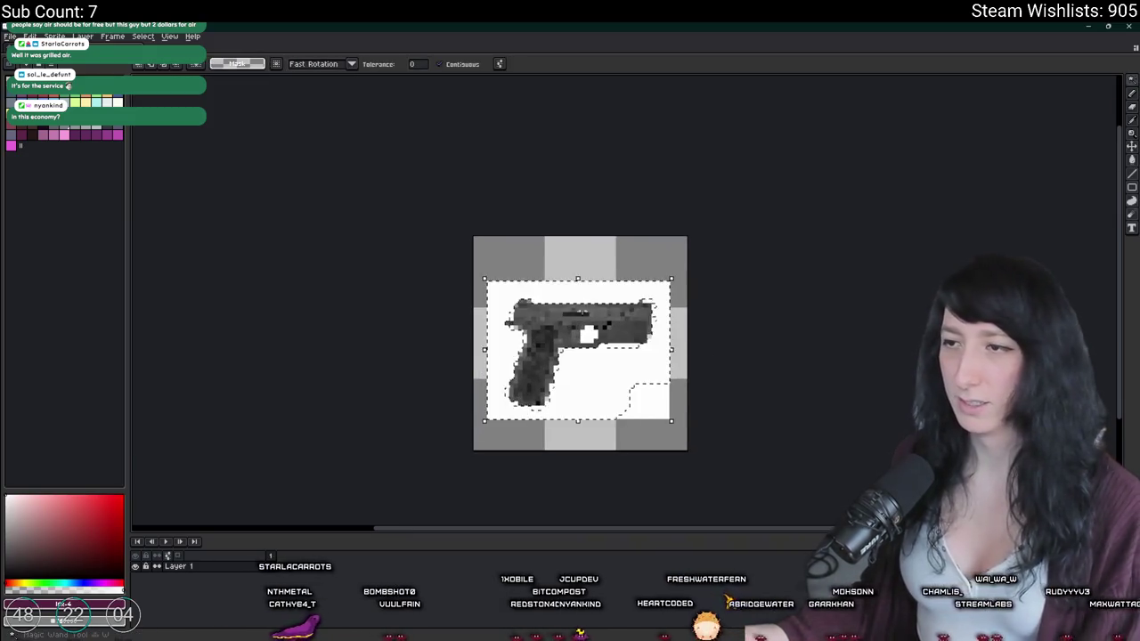
pyautogui.press('Delete')
pyautogui.hotkey('ctrl', 'd')
pyautogui.press('b')
pyautogui.press('-')
pyautogui.press('-')
pyautogui.press('-')
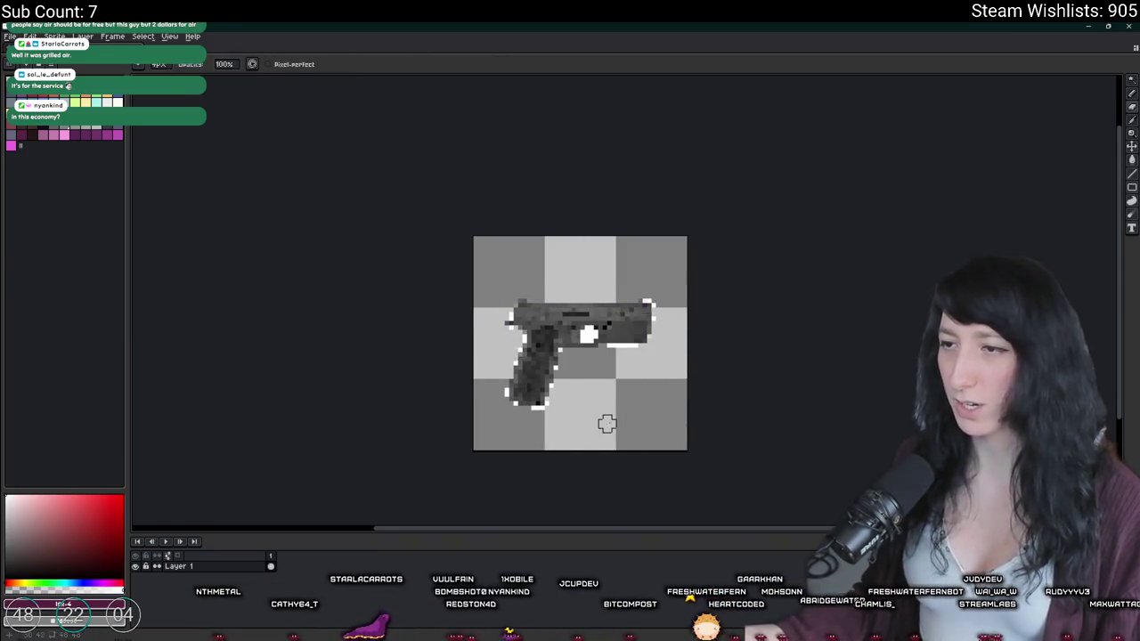
pyautogui.scroll(1, 607, 424)
pyautogui.press('m')
pyautogui.moveTo(450, 247); pyautogui.dragTo(718, 468)
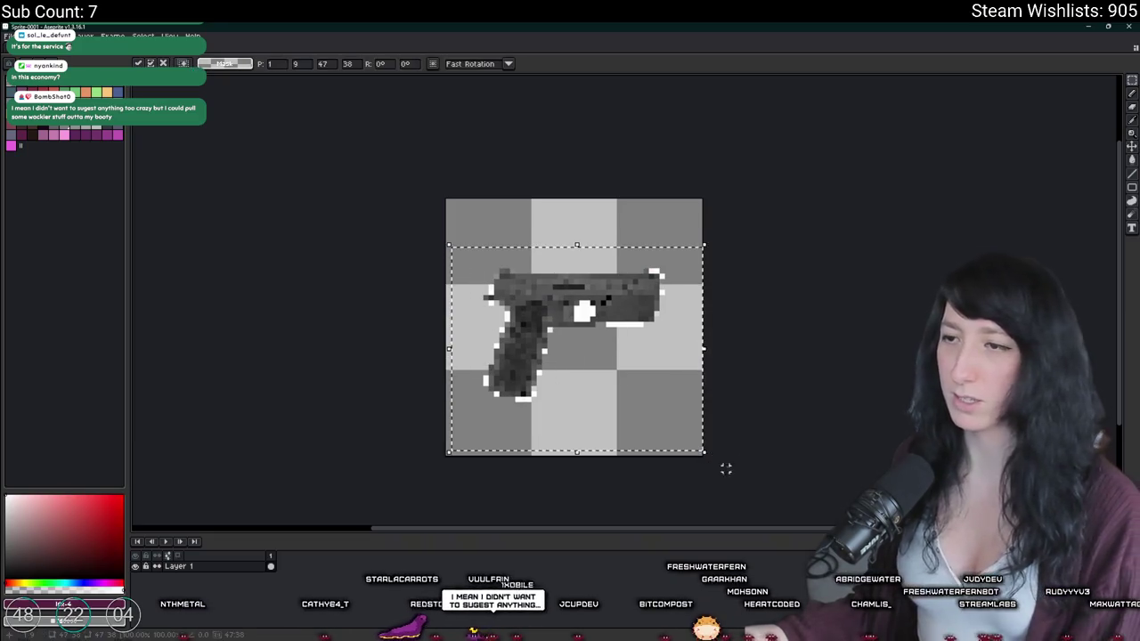
pyautogui.hotkey('ctrl', 'd')
pyautogui.scroll(1, 553, 398)
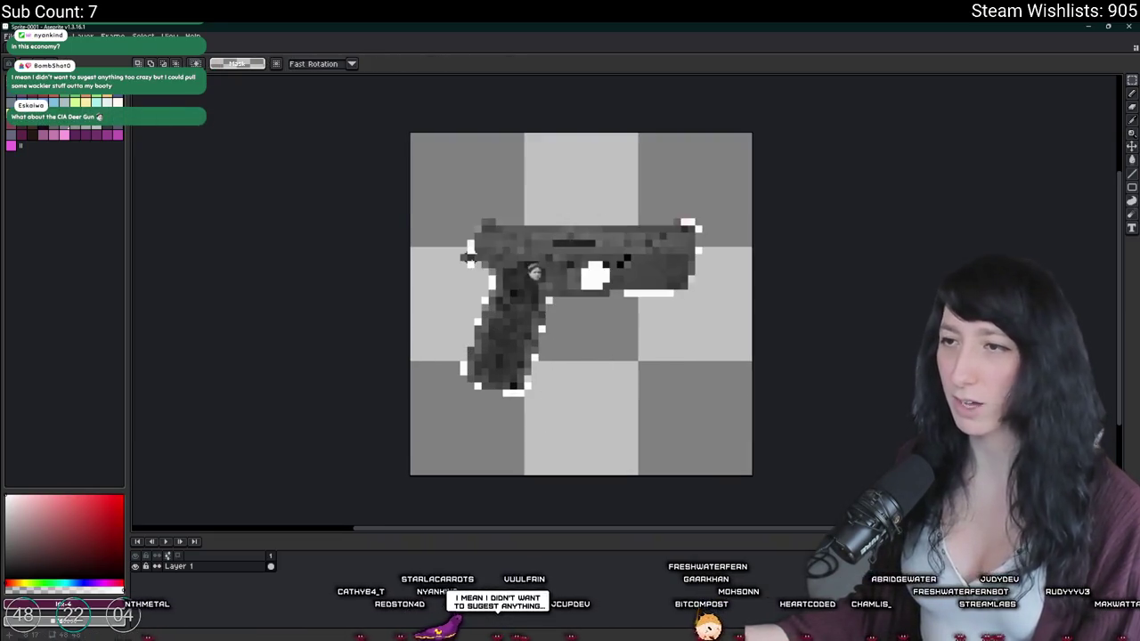
# Step: Add Layer 2, lower Layer 1's opacity to fade the photo, and draw on Layer 2
pyautogui.hotkey('shift', 'n')
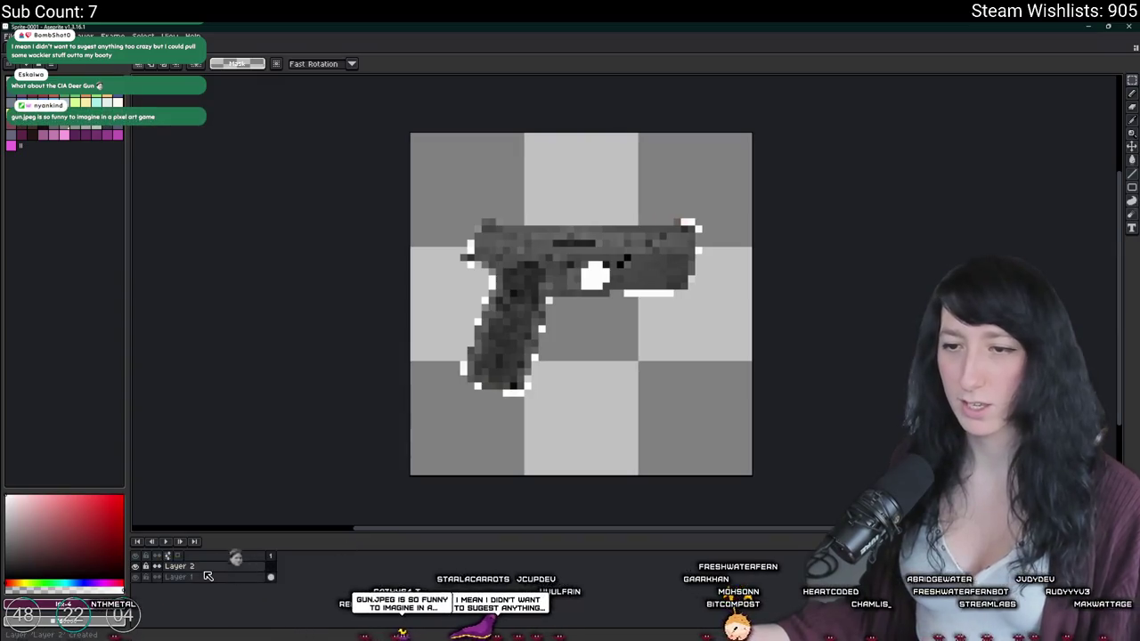
pyautogui.rightClick(203, 575)
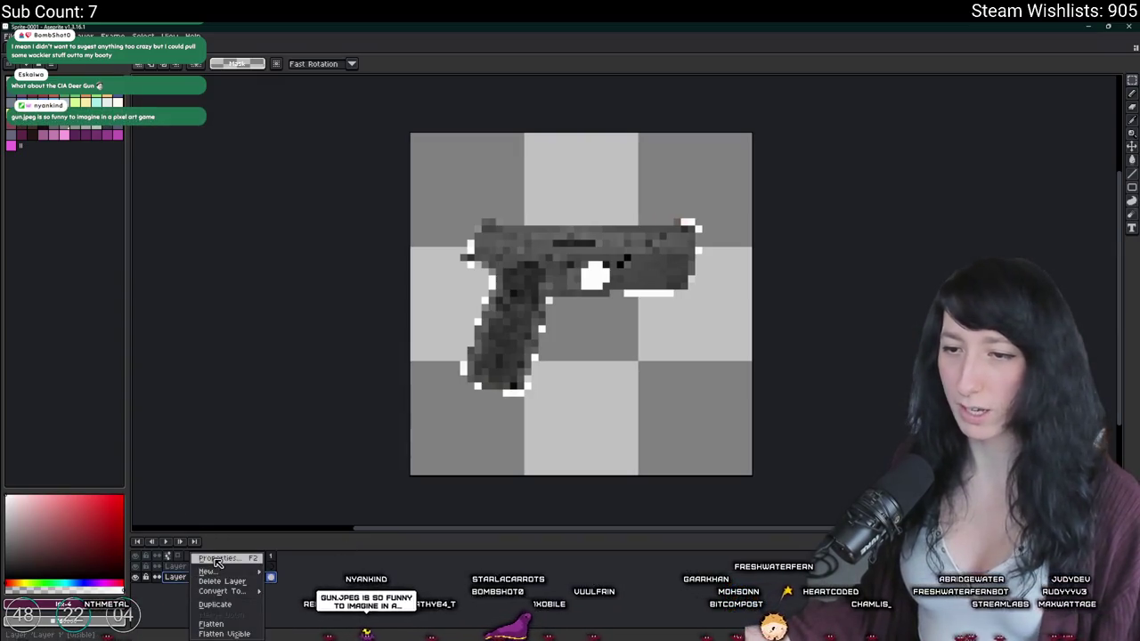
pyautogui.click(217, 558)
pyautogui.moveTo(394, 354); pyautogui.dragTo(400, 349)
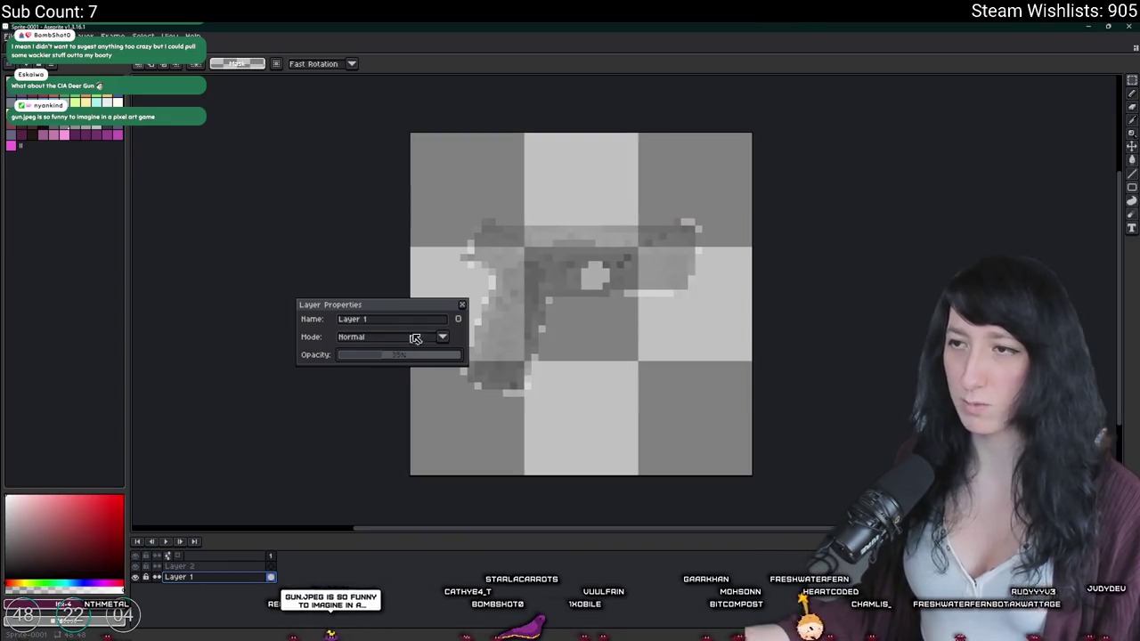
pyautogui.click(463, 306)
pyautogui.click(178, 566)
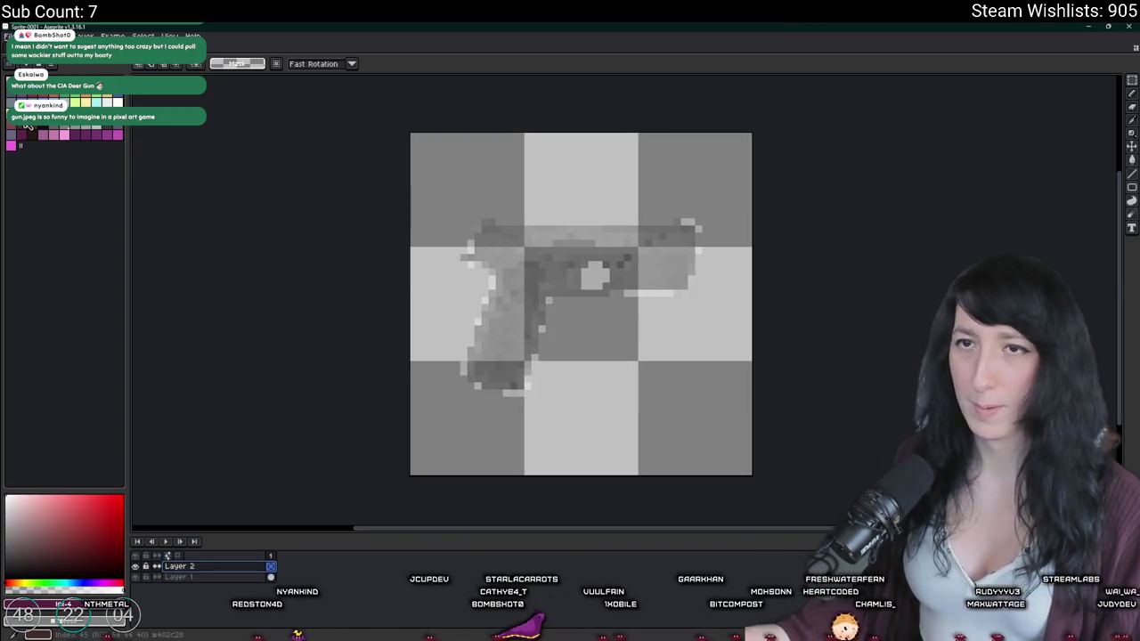
pyautogui.press('b')
pyautogui.scroll(2, 545, 209)
# Step: Trace the top and bottom edges of the pistol slide with 1-pixel pencil lines
pyautogui.scroll(1, 640, 245)
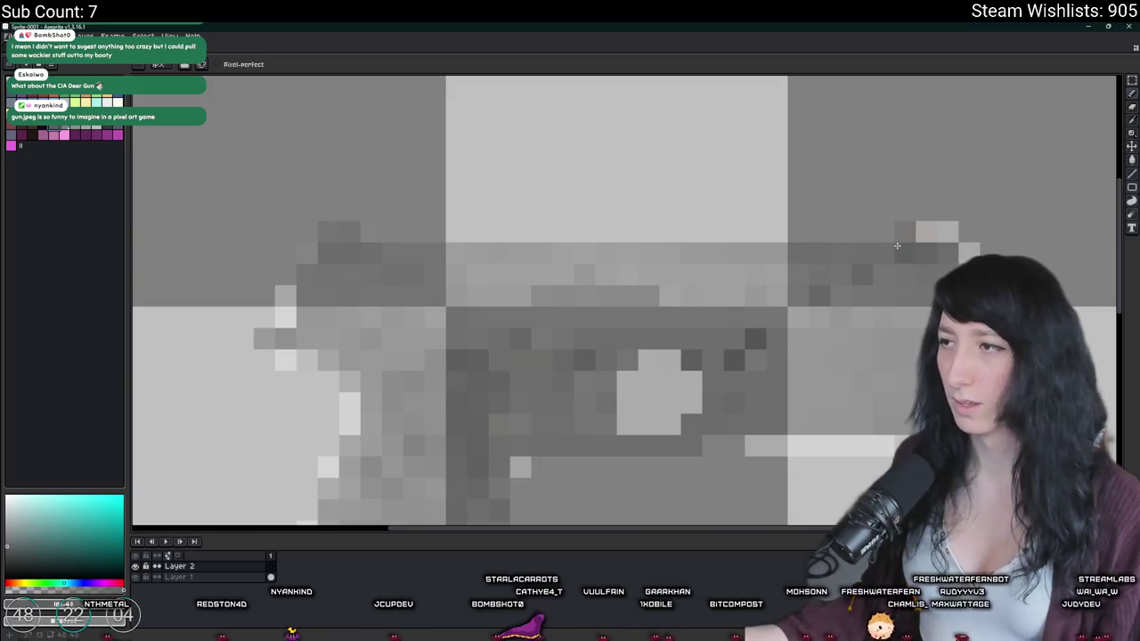
pyautogui.moveTo(858, 246); pyautogui.dragTo(370, 252)
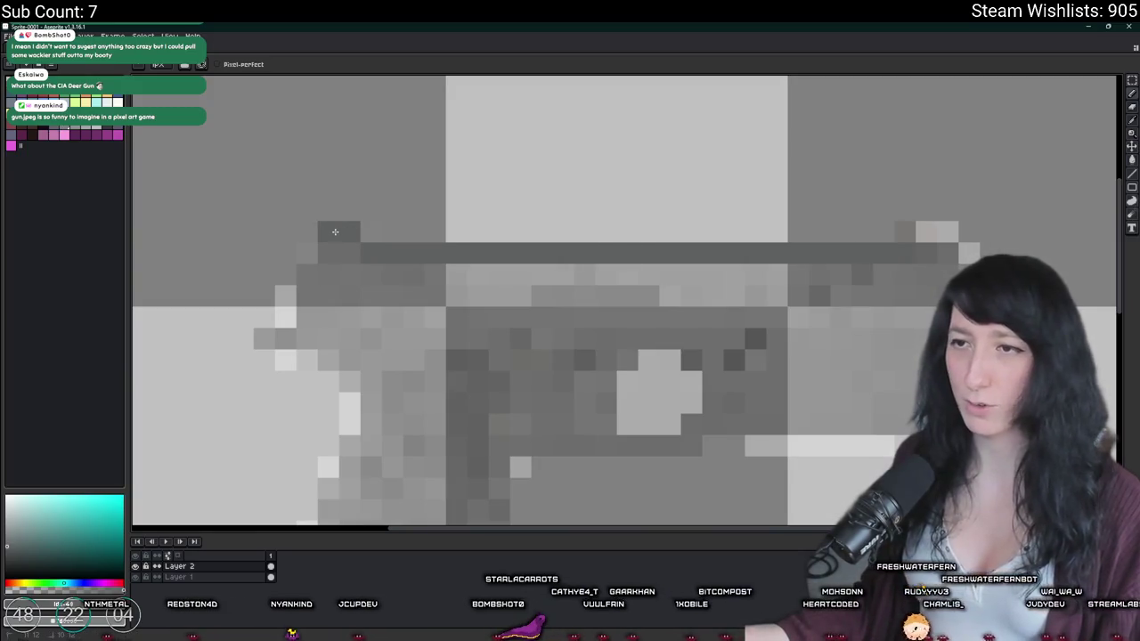
pyautogui.click(329, 249)
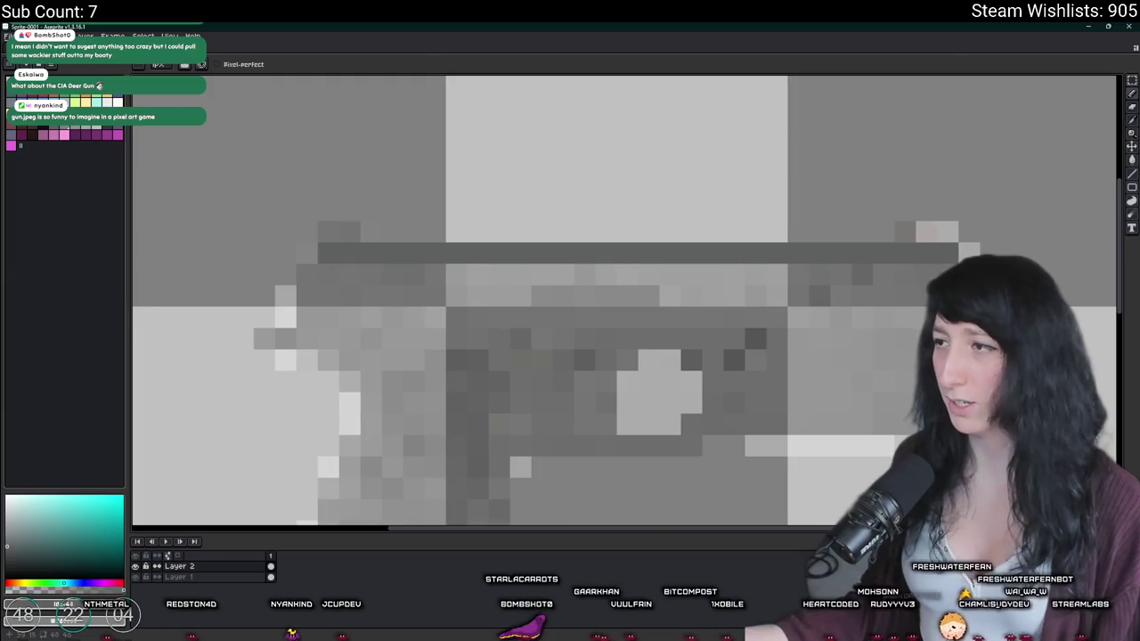
pyautogui.scroll(-2, 624, 300)
pyautogui.moveTo(911, 363); pyautogui.dragTo(705, 364)
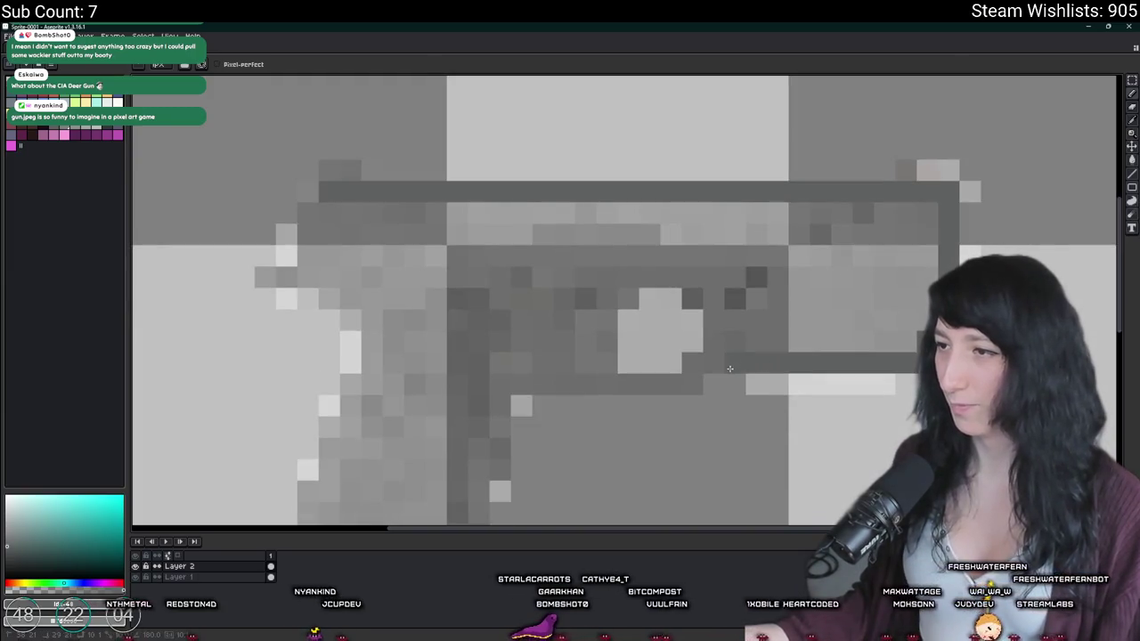
pyautogui.moveTo(628, 387); pyautogui.dragTo(522, 384)
pyautogui.scroll(-4, 534, 383)
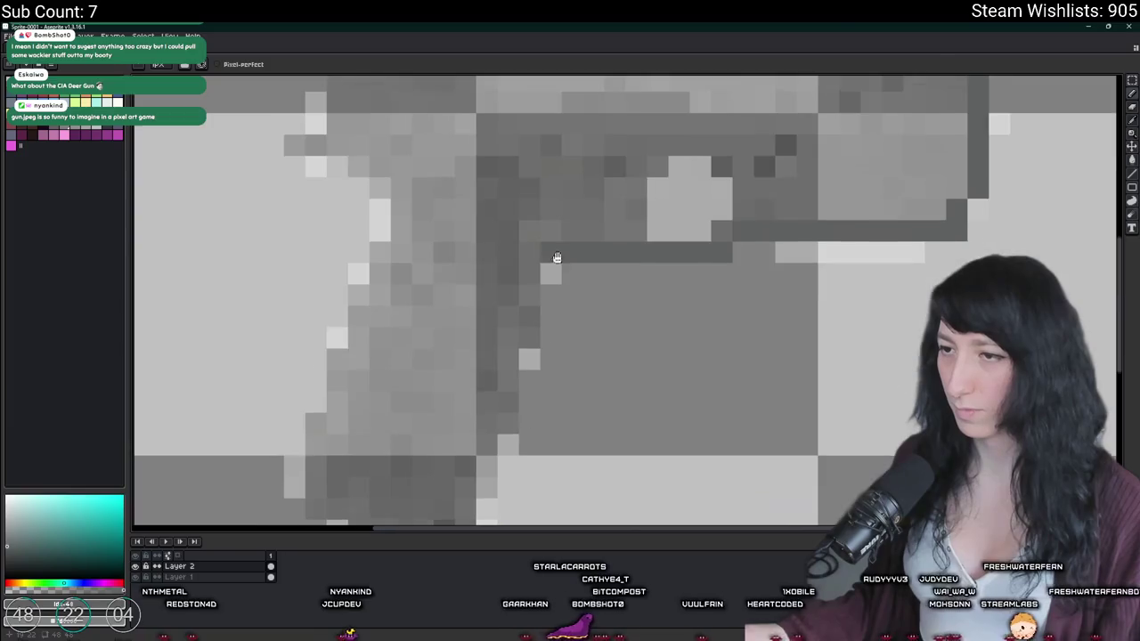
# Step: Trace the trigger guard and both grip edges to complete the pistol outline
pyautogui.moveTo(532, 272); pyautogui.dragTo(522, 321)
pyautogui.click(527, 337)
pyautogui.scroll(-5, 527, 336)
pyautogui.moveTo(550, 189)
pyautogui.mouseDown()
pyautogui.moveTo(544, 283)
pyautogui.moveTo(391, 381)
pyautogui.moveTo(376, 371)
pyautogui.moveTo(359, 267)
pyautogui.mouseUp()
pyautogui.scroll(3, 359, 267)
pyautogui.moveTo(378, 355); pyautogui.dragTo(383, 314)
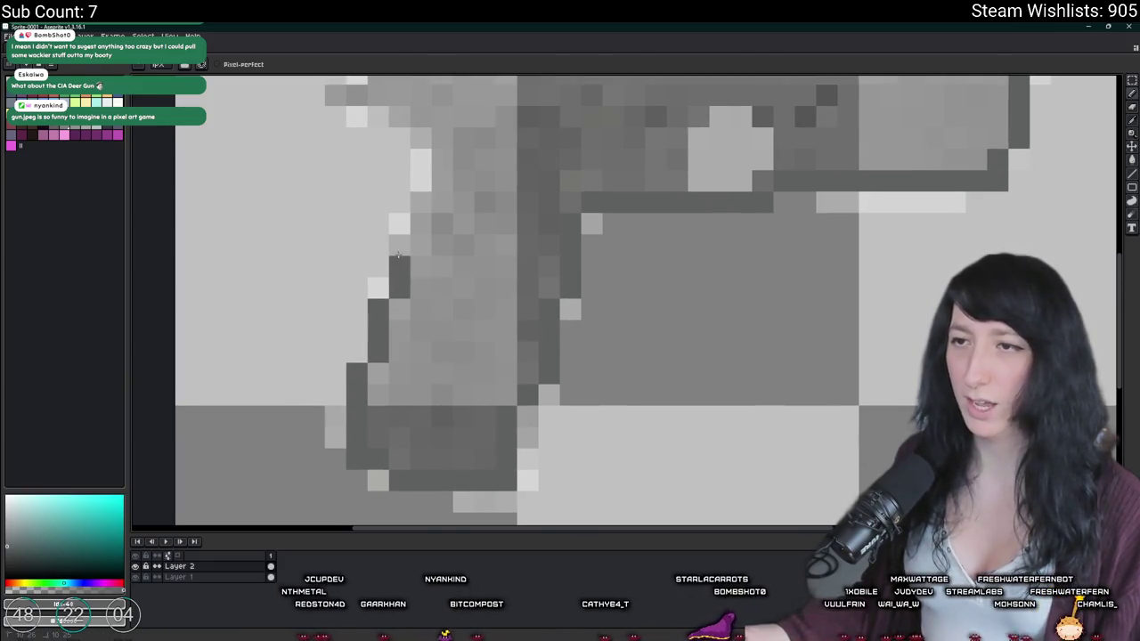
pyautogui.scroll(3, 398, 257)
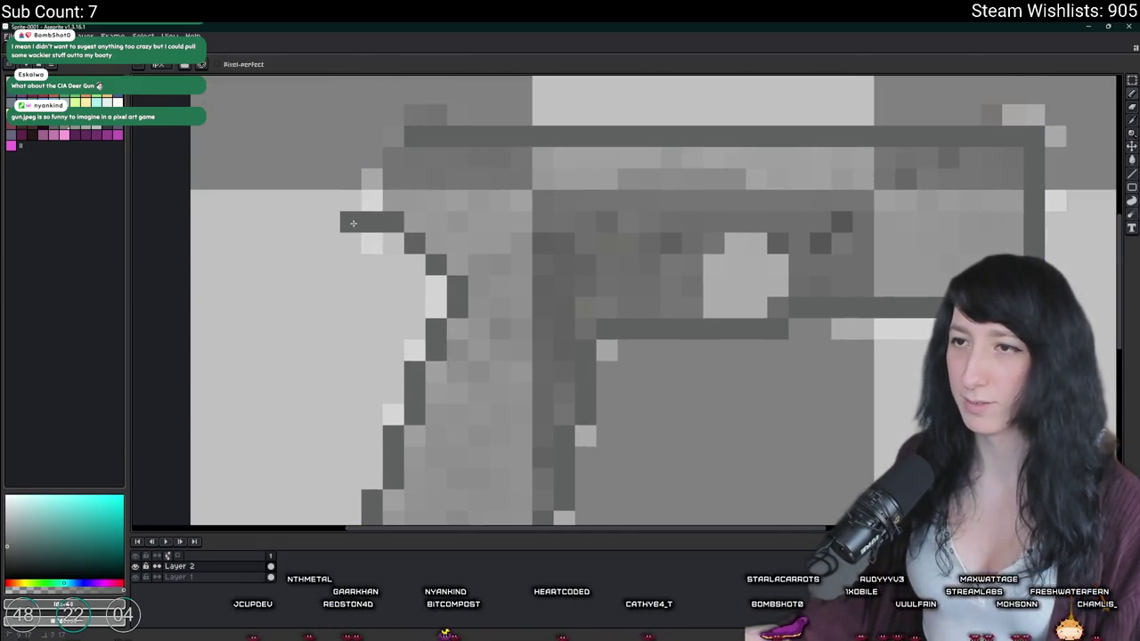
pyautogui.scroll(2, 354, 223)
pyautogui.scroll(-5, 399, 231)
pyautogui.scroll(1, 559, 310)
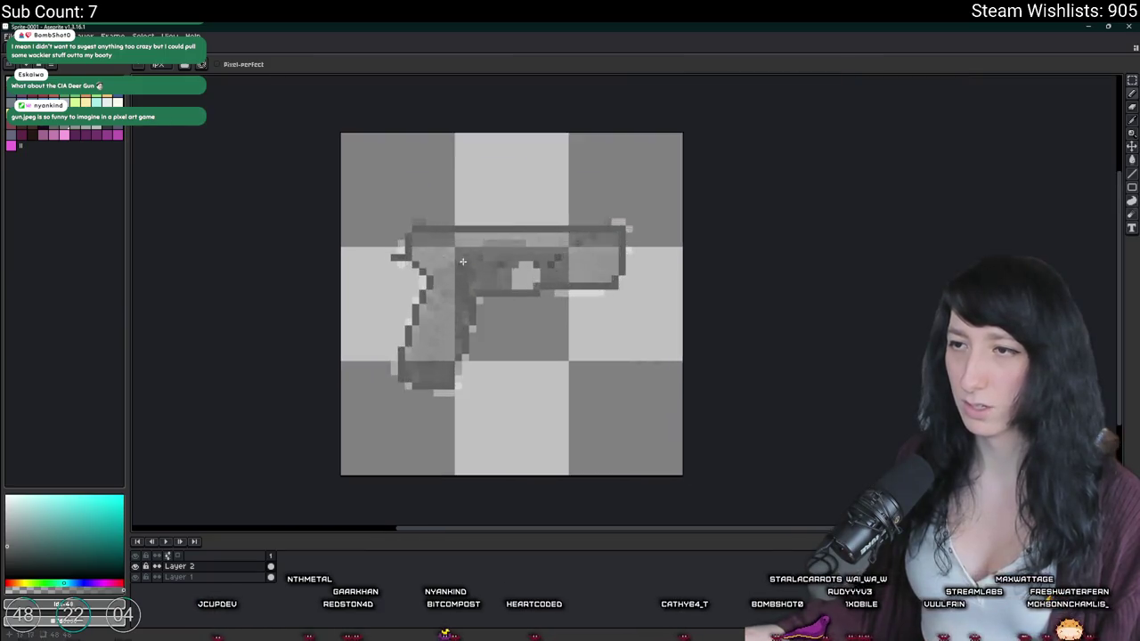
pyautogui.scroll(4, 559, 310)
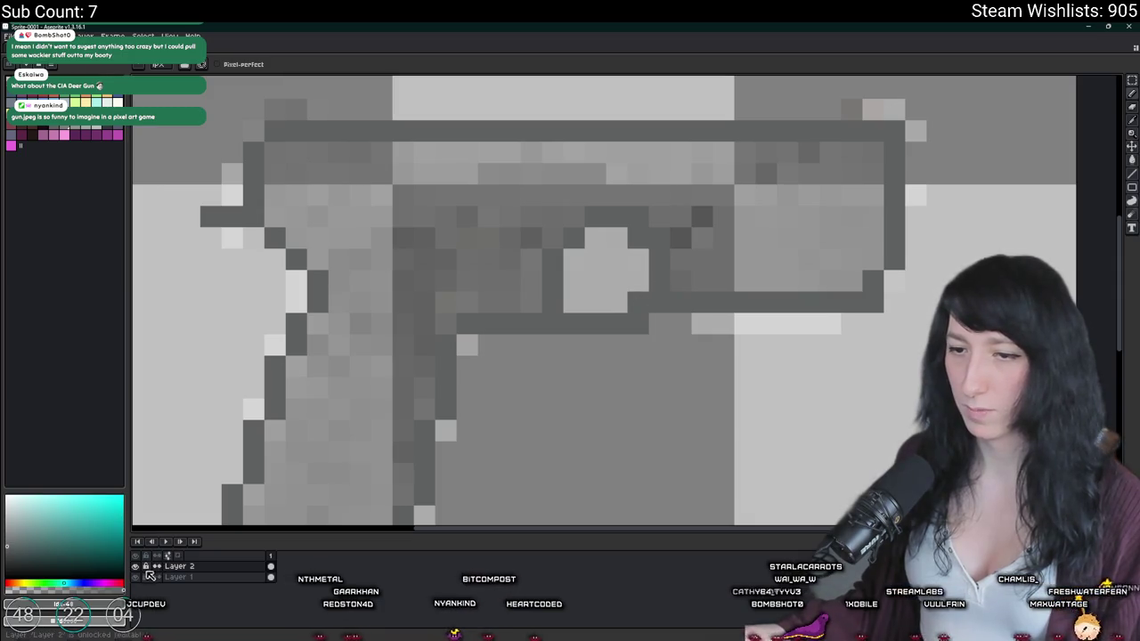
pyautogui.scroll(-1, 288, 427)
pyautogui.scroll(-2, 288, 426)
pyautogui.scroll(-1, 287, 427)
pyautogui.scroll(-1, 288, 426)
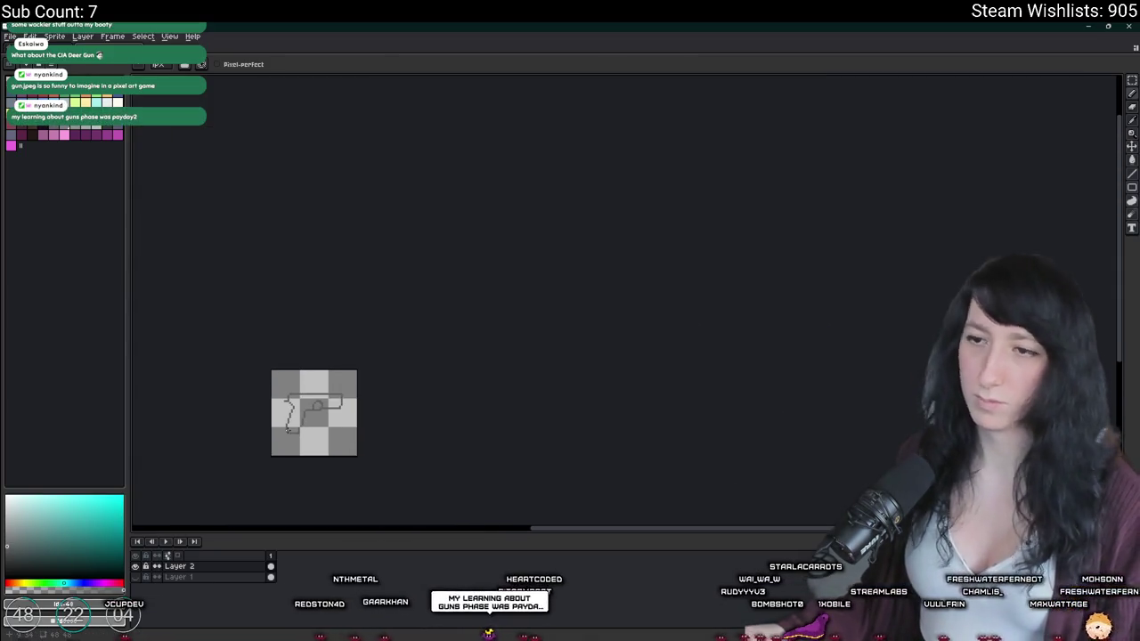
pyautogui.scroll(-2, 339, 381)
pyautogui.scroll(5, 338, 381)
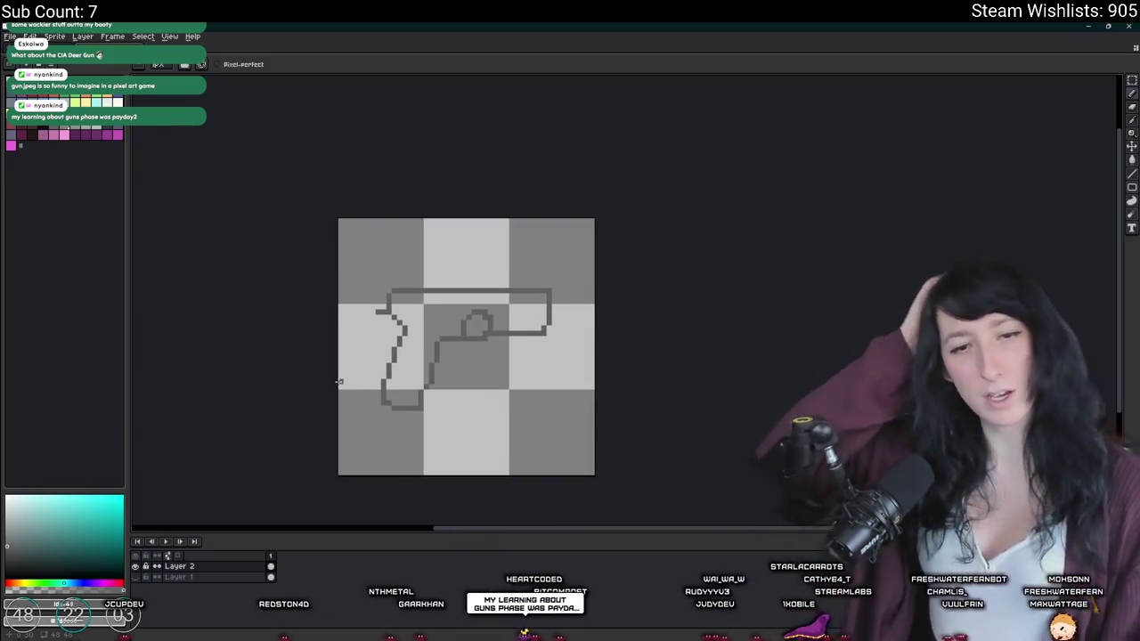
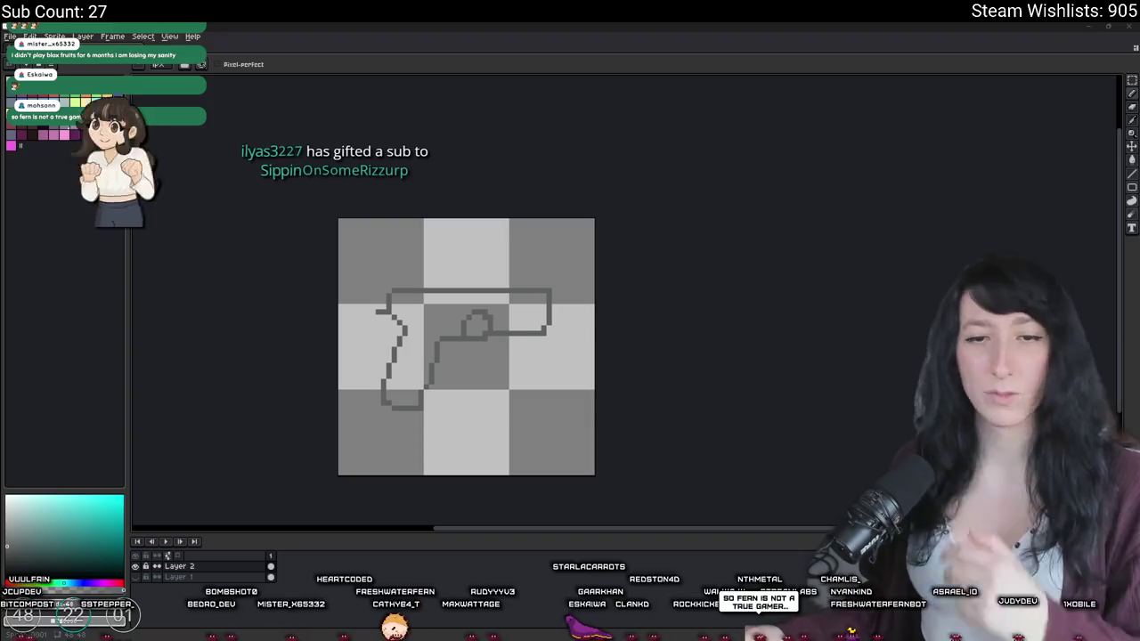
# Step: Briefly show then hide the shaded gun layer, and recolour the outline light grey
pyautogui.scroll(3, 419, 339)
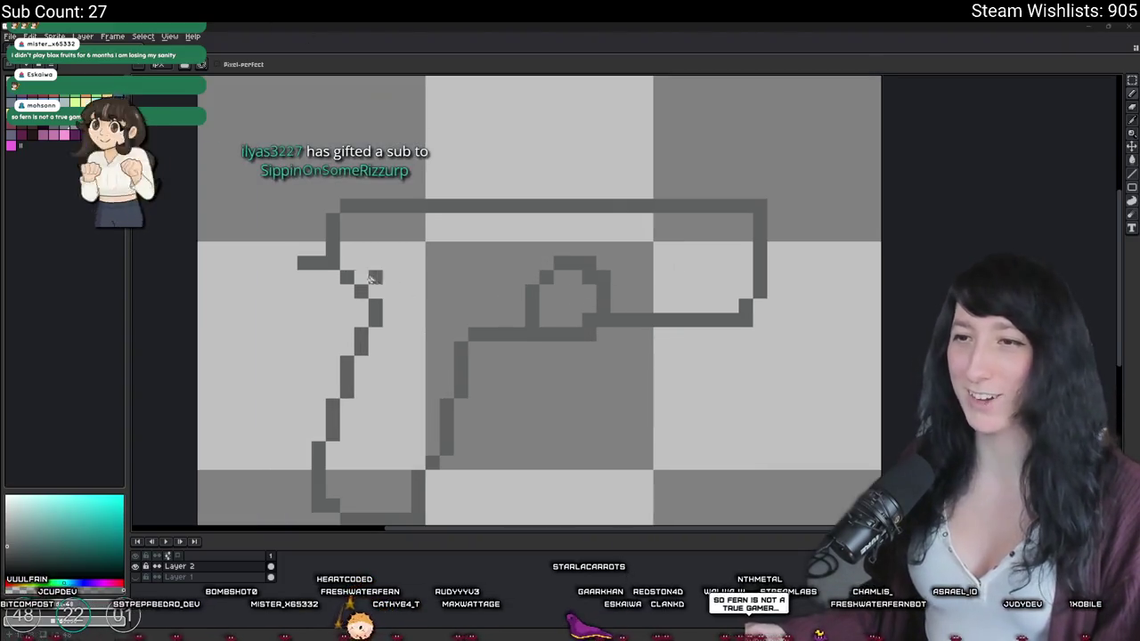
pyautogui.click(135, 577)
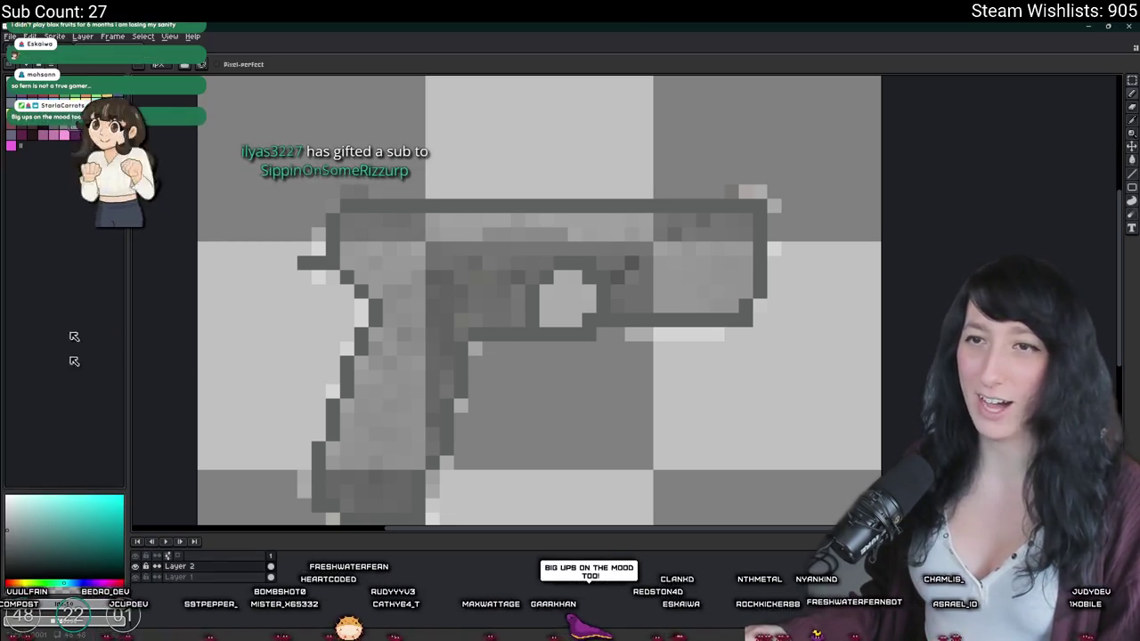
pyautogui.click(136, 577)
pyautogui.press('i')
pyautogui.scroll(2, 331, 236)
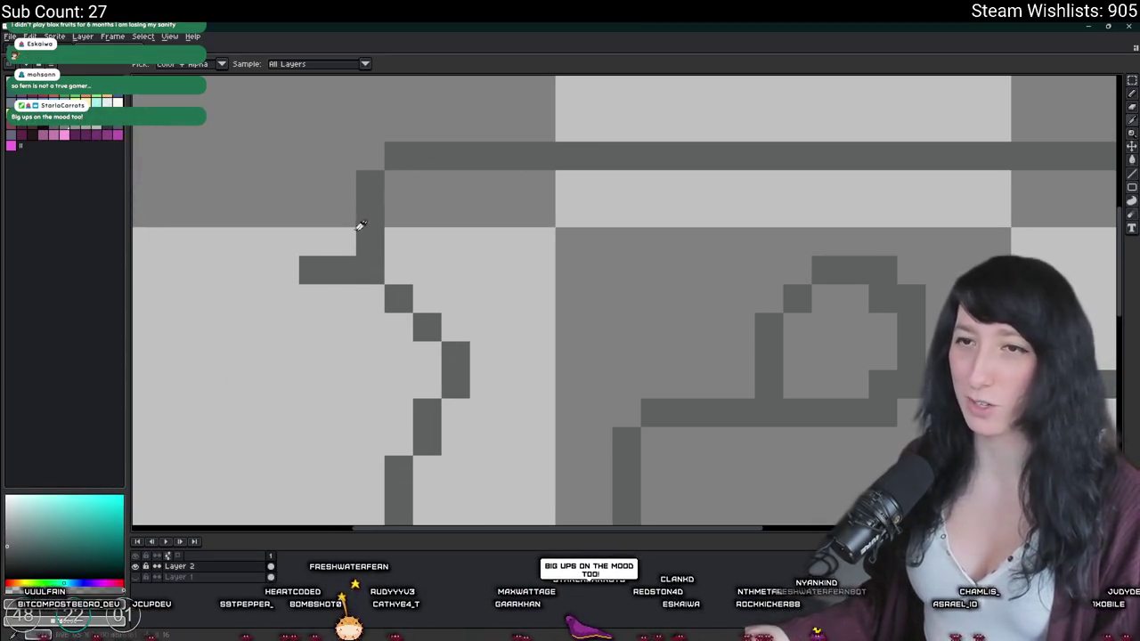
pyautogui.click(82, 131)
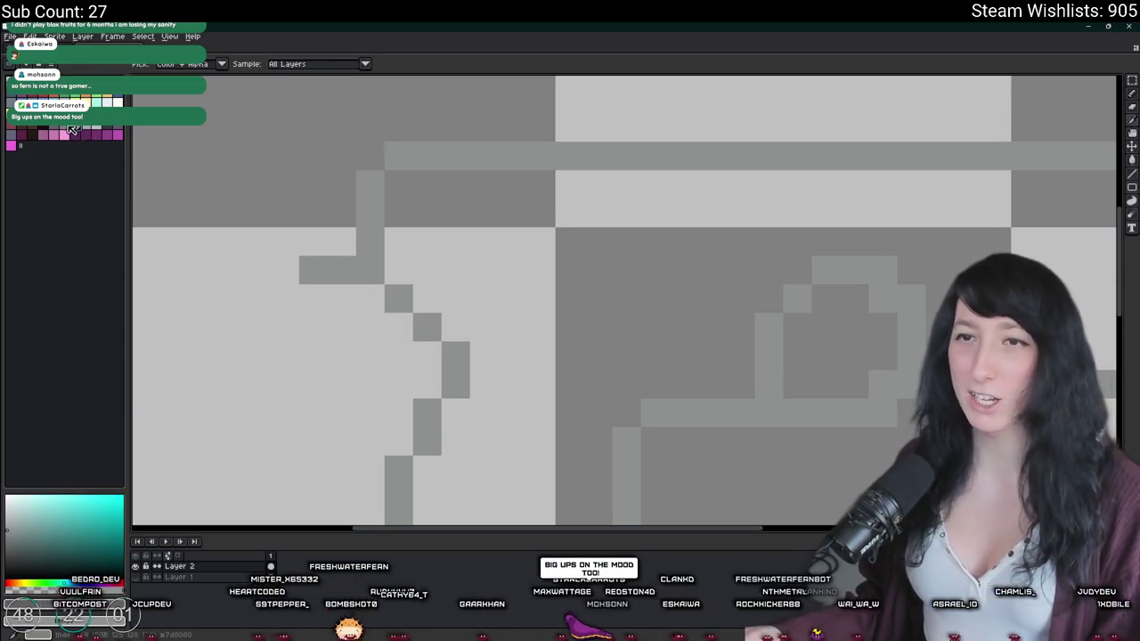
# Step: With the Pencil, erase a stray pixel from the gun outline
pyautogui.press('b')
pyautogui.scroll(-2, 580, 244)
pyautogui.scroll(2, 662, 265)
pyautogui.scroll(2, 535, 361)
pyautogui.scroll(-2, 538, 254)
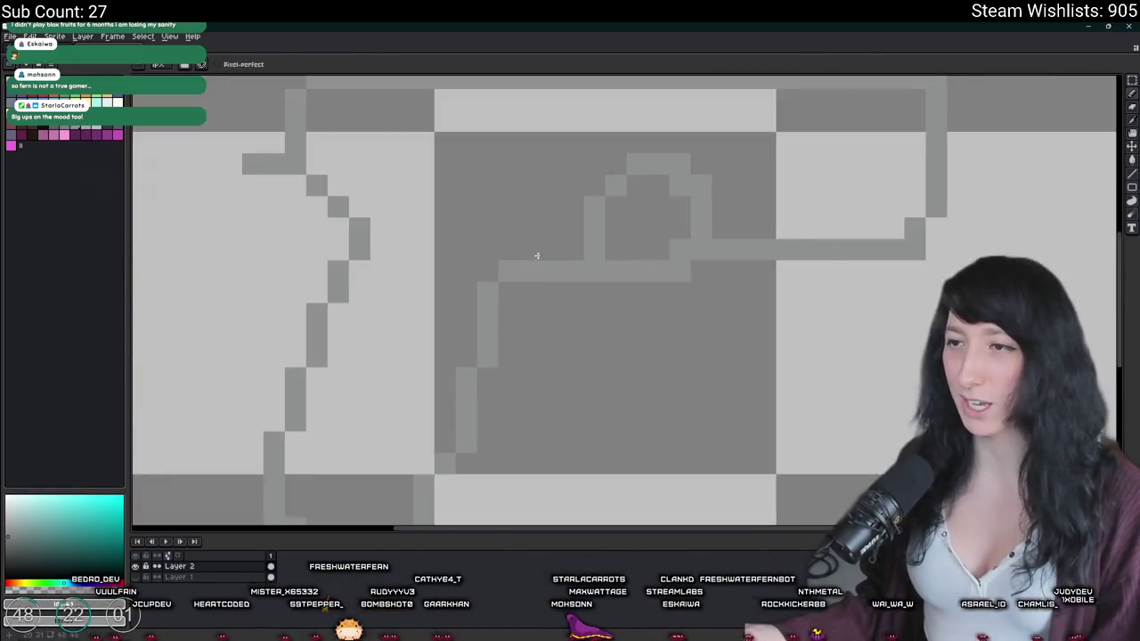
pyautogui.scroll(2, 538, 254)
pyautogui.scroll(-2, 428, 267)
pyautogui.scroll(2, 436, 383)
pyautogui.scroll(-2, 437, 383)
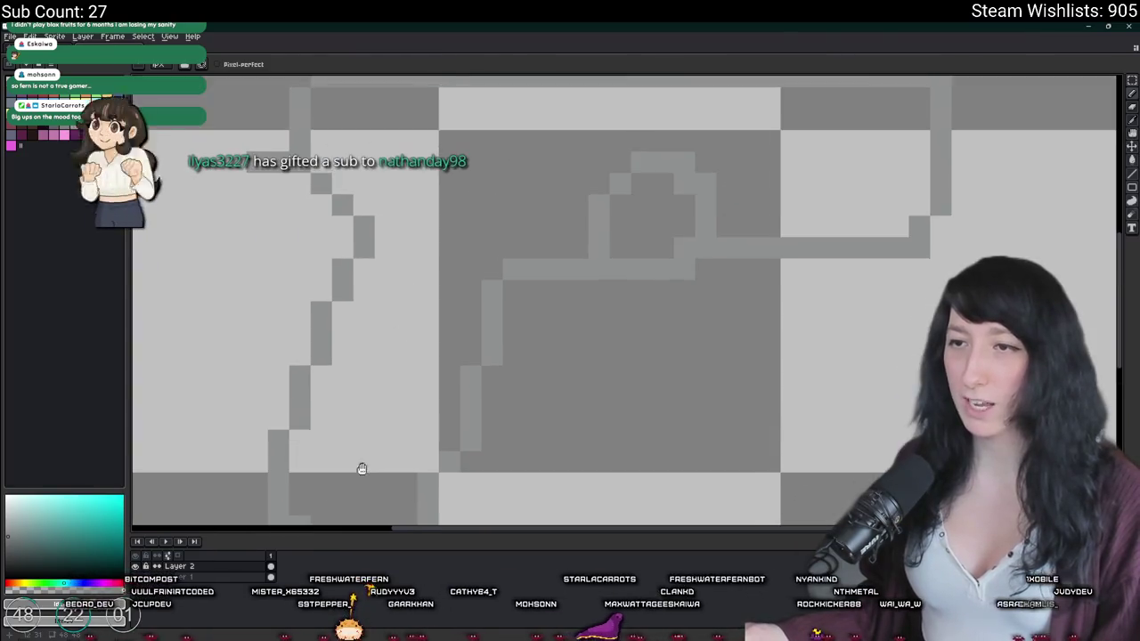
pyautogui.scroll(2, 374, 427)
pyautogui.scroll(-2, 412, 387)
pyautogui.rightClick(490, 233)
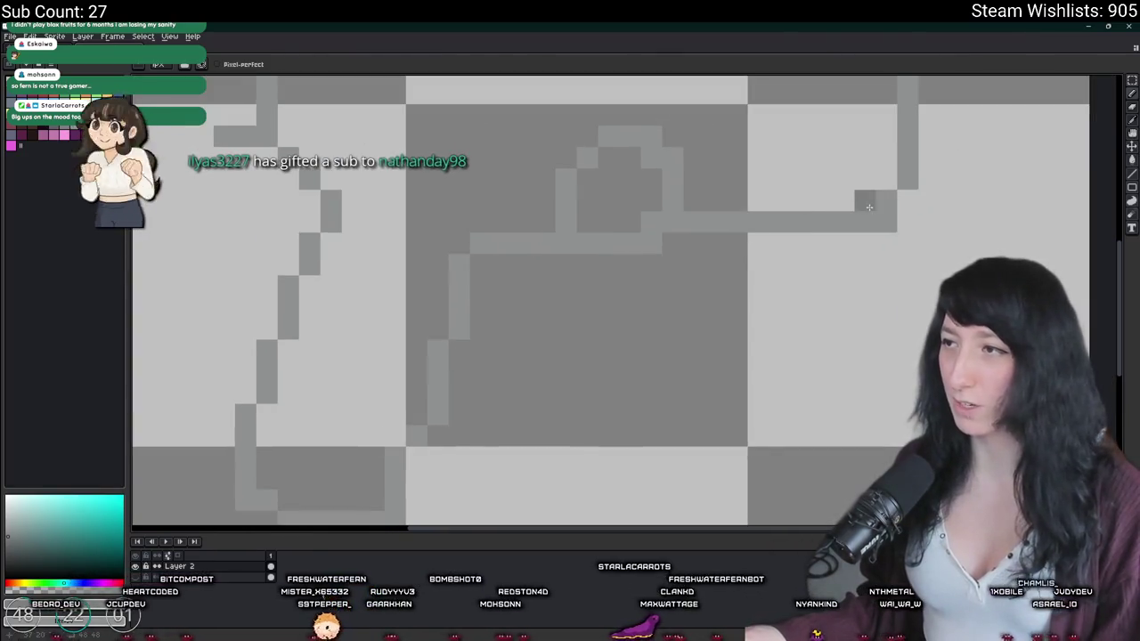
# Step: Erase outline pixels at the barrel's end, beneath the slide and below the trigger guard
pyautogui.scroll(-2, 653, 247)
pyautogui.scroll(2, 694, 276)
pyautogui.rightClick(736, 303)
pyautogui.moveTo(737, 303)
pyautogui.mouseDown()
pyautogui.moveTo(525, 341)
pyautogui.moveTo(511, 410)
pyautogui.mouseUp()
pyautogui.scroll(-2, 519, 294)
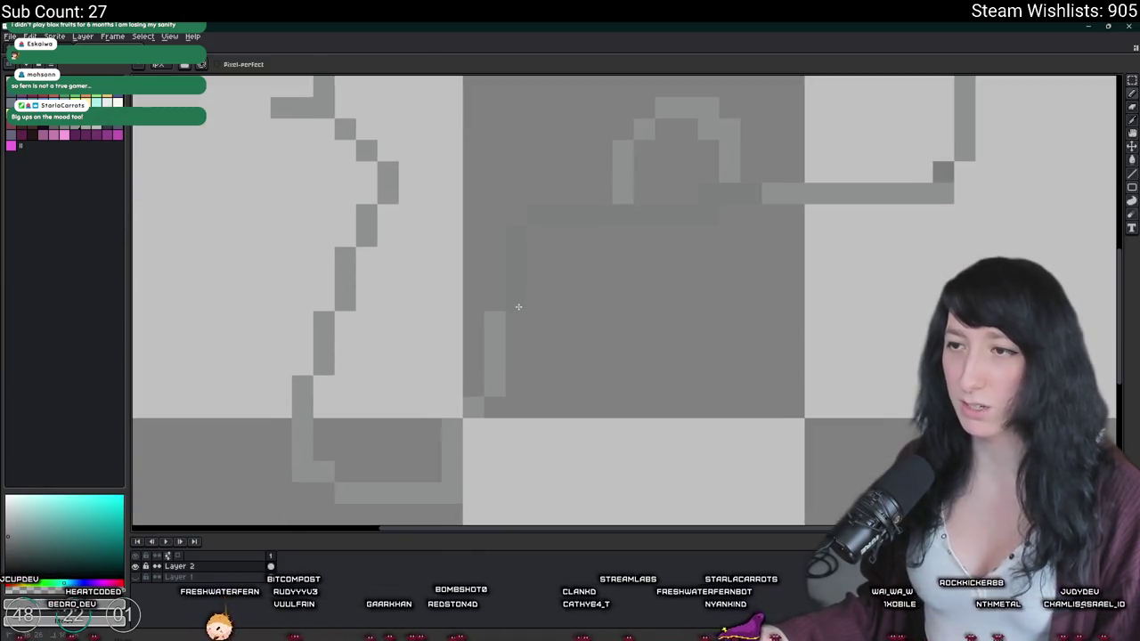
pyautogui.scroll(-2, 503, 339)
pyautogui.moveTo(494, 359)
pyautogui.mouseDown()
pyautogui.moveTo(494, 392)
pyautogui.moveTo(478, 315)
pyautogui.mouseUp()
# Step: Erase more of the inner outline line along the slide
pyautogui.scroll(2, 474, 329)
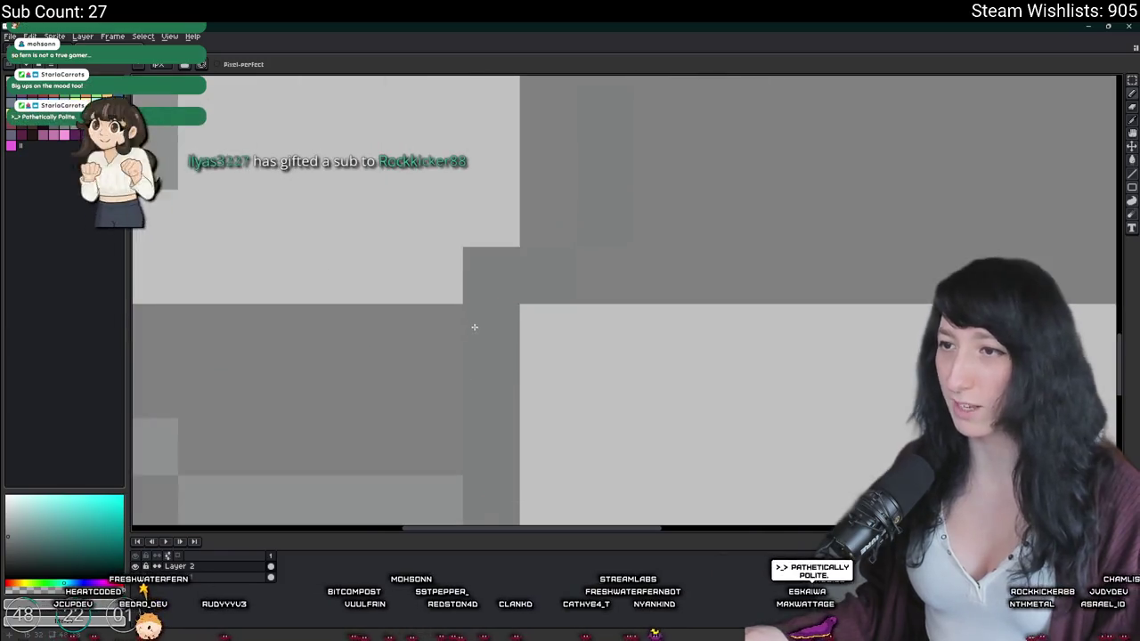
pyautogui.scroll(-2, 474, 329)
pyautogui.moveTo(526, 267); pyautogui.dragTo(430, 258)
pyautogui.scroll(2, 412, 359)
pyautogui.moveTo(412, 359); pyautogui.dragTo(389, 324)
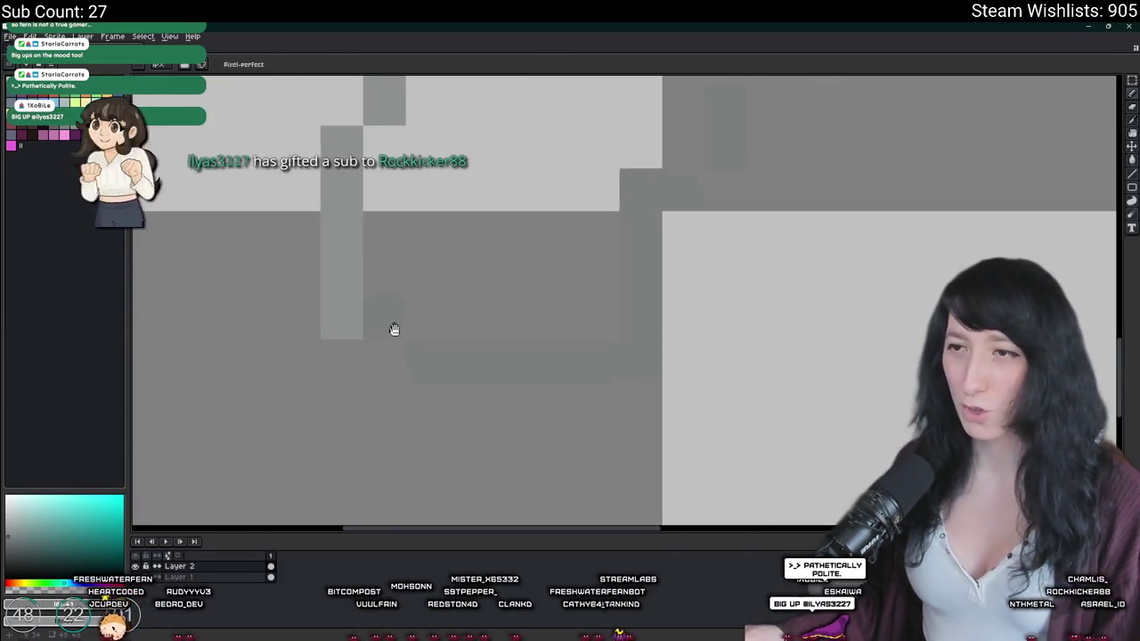
pyautogui.scroll(-2, 389, 324)
pyautogui.scroll(-1, 389, 323)
pyautogui.scroll(1, 449, 323)
pyautogui.scroll(1, 448, 324)
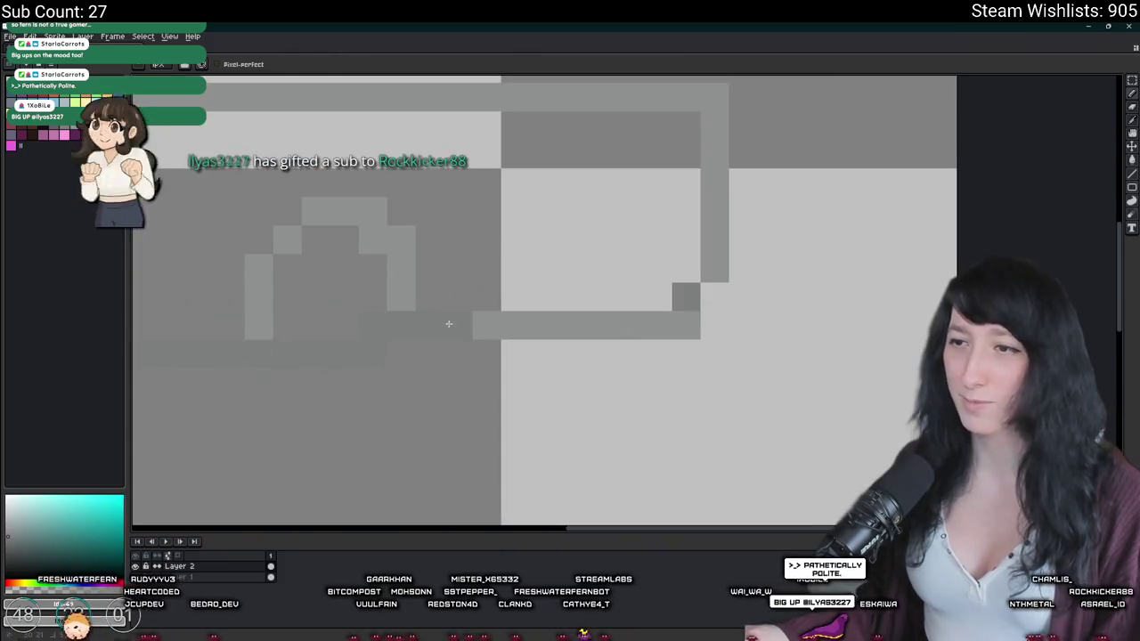
# Step: Touch up the pixels at the right corner of the outline
pyautogui.click(687, 267)
pyautogui.scroll(-4, 690, 301)
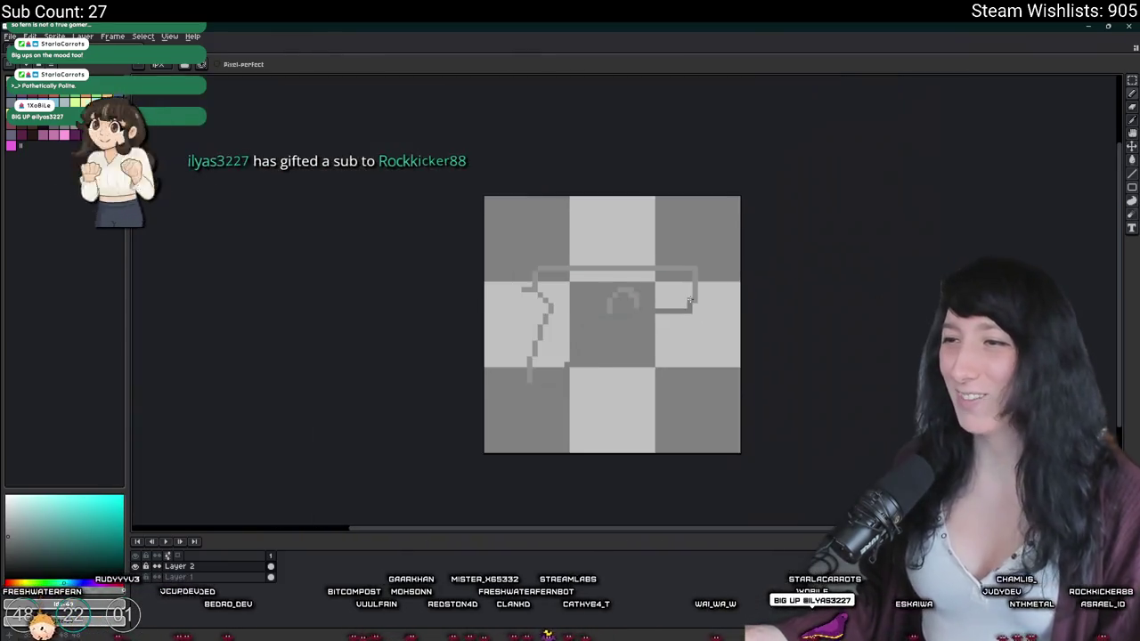
pyautogui.scroll(1, 690, 301)
pyautogui.scroll(2, 473, 402)
pyautogui.scroll(1, 468, 382)
pyautogui.scroll(-4, 477, 335)
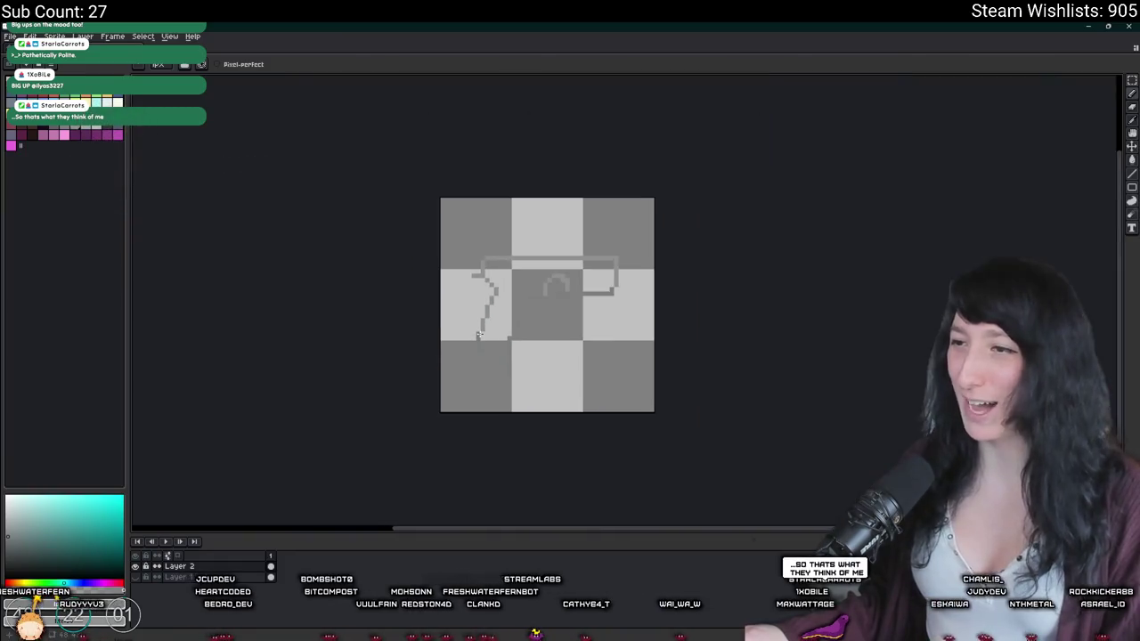
pyautogui.scroll(2, 608, 303)
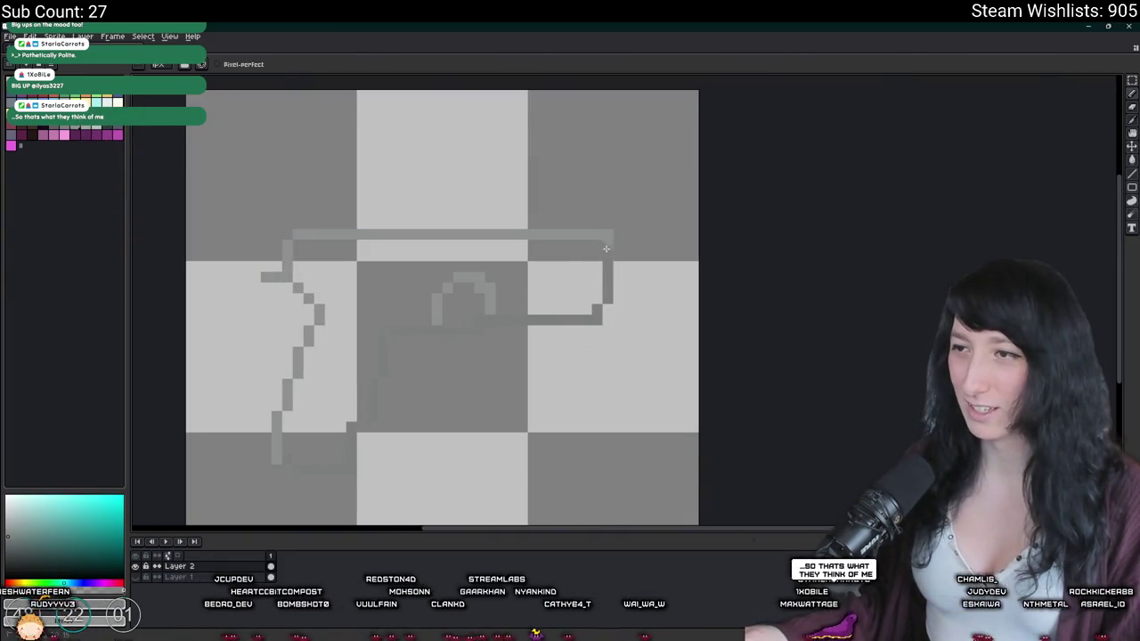
pyautogui.scroll(-3, 606, 250)
pyautogui.scroll(3, 596, 267)
pyautogui.scroll(-1, 587, 303)
pyautogui.scroll(-3, 578, 333)
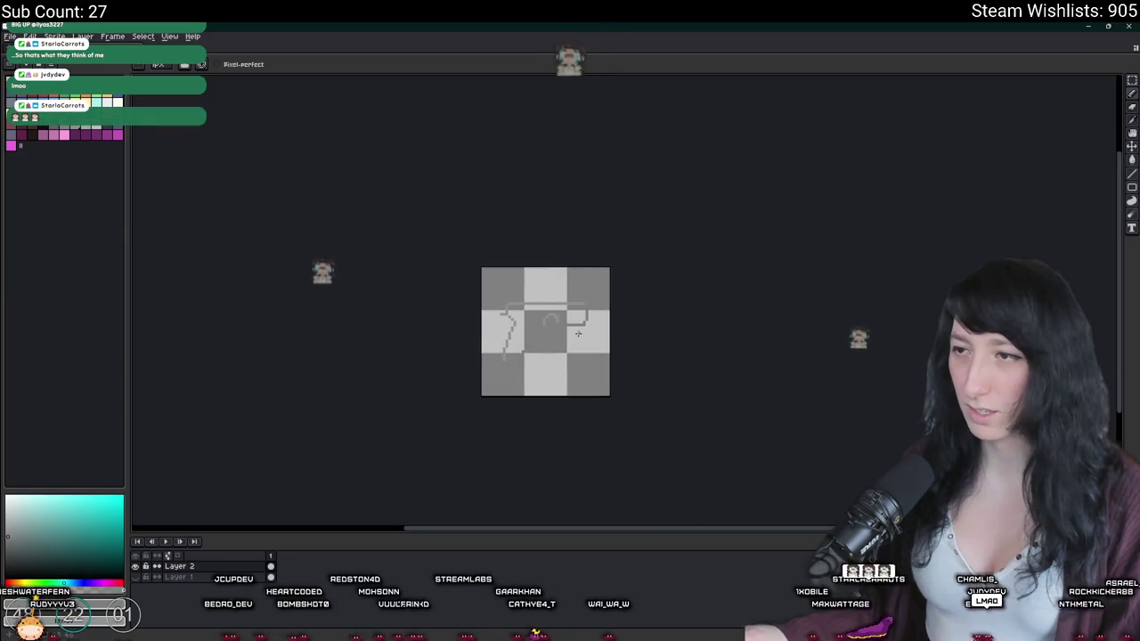
# Step: Show the shaded gun reference over the sketch and recentre the sprite
pyautogui.hotkey('ctrl', 'v')
pyautogui.scroll(1, 481, 361)
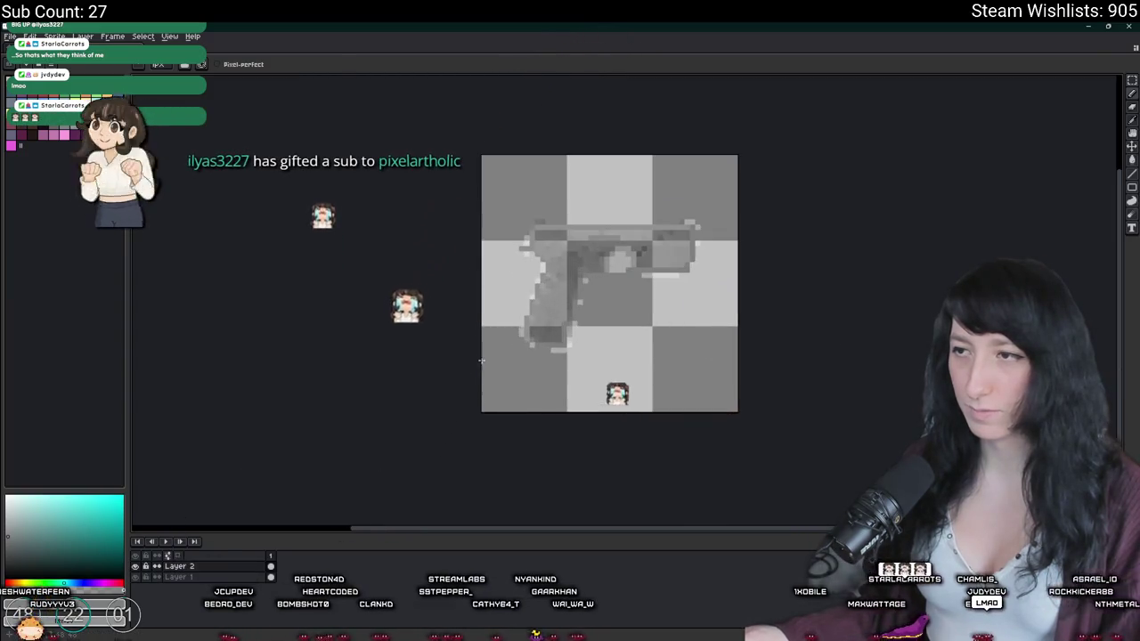
pyautogui.moveTo(481, 361); pyautogui.dragTo(424, 395)
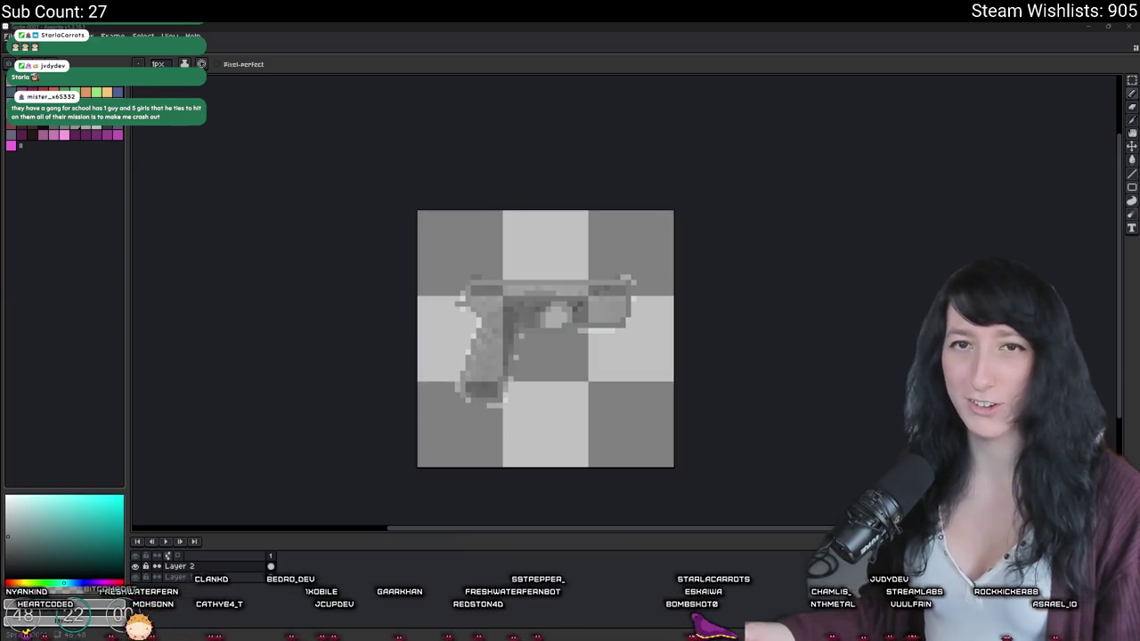
pyautogui.hotkey('ctrl', '-')
# Step: Zoom in, hide the shaded gun layer, and make the outline layer active
pyautogui.hotkey('ctrl', '+')
pyautogui.hotkey('ctrl', '+')
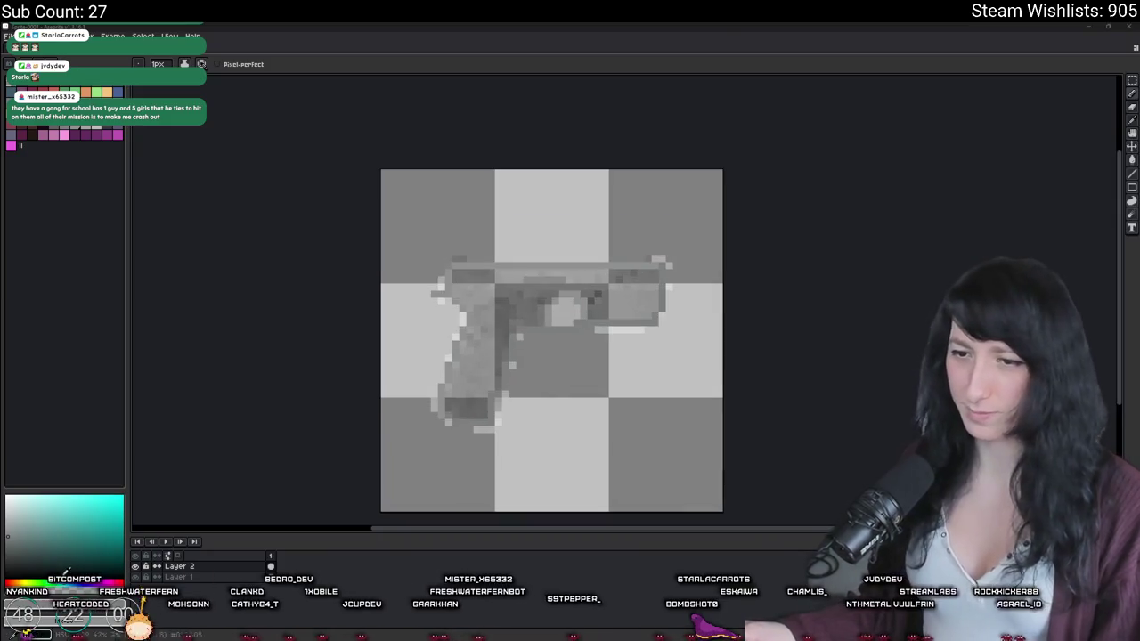
pyautogui.click(136, 577)
pyautogui.click(136, 577)
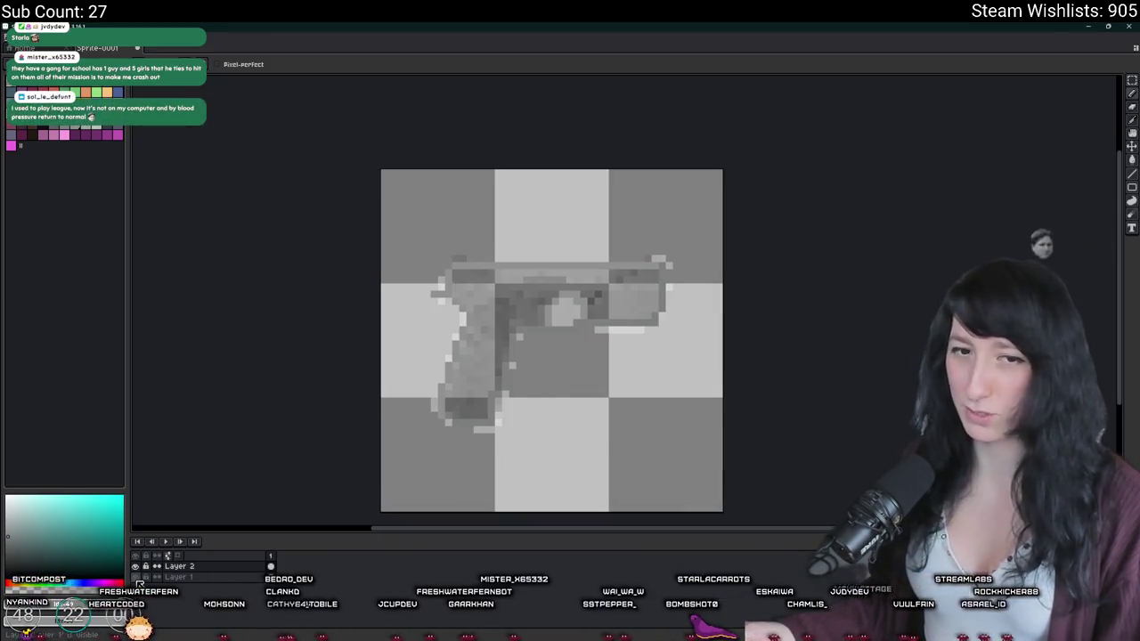
pyautogui.click(136, 577)
pyautogui.click(179, 566)
# Step: Sample a dark grey with the Eyedropper and Paint Bucket it inside the pistol outline
pyautogui.scroll(3, 696, 357)
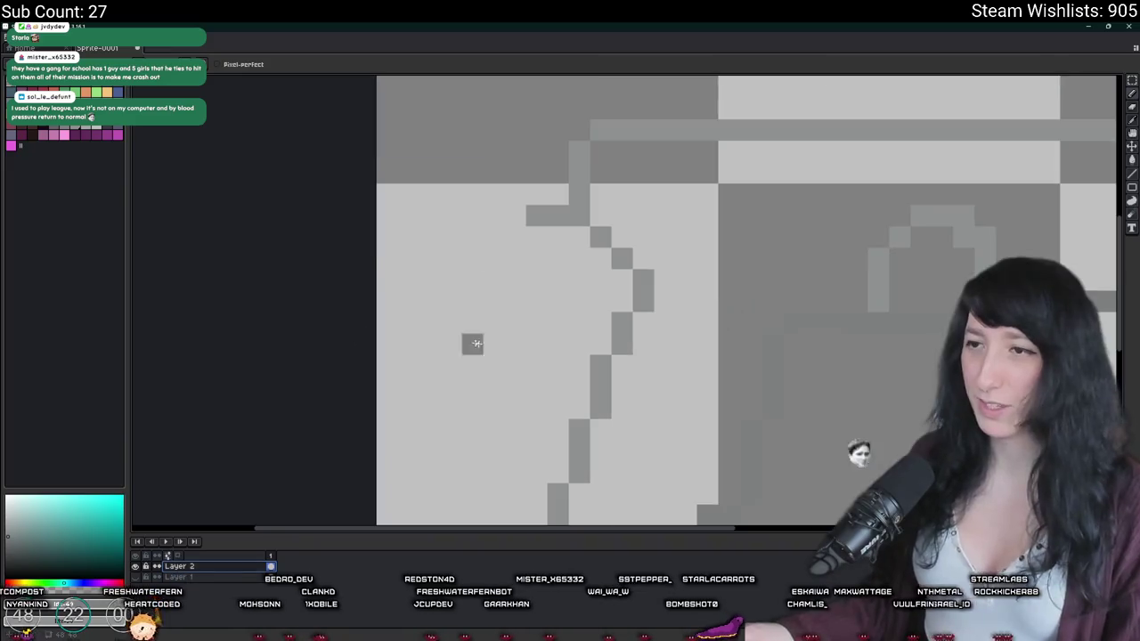
pyautogui.scroll(-3, 695, 357)
pyautogui.press('g')
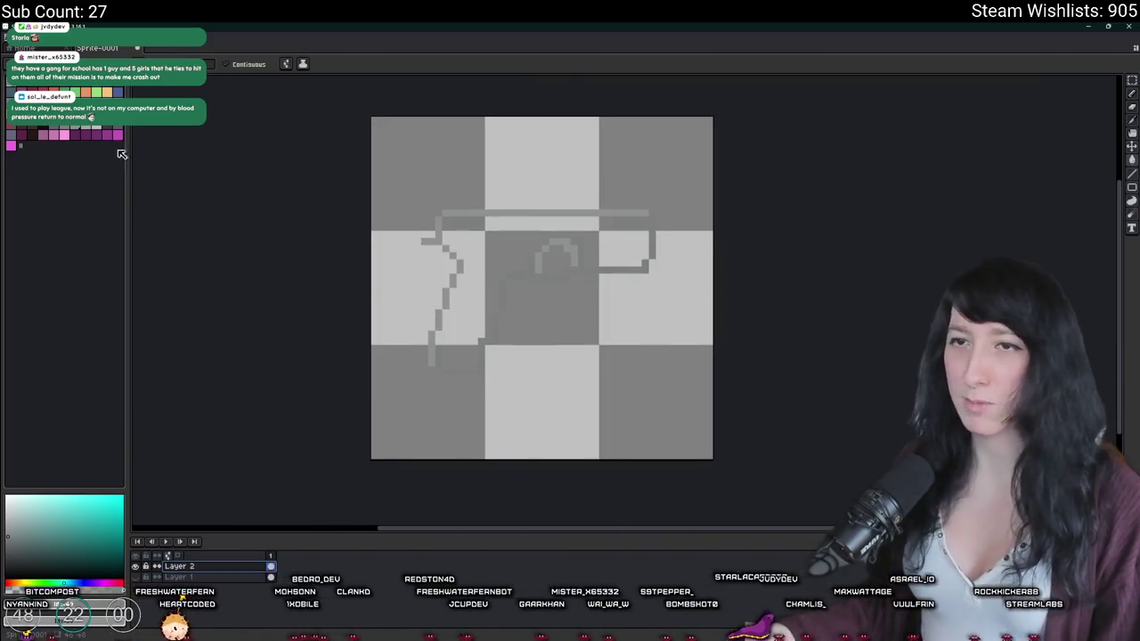
pyautogui.press('i')
pyautogui.scroll(1, 502, 288)
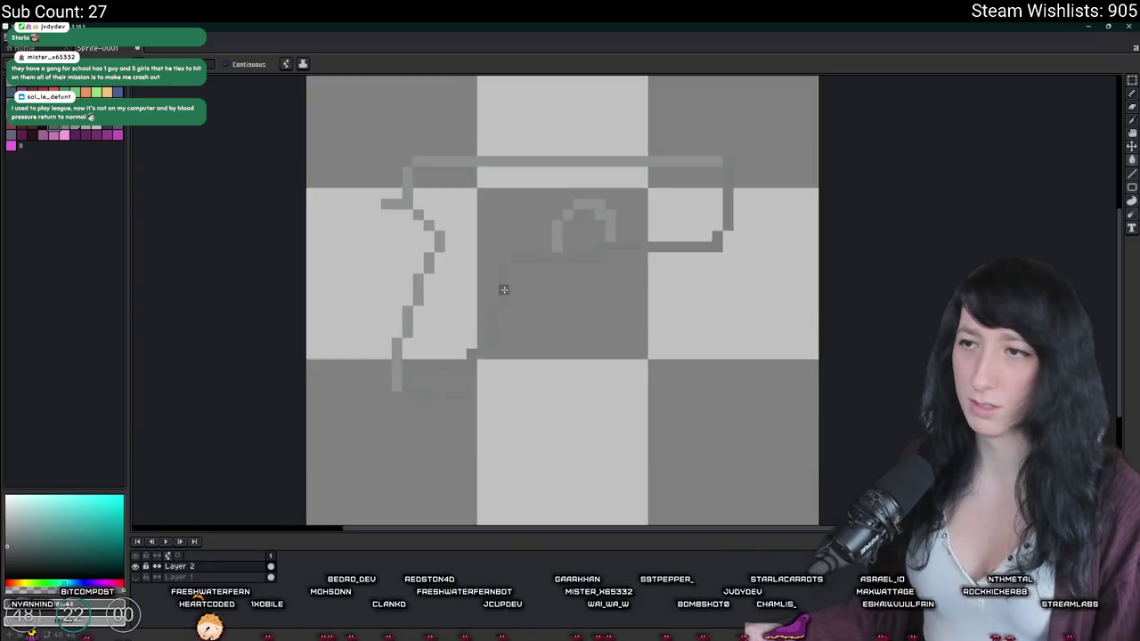
pyautogui.scroll(2, 542, 222)
pyautogui.scroll(1, 554, 211)
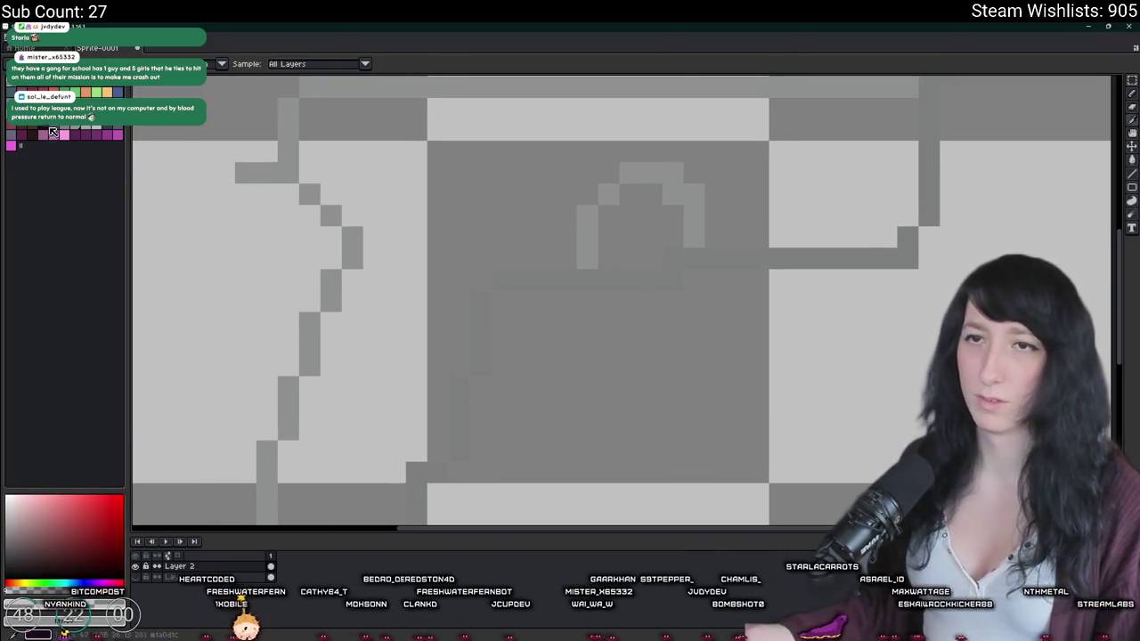
pyautogui.press('g')
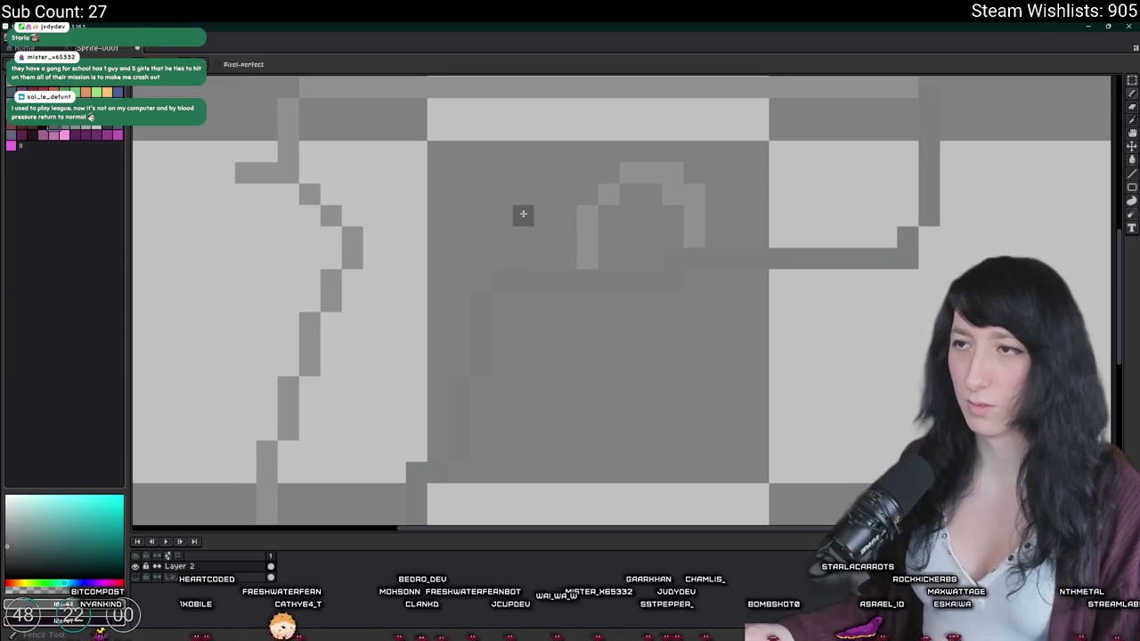
pyautogui.scroll(-1, 522, 211)
pyautogui.scroll(-2, 471, 187)
pyautogui.scroll(2, 475, 187)
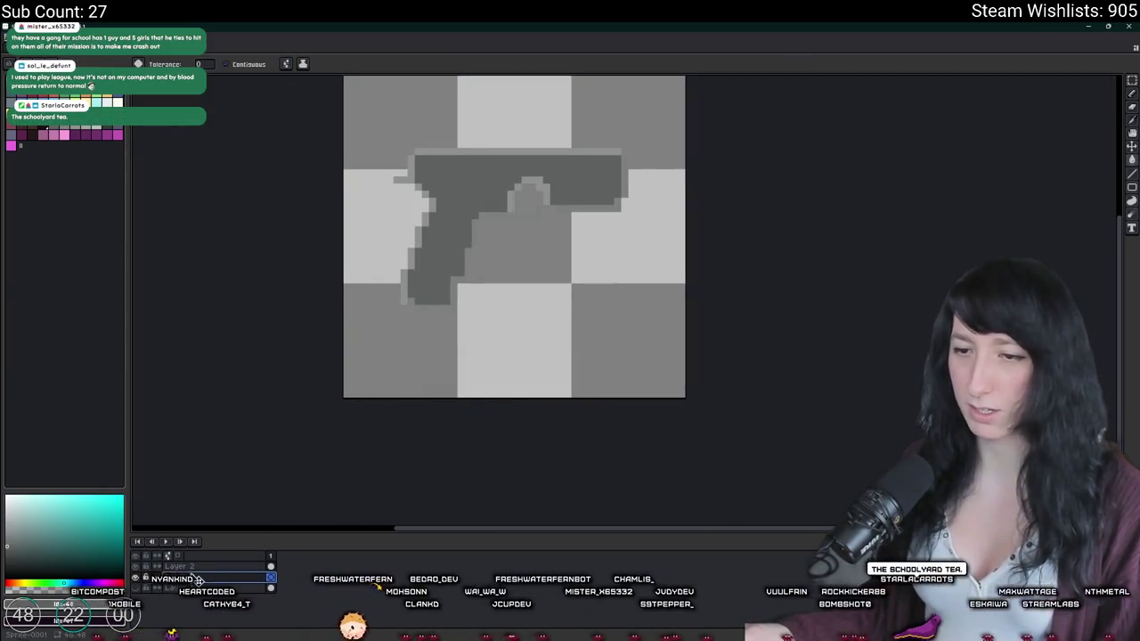
# Step: Fill the background dark purple and bring back the light grey outline layer
pyautogui.click(402, 341)
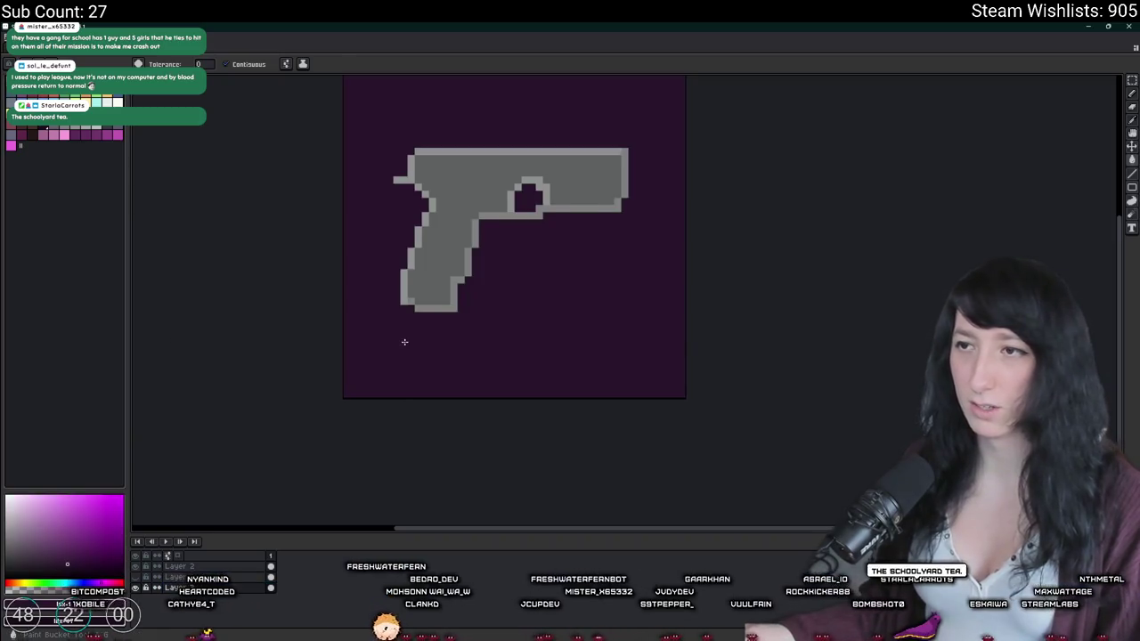
pyautogui.scroll(-2, 445, 449)
pyautogui.scroll(1, 392, 433)
pyautogui.click(135, 578)
pyautogui.click(136, 578)
pyautogui.click(136, 578)
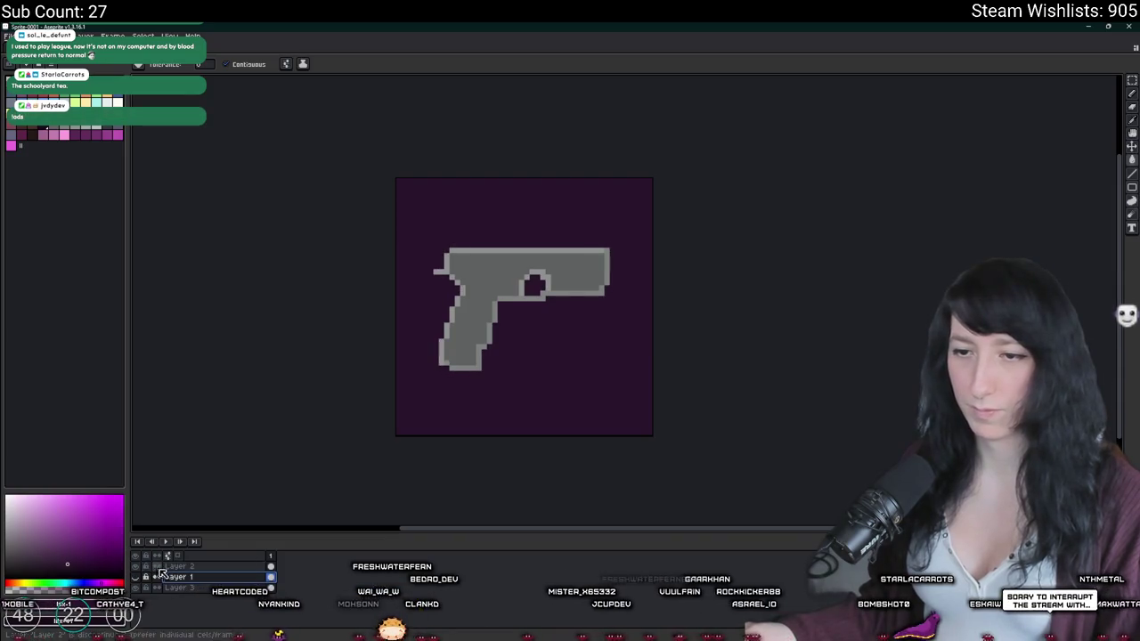
pyautogui.click(169, 566)
pyautogui.scroll(4, 490, 299)
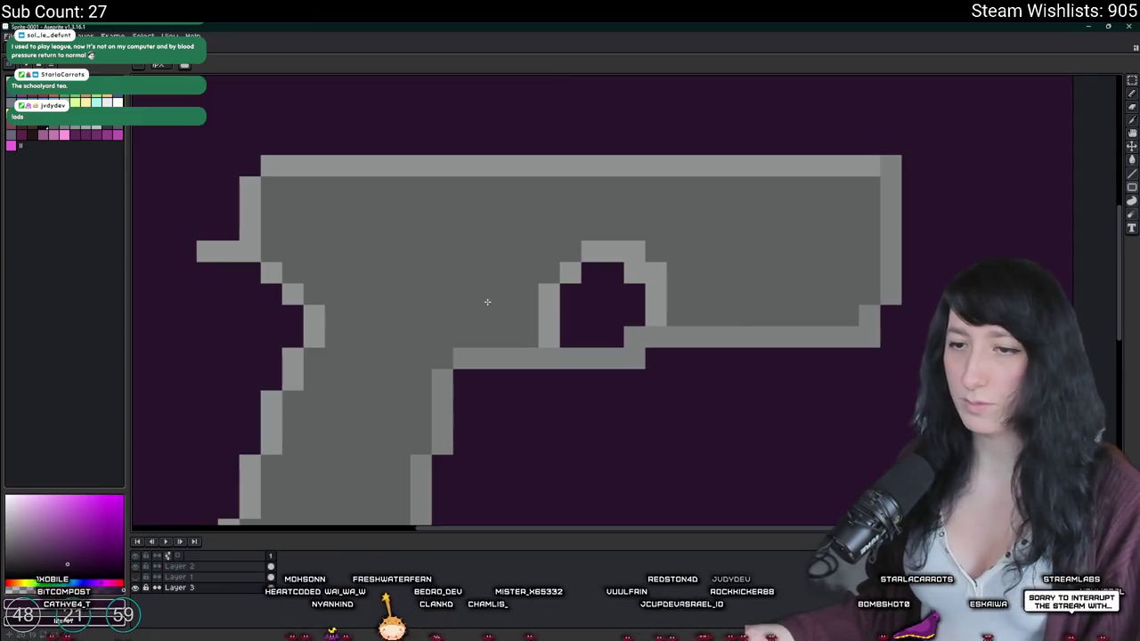
# Step: Clear the grey fill on Layer 2, keeping the gun outline
pyautogui.press('w')
pyautogui.hotkey('ctrl', 'a')
pyautogui.scroll(-4, 489, 304)
pyautogui.hotkey('ctrl', 'd')
pyautogui.click(169, 566)
pyautogui.click(490, 307)
pyautogui.press('Delete')
pyautogui.scroll(3, 481, 307)
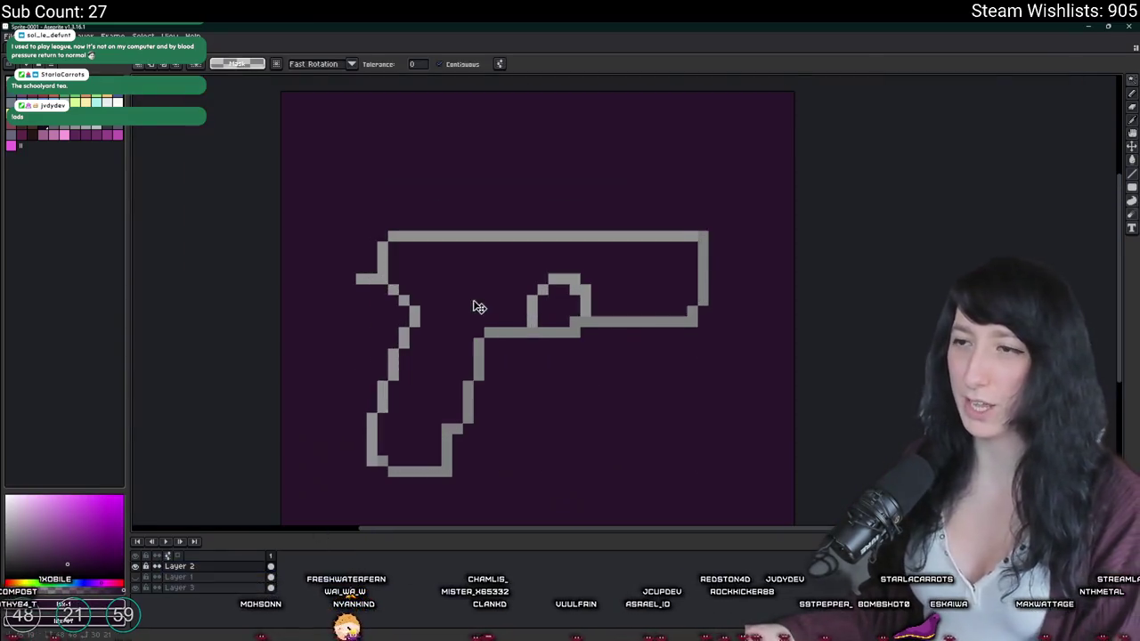
# Step: Sample a new grey drawing colour from the canvas
pyautogui.press('i')
pyautogui.scroll(-1, 427, 318)
pyautogui.scroll(2, 401, 436)
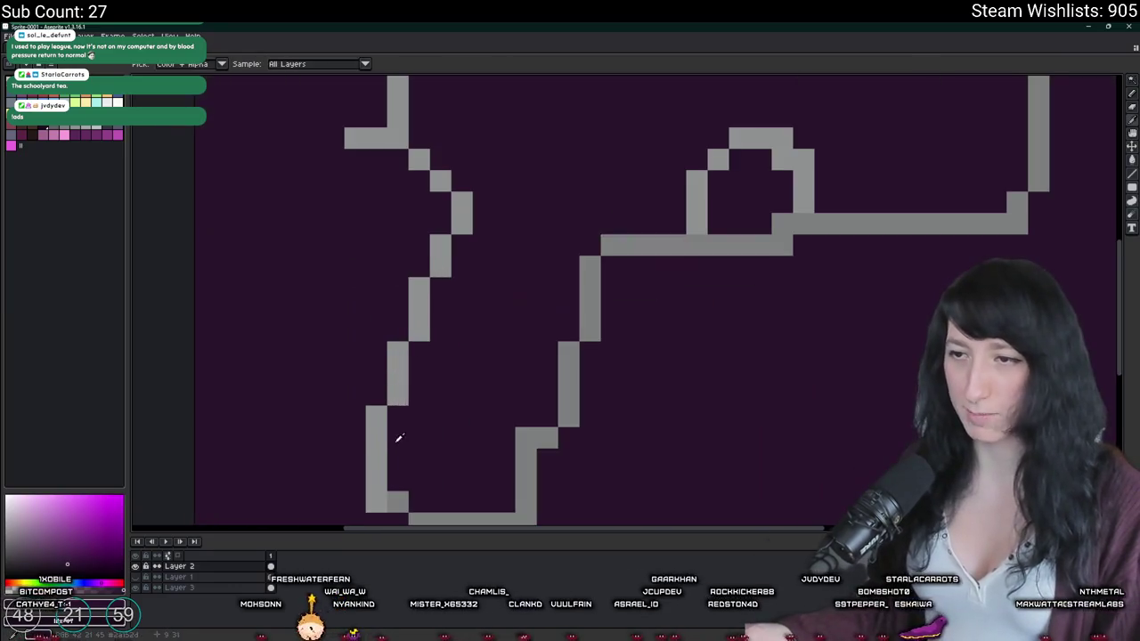
pyautogui.scroll(-2, 401, 436)
pyautogui.click(411, 407)
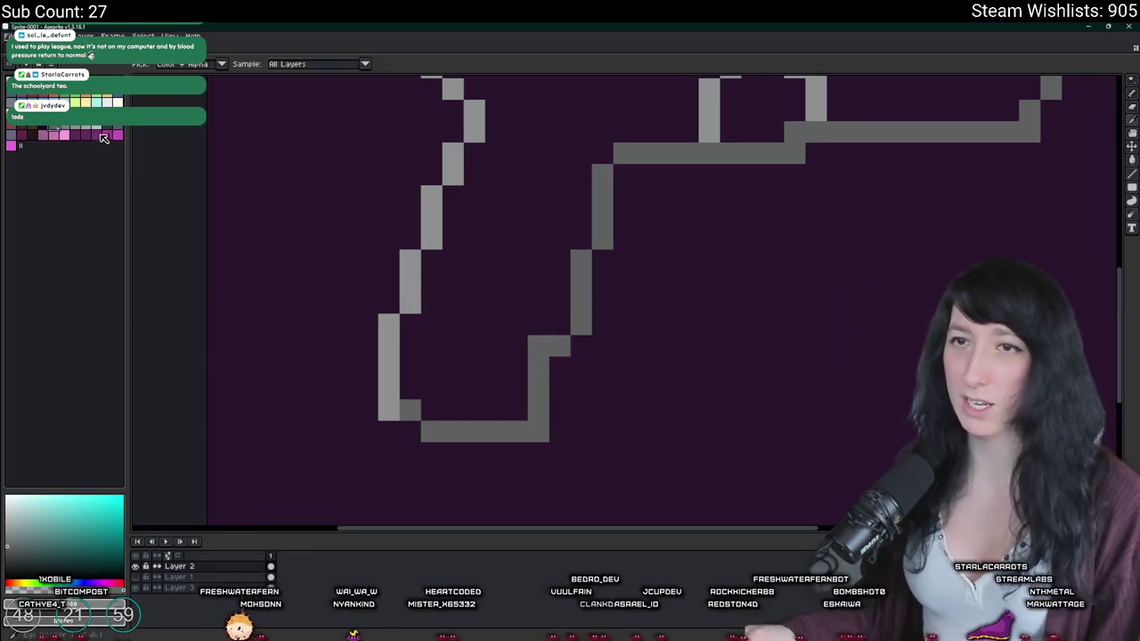
pyautogui.scroll(-2, 405, 332)
pyautogui.scroll(1, 405, 332)
# Step: Fill in the gun's grip with grey using the Pencil
pyautogui.press('b')
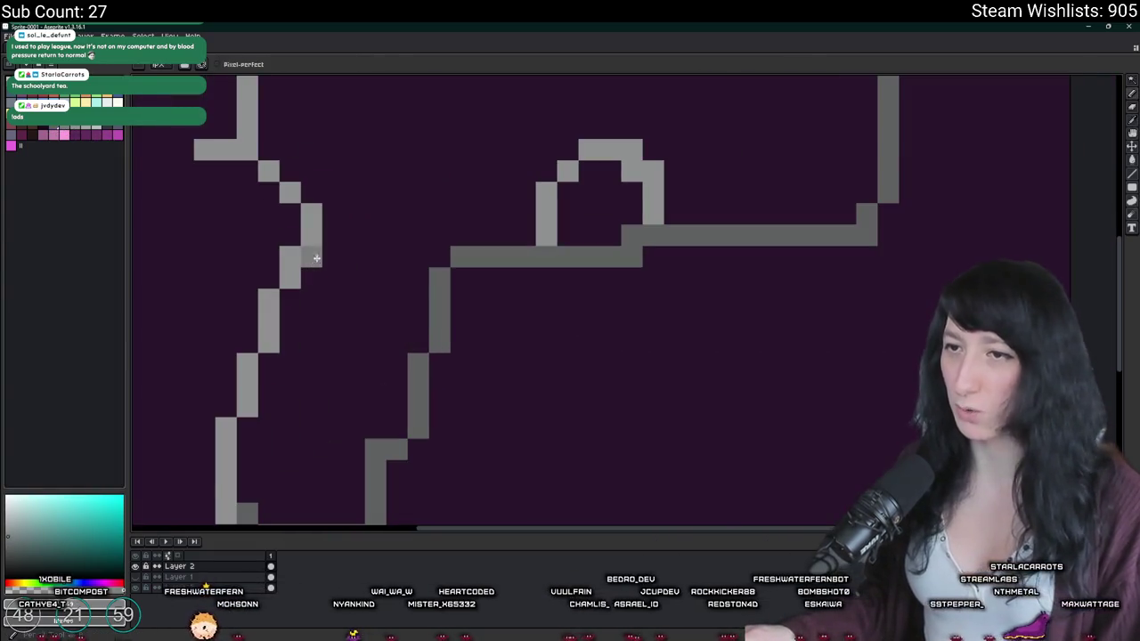
pyautogui.scroll(1, 311, 268)
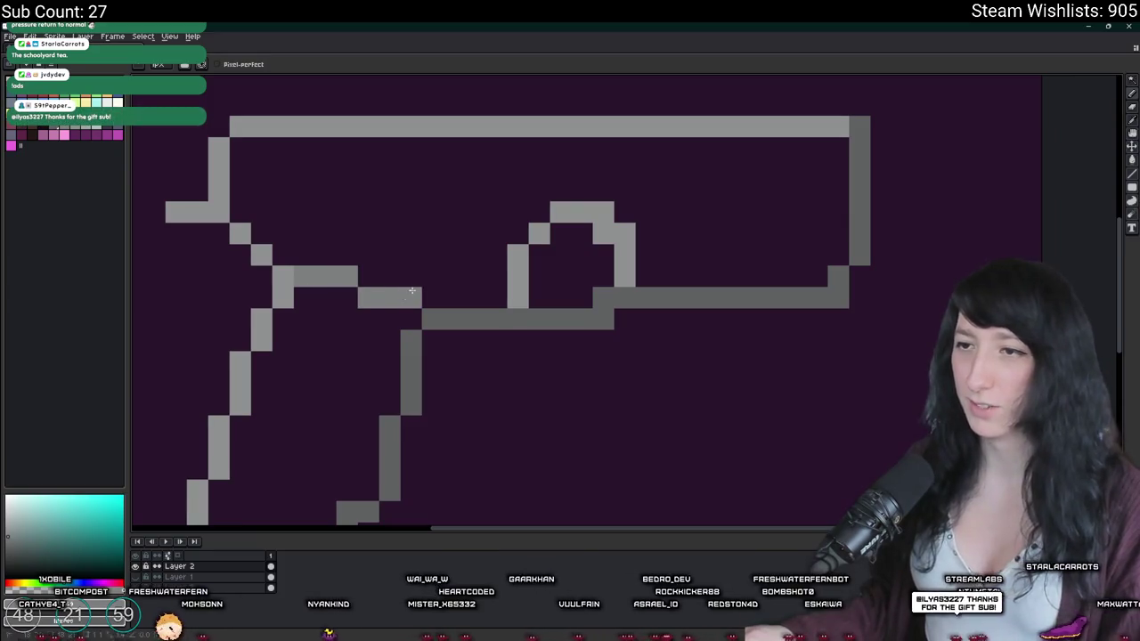
pyautogui.click(347, 299)
pyautogui.scroll(-2, 385, 309)
pyautogui.scroll(1, 385, 309)
pyautogui.scroll(1, 384, 309)
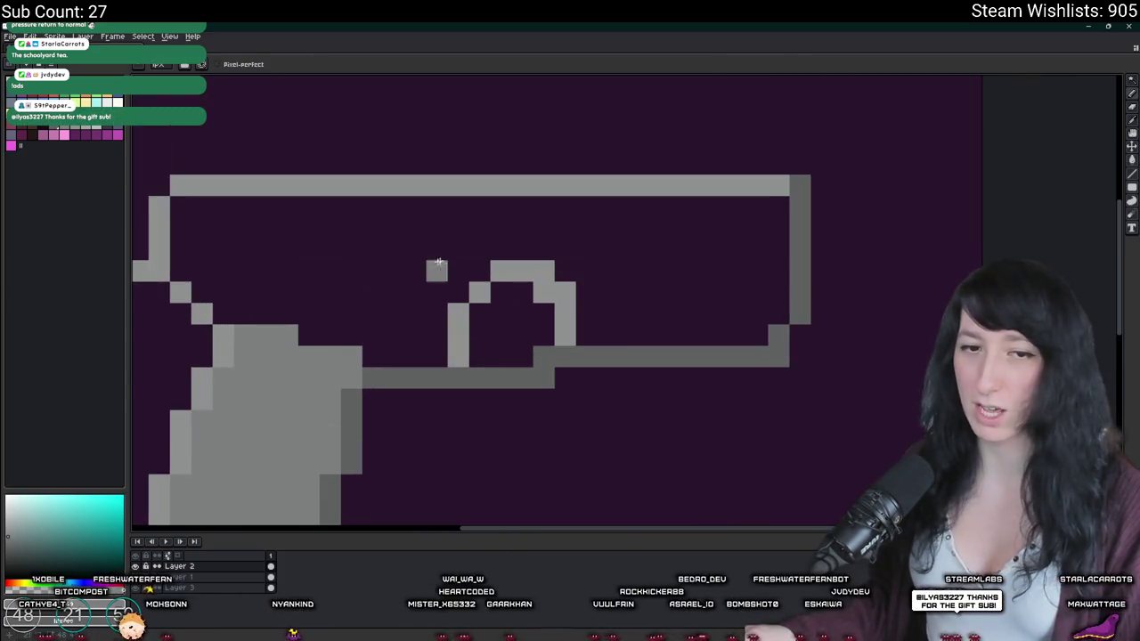
pyautogui.scroll(-1, 401, 308)
pyautogui.scroll(-1, 401, 308)
pyautogui.scroll(1, 412, 338)
pyautogui.scroll(1, 470, 384)
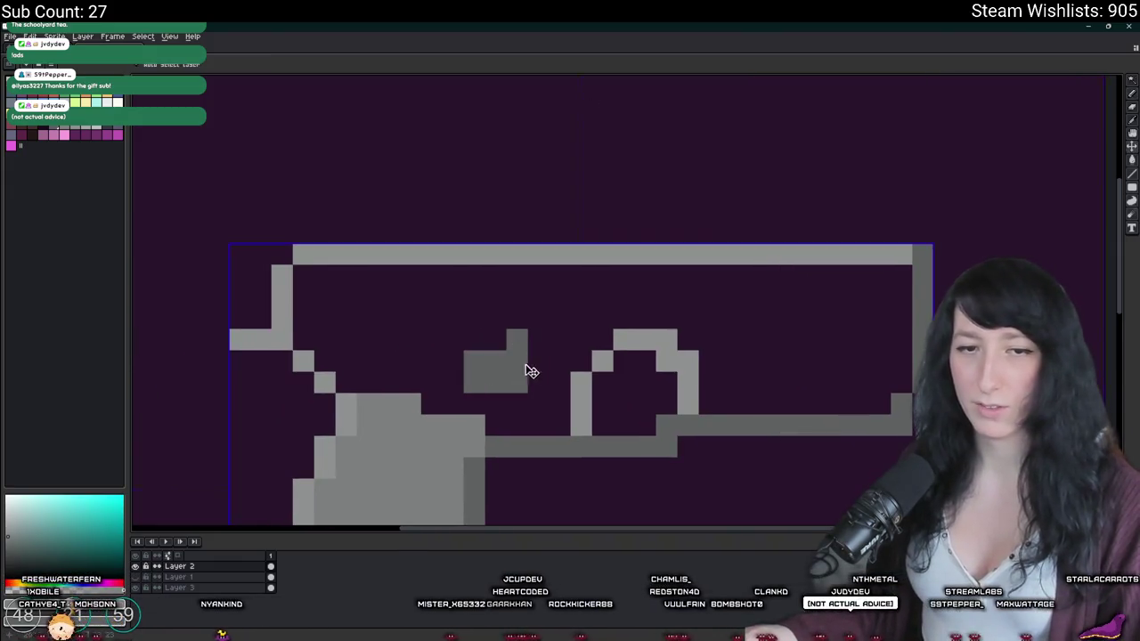
# Step: Draw the diagonal slide edge into the trigger guard and fill the barrel grey
pyautogui.moveTo(495, 404)
pyautogui.mouseDown()
pyautogui.moveTo(594, 338)
pyautogui.moveTo(917, 352)
pyautogui.mouseUp()
pyautogui.scroll(-2, 563, 383)
pyautogui.scroll(3, 608, 356)
pyautogui.press('g')
pyautogui.click(878, 394)
pyautogui.scroll(-4, 879, 395)
pyautogui.scroll(2, 874, 398)
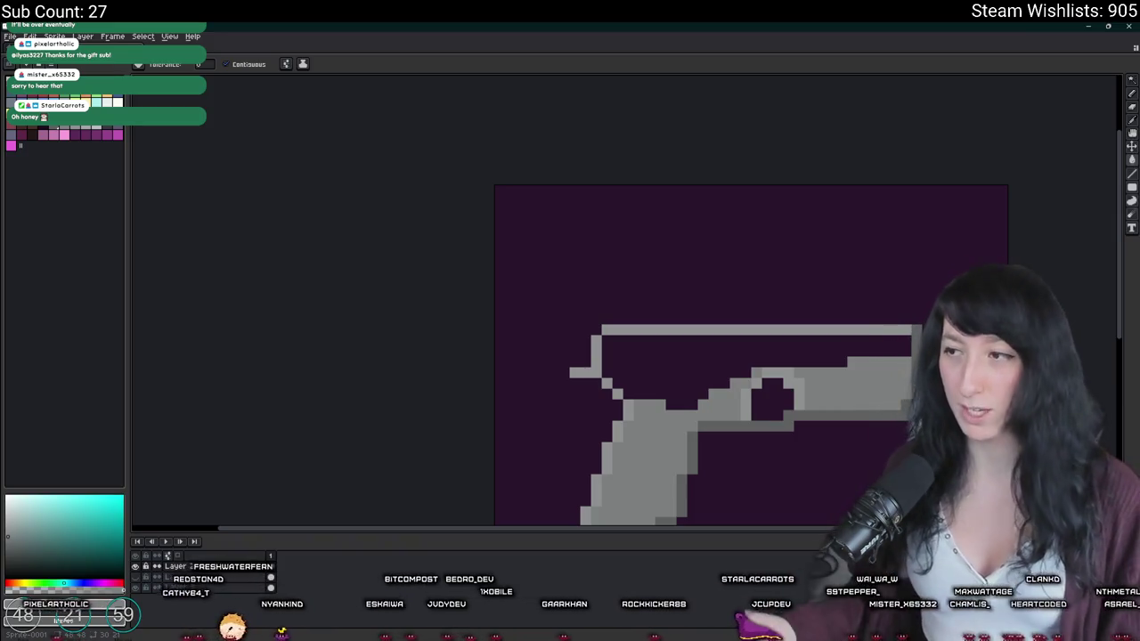
# Step: Zoom around the slide's underside while switching between the Pencil and Paint Bucket
pyautogui.scroll(1, 687, 392)
pyautogui.scroll(-1, 687, 391)
pyautogui.scroll(-1, 684, 401)
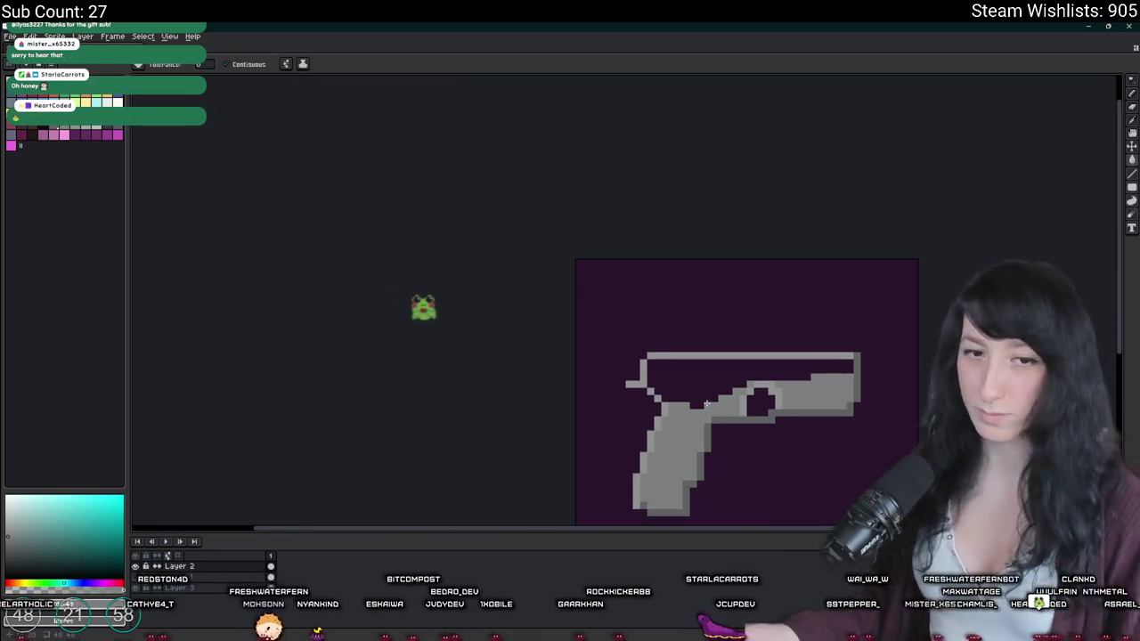
pyautogui.scroll(1, 682, 407)
pyautogui.scroll(-1, 684, 410)
pyautogui.scroll(-1, 686, 411)
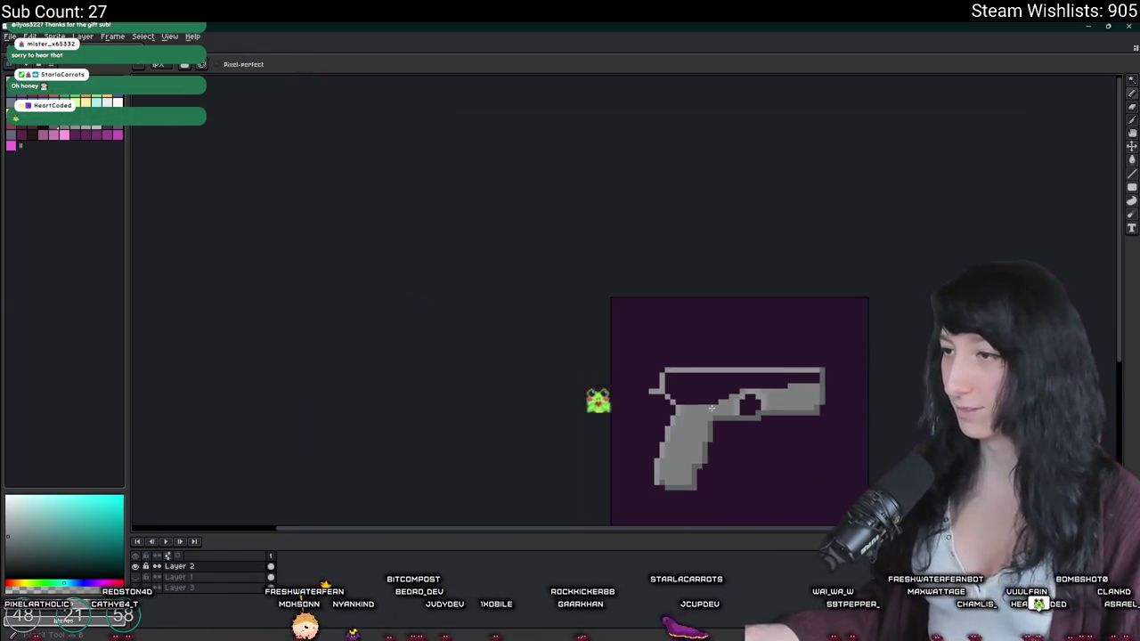
pyautogui.scroll(-1, 704, 414)
pyautogui.press('b')
pyautogui.scroll(1, 727, 418)
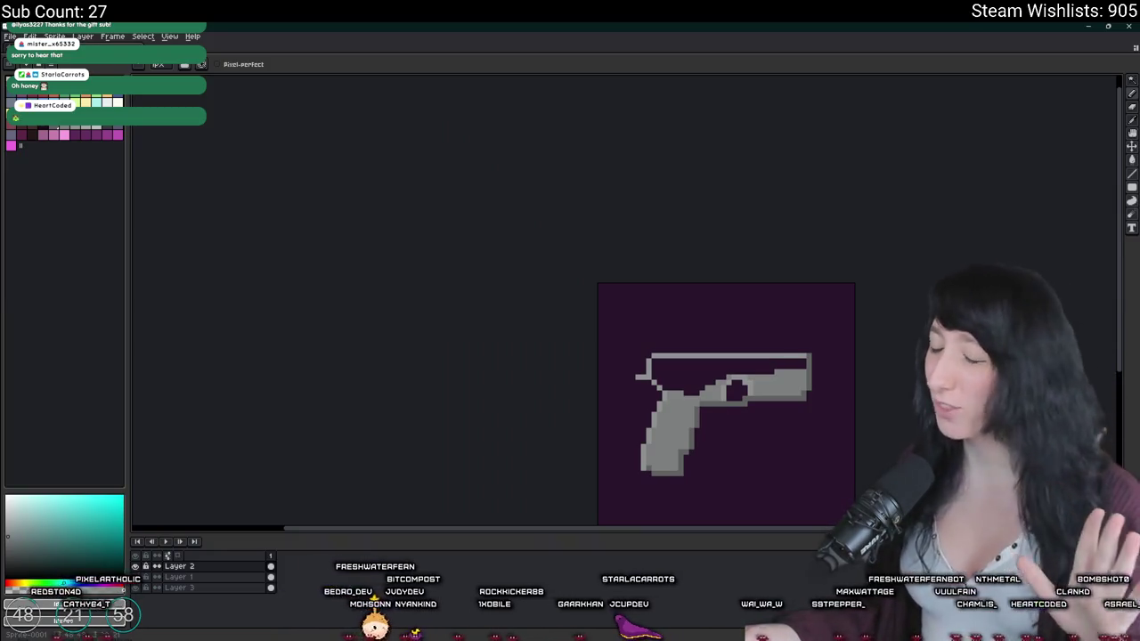
pyautogui.scroll(2, 854, 398)
pyautogui.scroll(1, 534, 356)
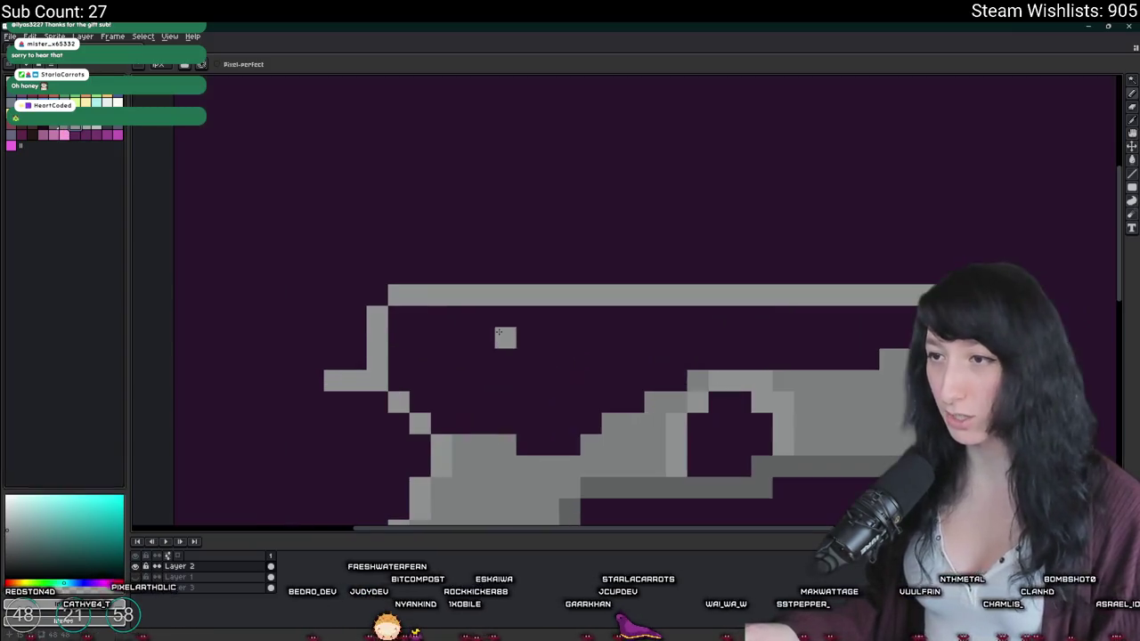
pyautogui.scroll(1, 490, 338)
pyautogui.scroll(-3, 445, 302)
pyautogui.press('g')
pyautogui.scroll(1, 414, 281)
pyautogui.scroll(-2, 414, 282)
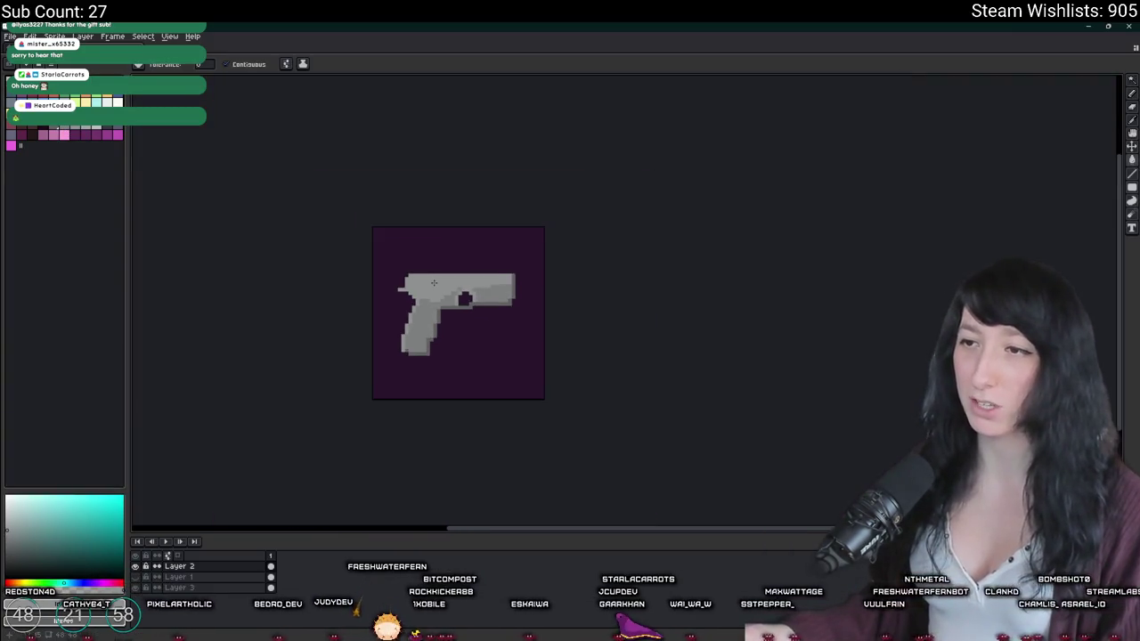
pyautogui.scroll(2, 434, 283)
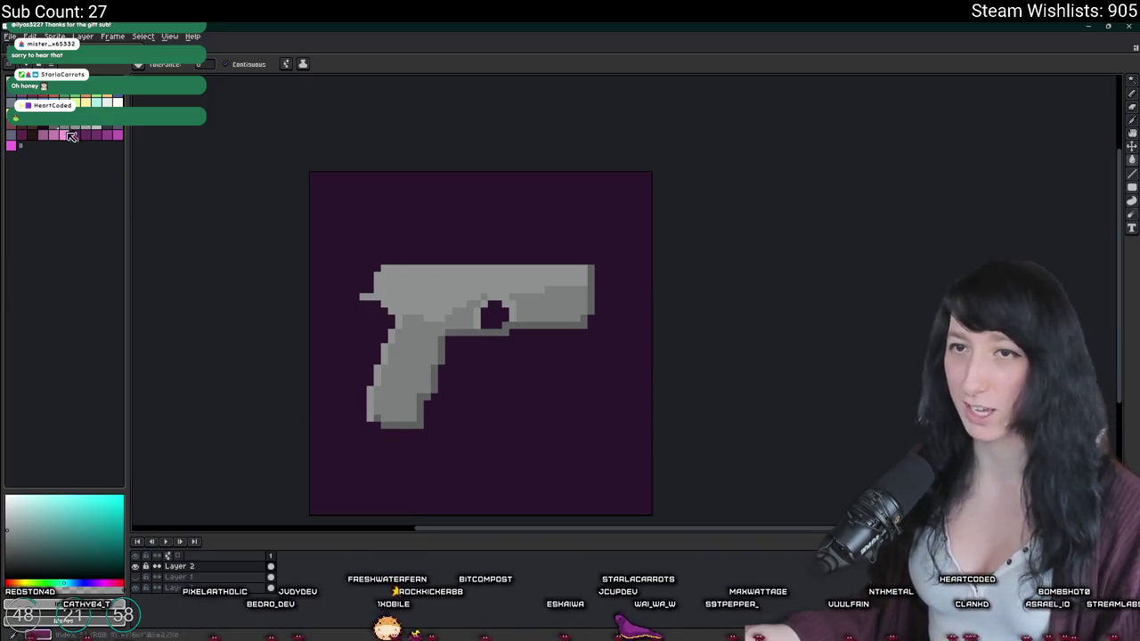
pyautogui.scroll(3, 517, 294)
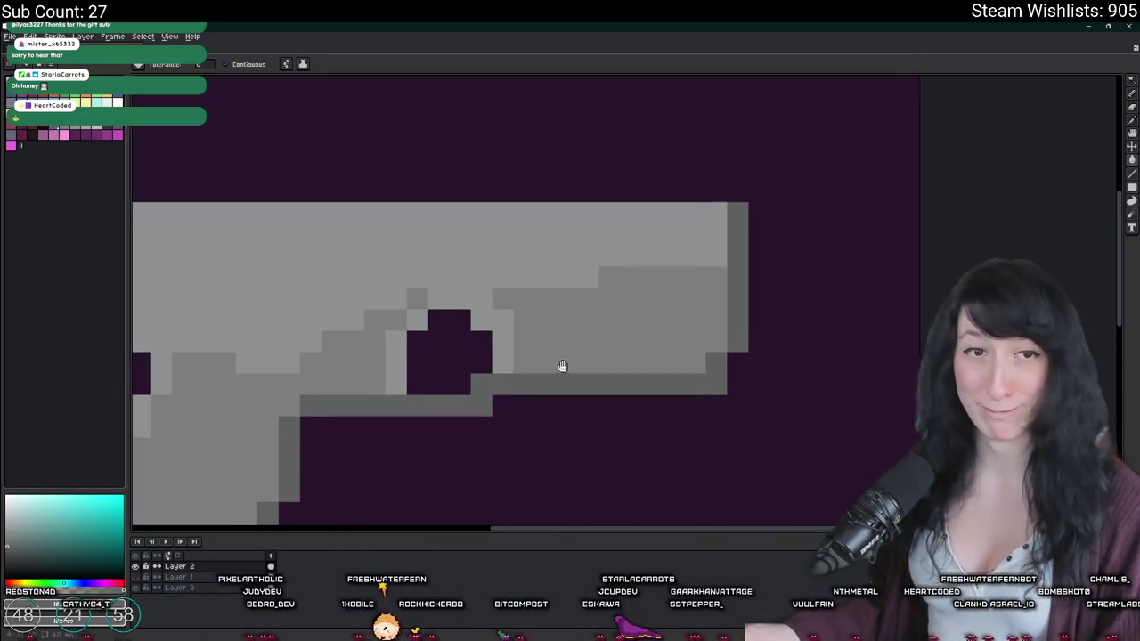
pyautogui.scroll(2, 677, 363)
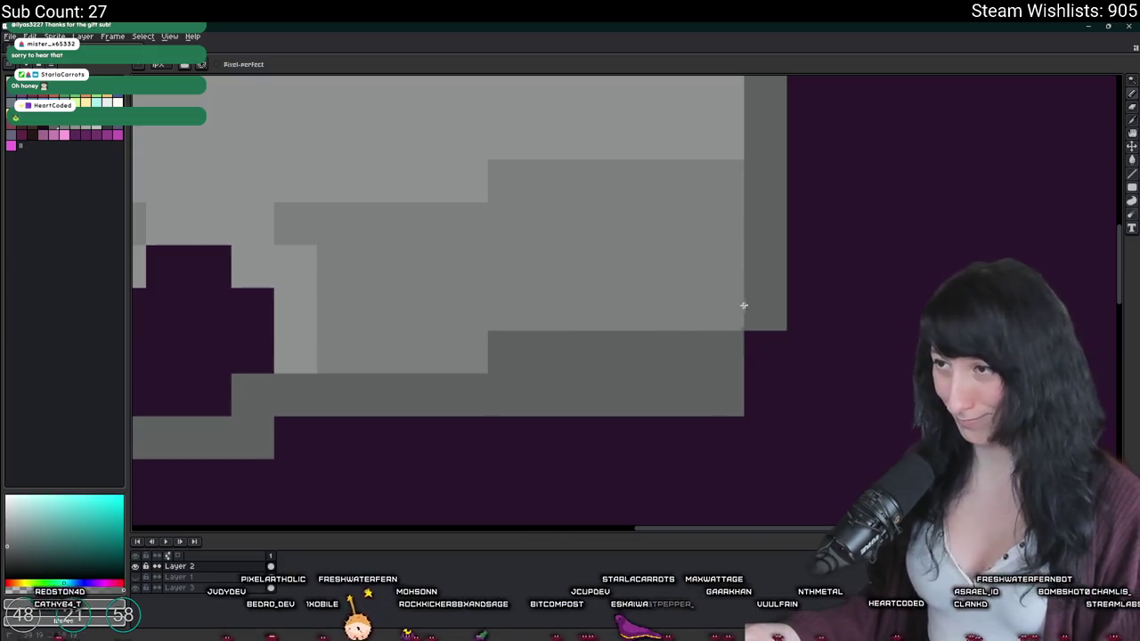
# Step: Draw a dark-grey shading line along the bottom of the slide with the Pencil
pyautogui.press('b')
pyautogui.scroll(-5, 674, 308)
pyautogui.scroll(1, 662, 331)
pyautogui.scroll(3, 662, 331)
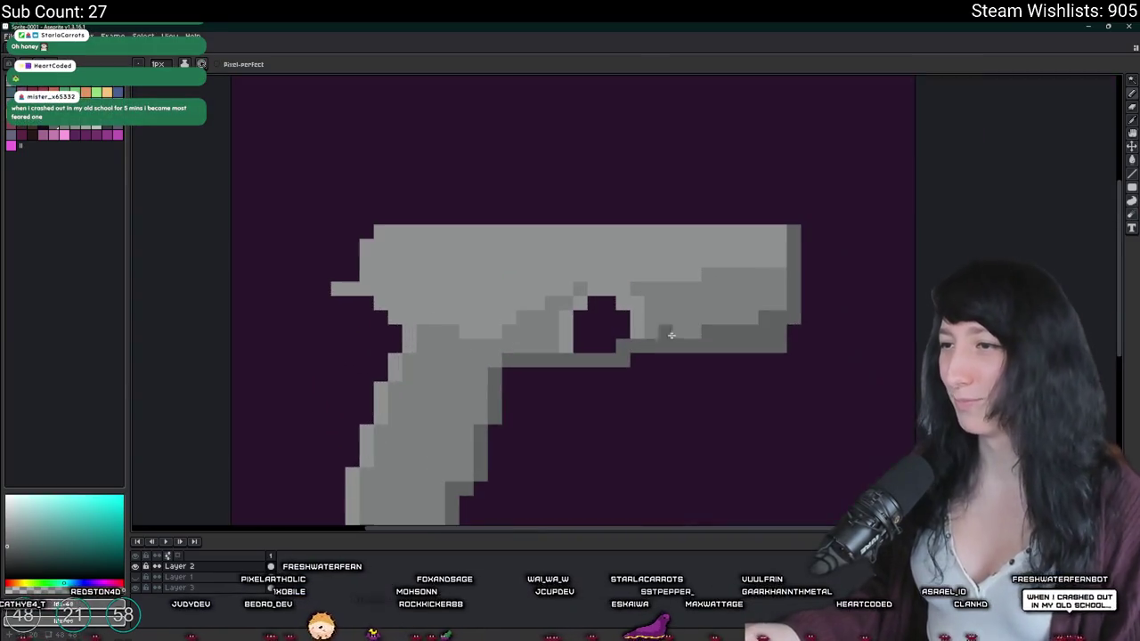
pyautogui.scroll(-2, 632, 348)
pyautogui.scroll(4, 665, 298)
pyautogui.moveTo(626, 295); pyautogui.dragTo(550, 295)
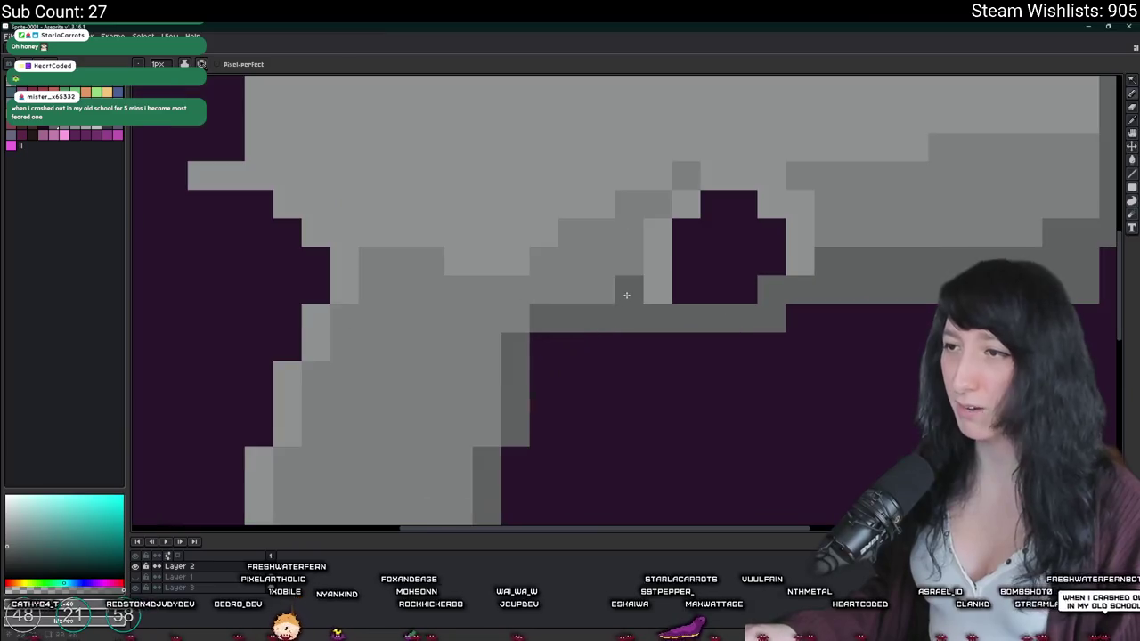
# Step: Shade the bottom rows of the grip darker grey with a pencil stroke
pyautogui.scroll(-4, 521, 324)
pyautogui.scroll(-1, 499, 347)
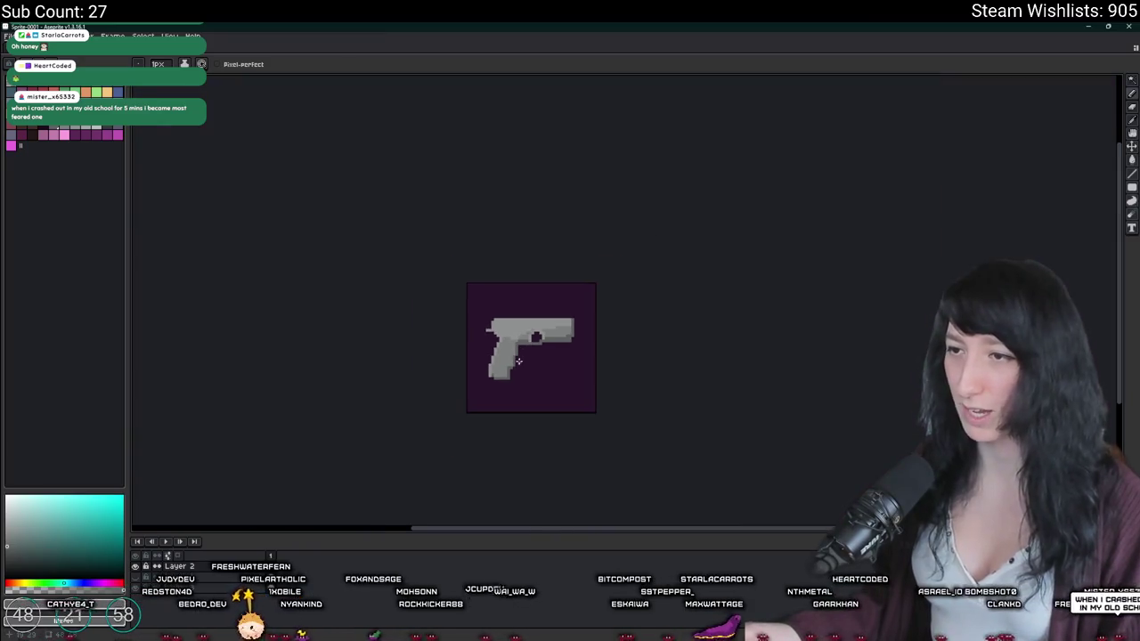
pyautogui.scroll(5, 489, 357)
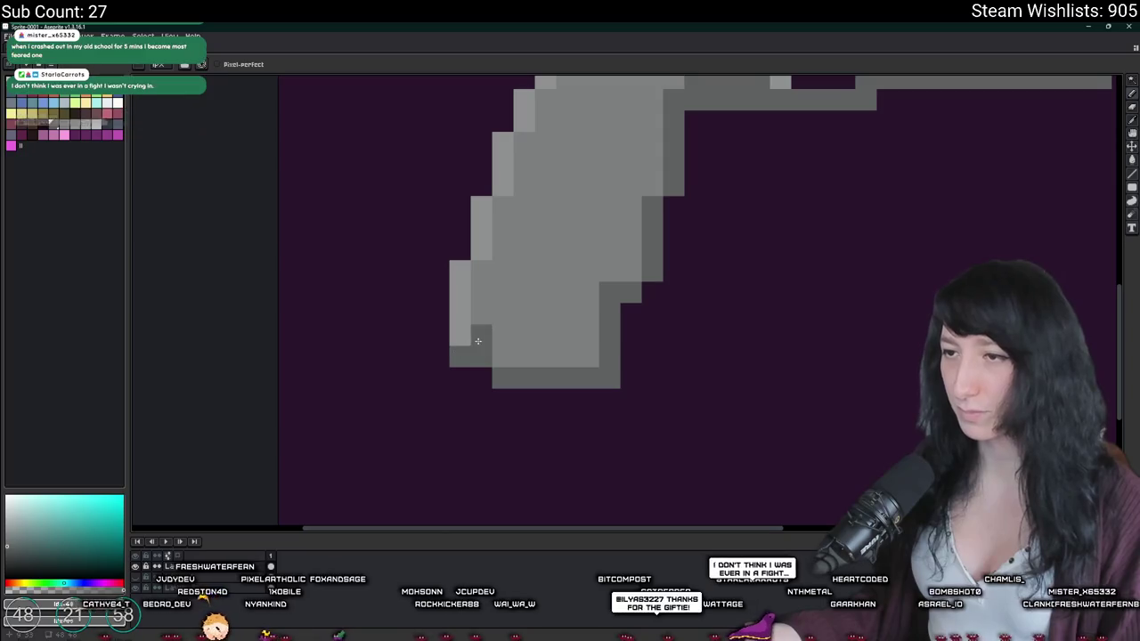
pyautogui.moveTo(501, 355)
pyautogui.mouseDown()
pyautogui.moveTo(599, 356)
pyautogui.moveTo(515, 342)
pyautogui.mouseUp()
# Step: Zoom in and out around the pistol to inspect the shaded grip
pyautogui.scroll(-3, 503, 361)
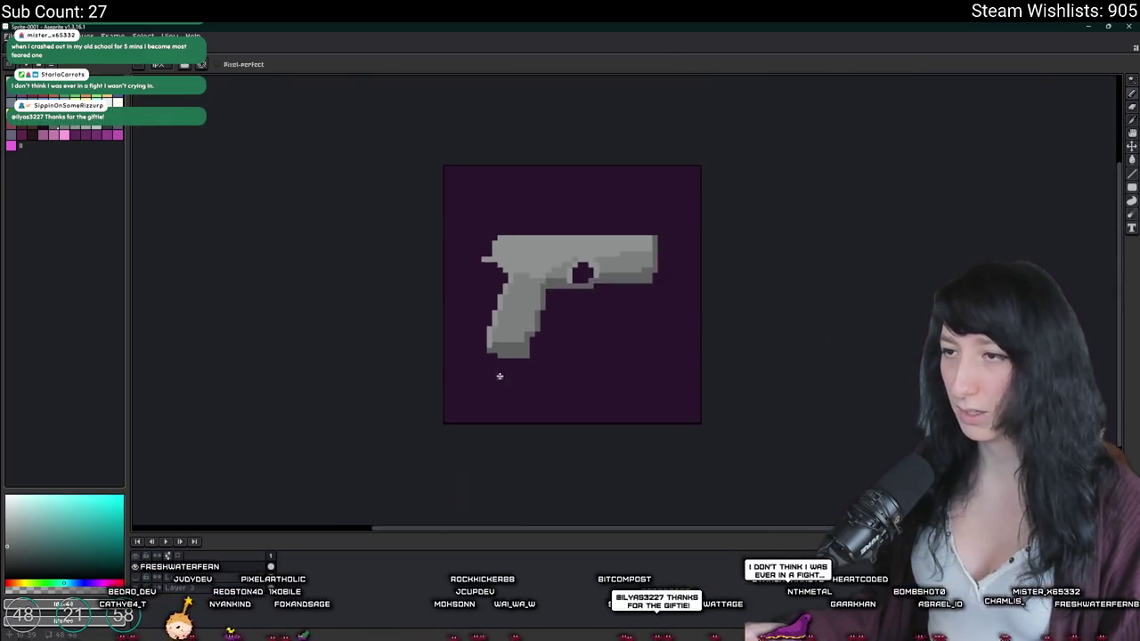
pyautogui.scroll(-1, 499, 375)
pyautogui.scroll(-2, 499, 375)
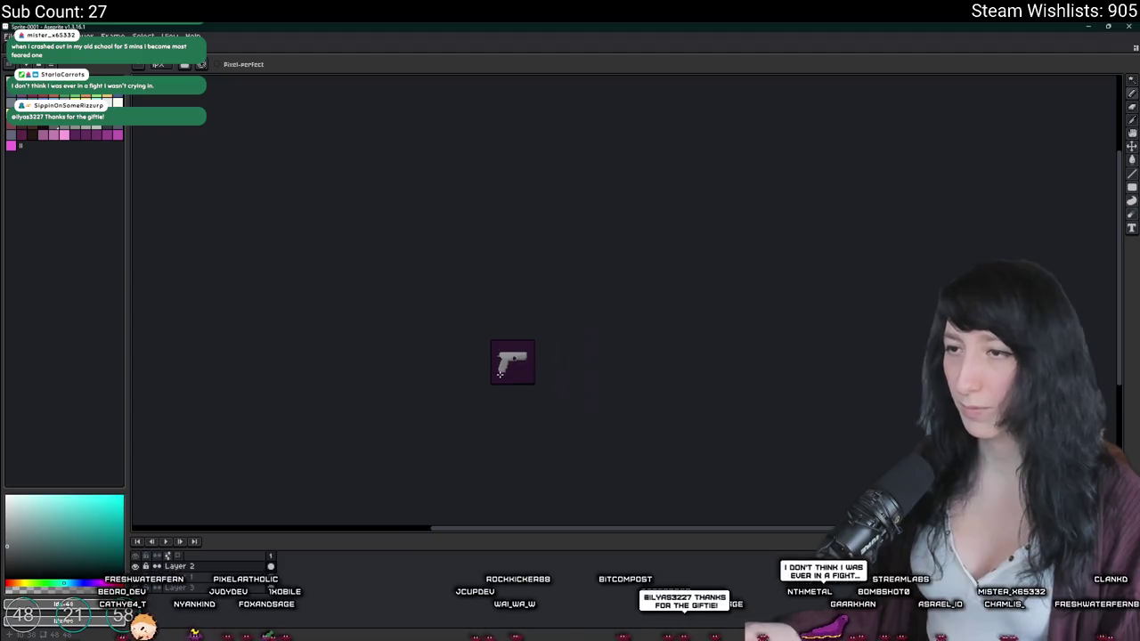
pyautogui.scroll(1, 494, 357)
pyautogui.scroll(2, 485, 338)
pyautogui.scroll(5, 472, 314)
pyautogui.scroll(1, 472, 314)
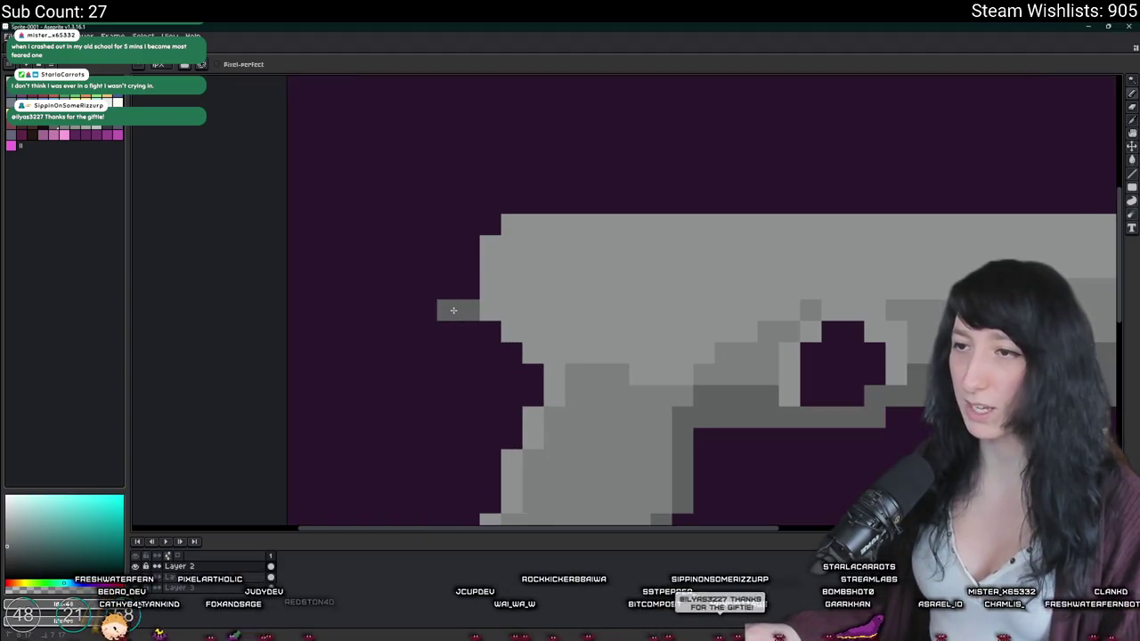
pyautogui.scroll(-3, 453, 308)
pyautogui.scroll(2, 356, 267)
pyautogui.scroll(2, 188, 212)
pyautogui.scroll(-1, 255, 152)
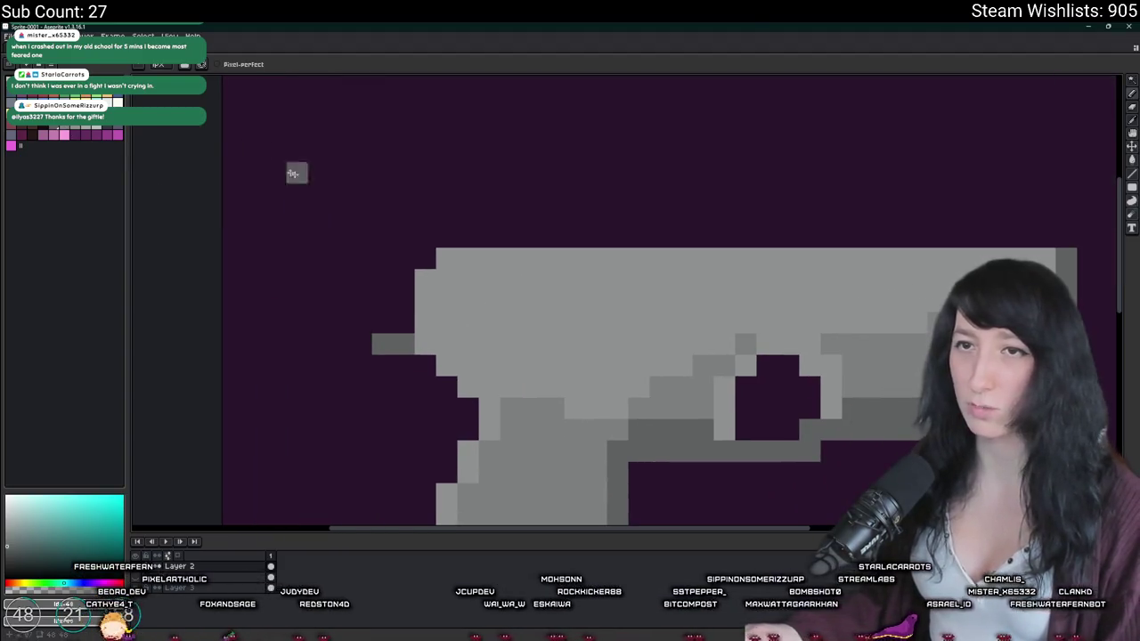
pyautogui.scroll(1, 321, 247)
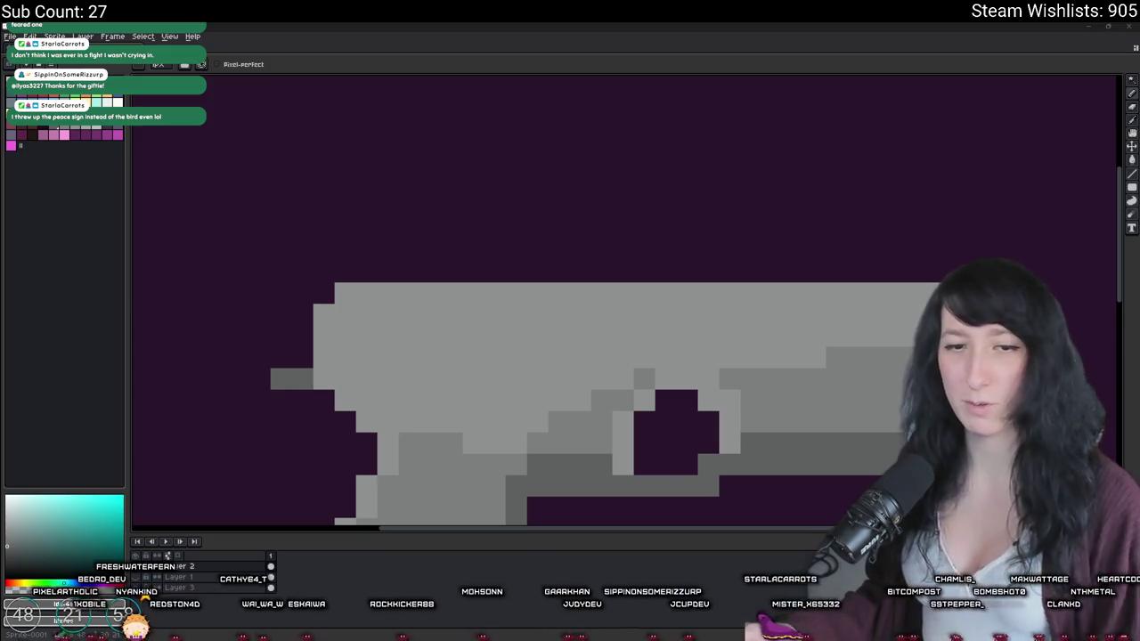
pyautogui.scroll(-5, 798, 237)
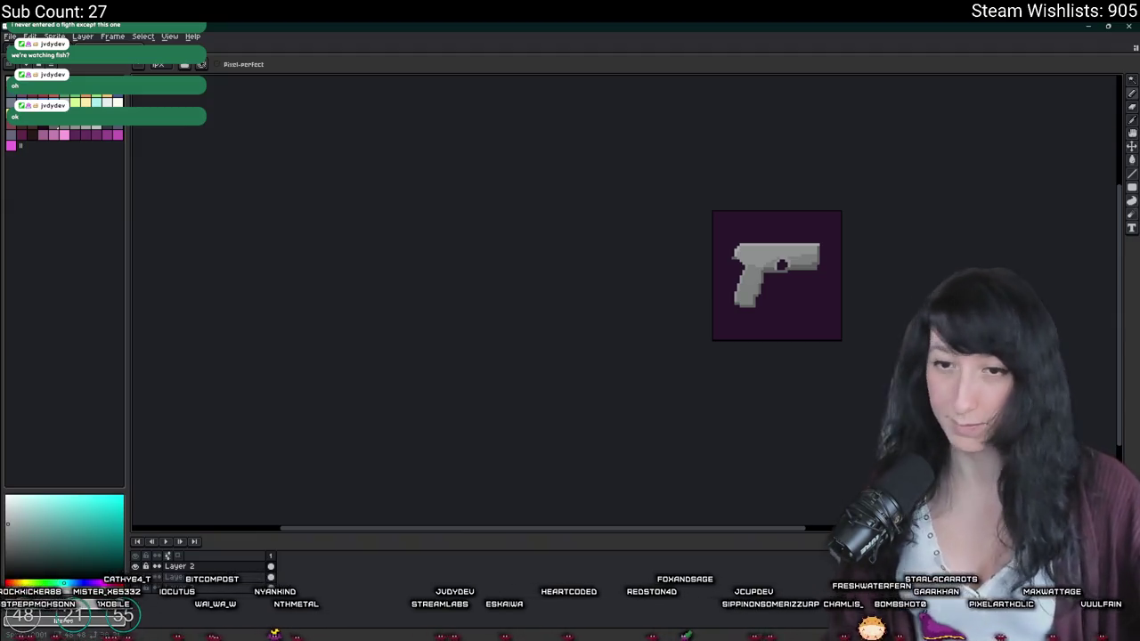
pyautogui.scroll(3, 811, 260)
pyautogui.scroll(2, 811, 259)
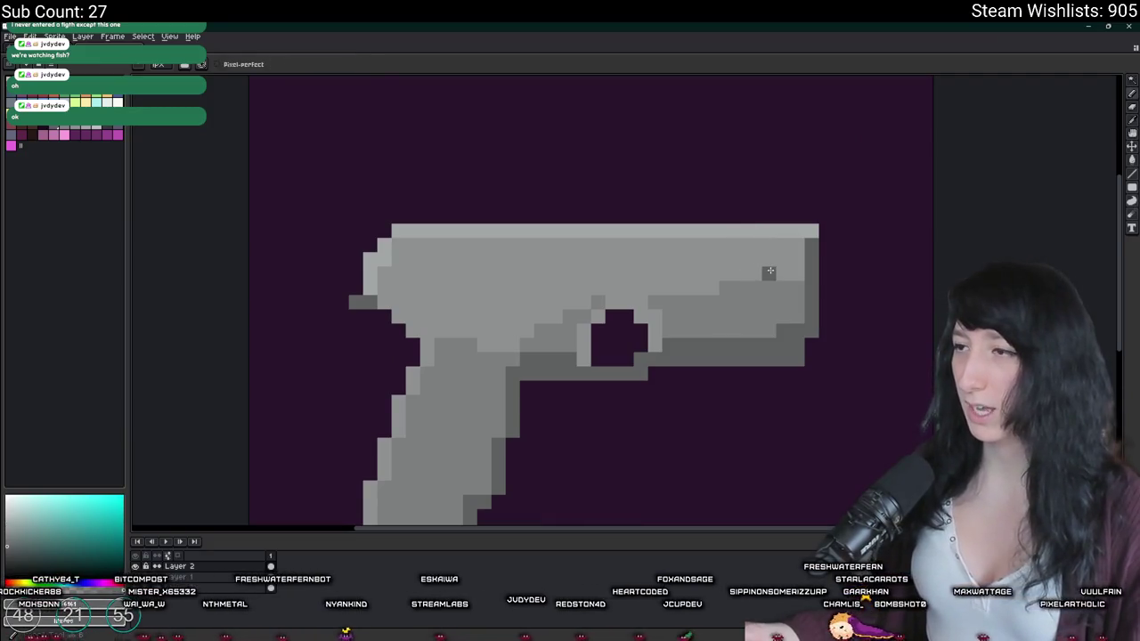
# Step: Switch to the eyedropper, then minimize and restore the Aseprite window
pyautogui.press('i')
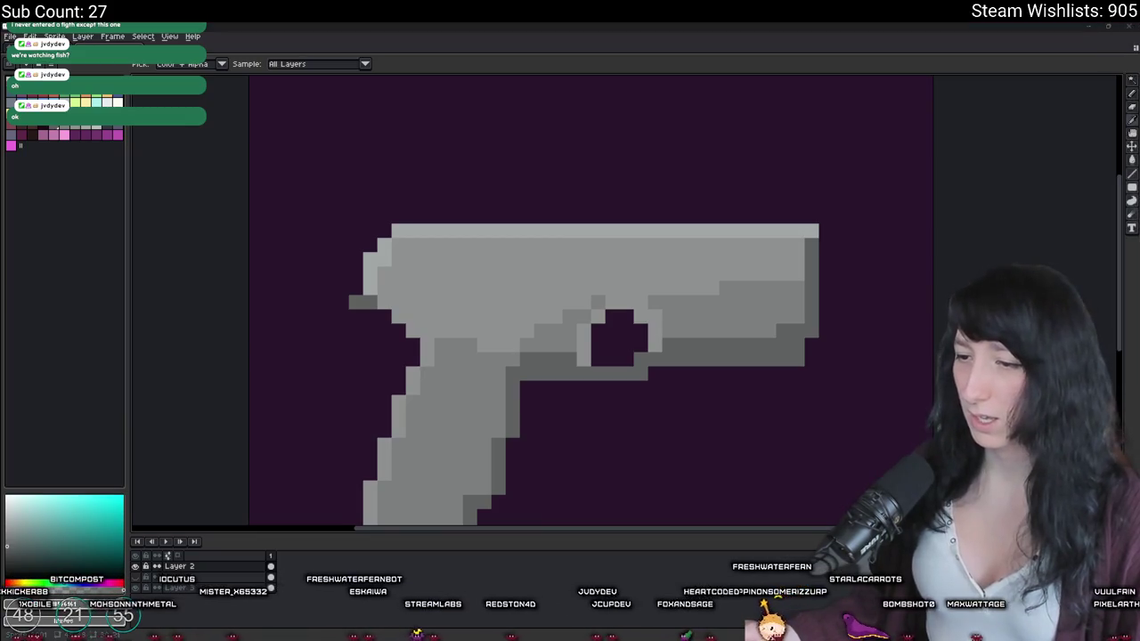
pyautogui.click(607, 634)
pyautogui.moveTo(481, 634)
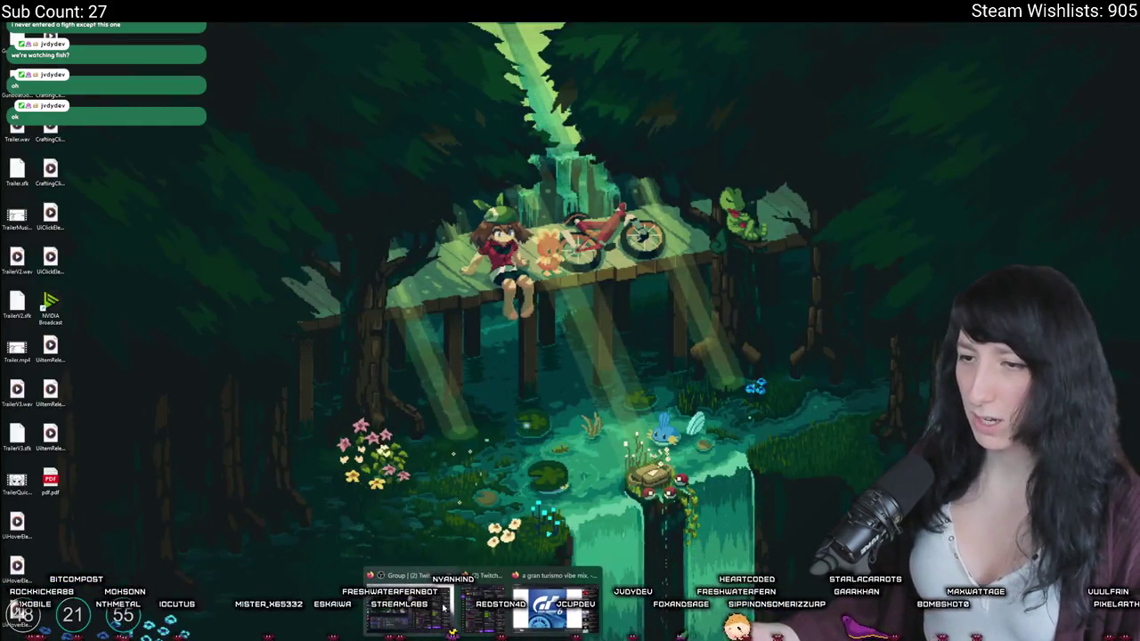
pyautogui.click(606, 634)
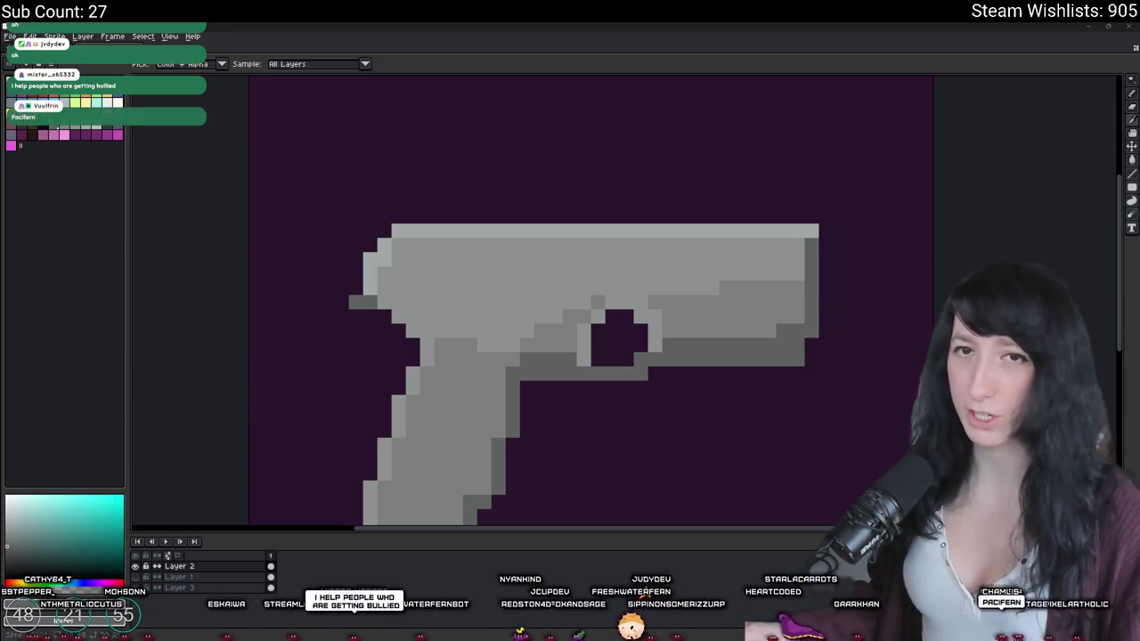
# Step: Zoom around the upper rear of the slide where the darker grey stripe goes
pyautogui.scroll(-3, 586, 203)
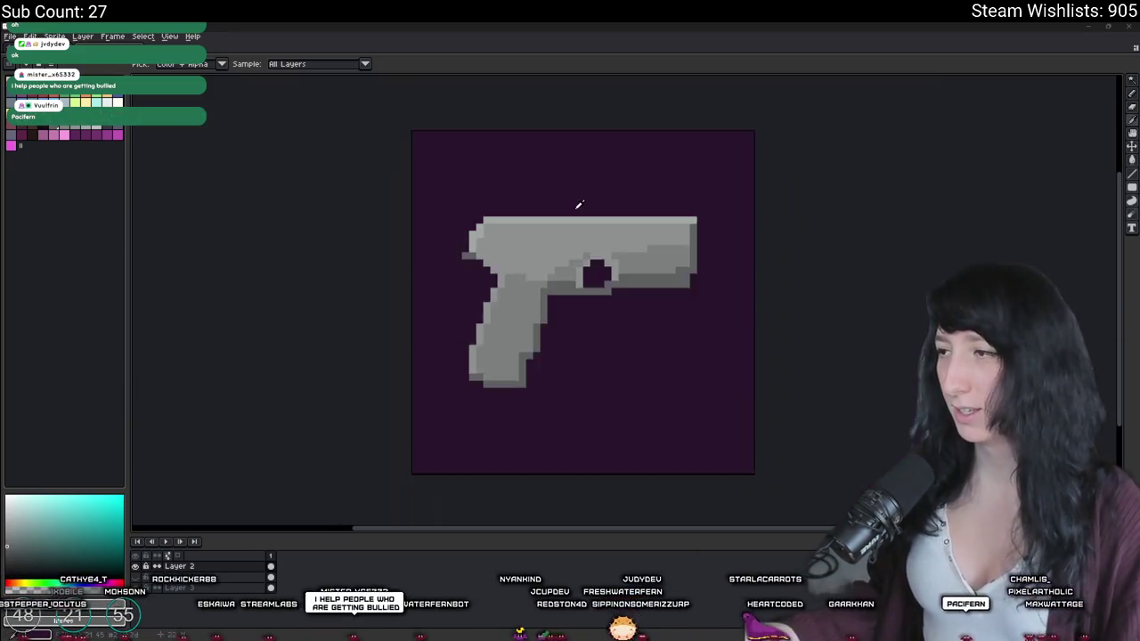
pyautogui.scroll(2, 579, 203)
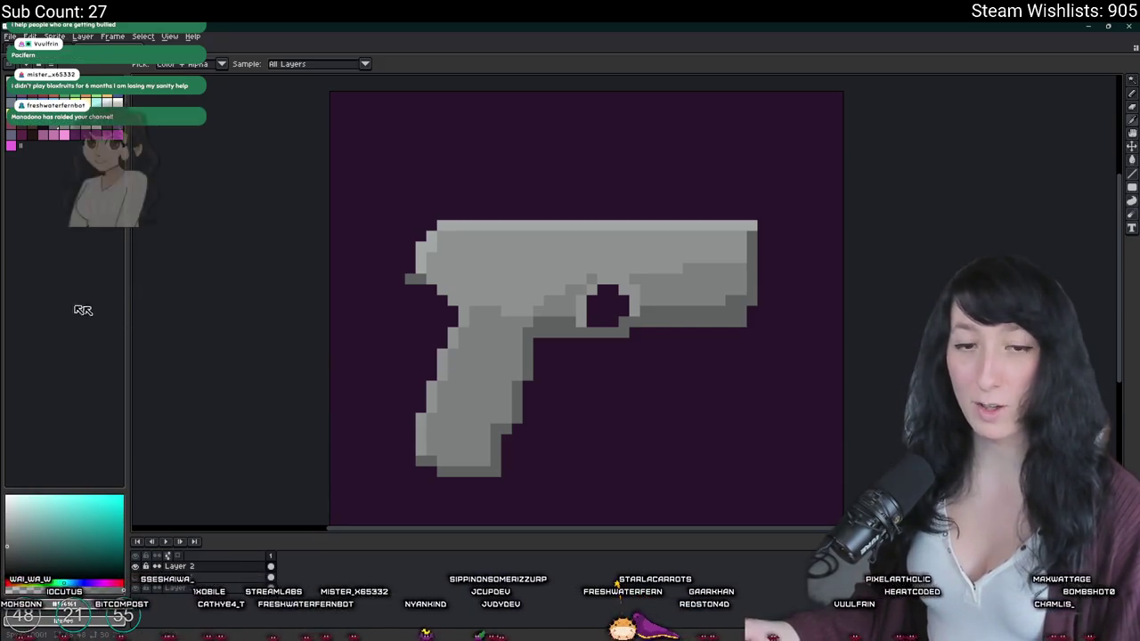
pyautogui.scroll(1, 590, 258)
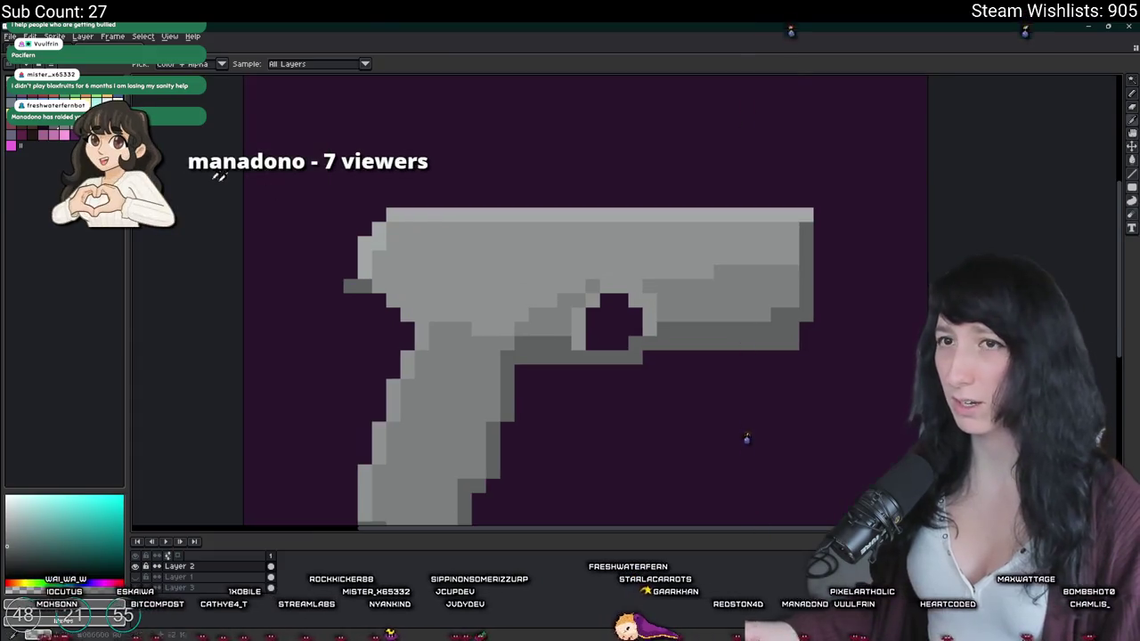
pyautogui.scroll(2, 639, 255)
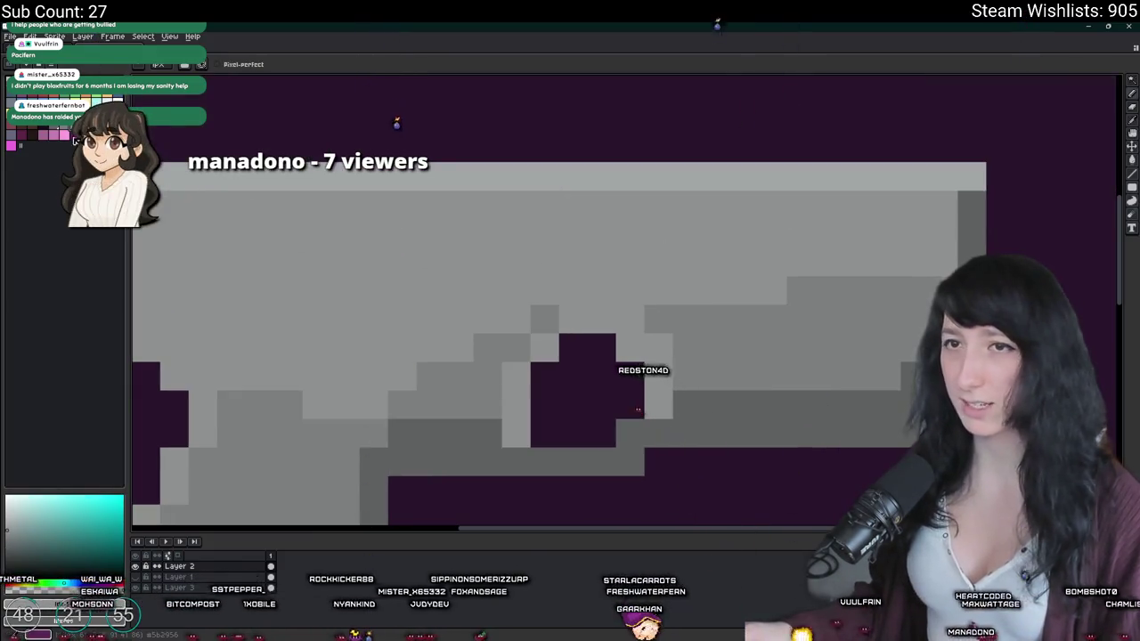
pyautogui.scroll(-4, 605, 269)
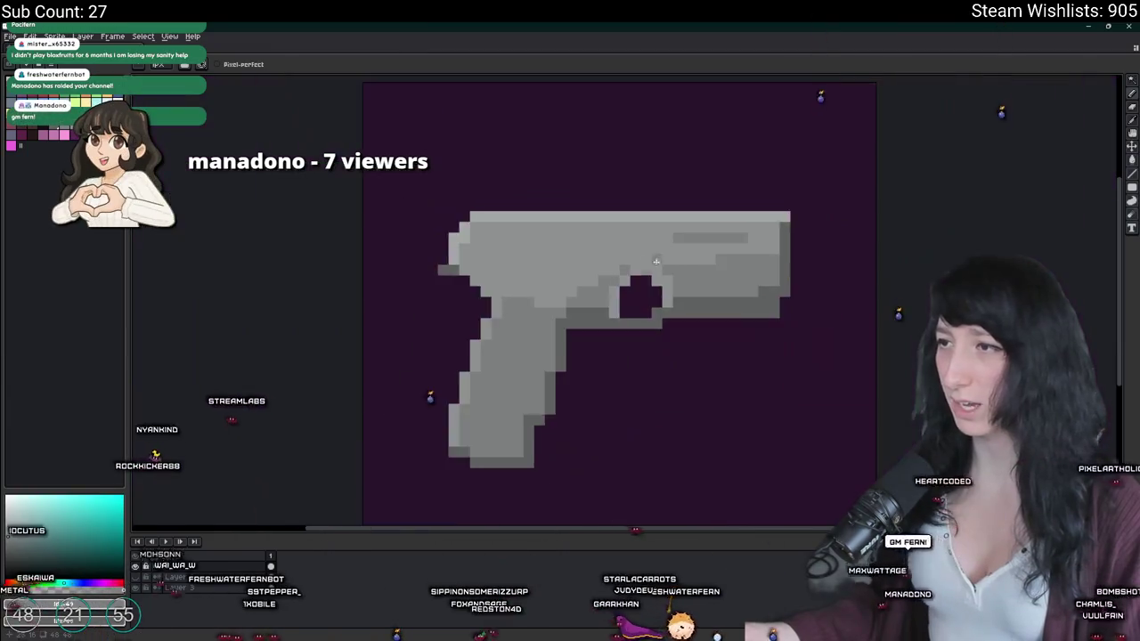
pyautogui.scroll(2, 605, 269)
pyautogui.scroll(2, 623, 258)
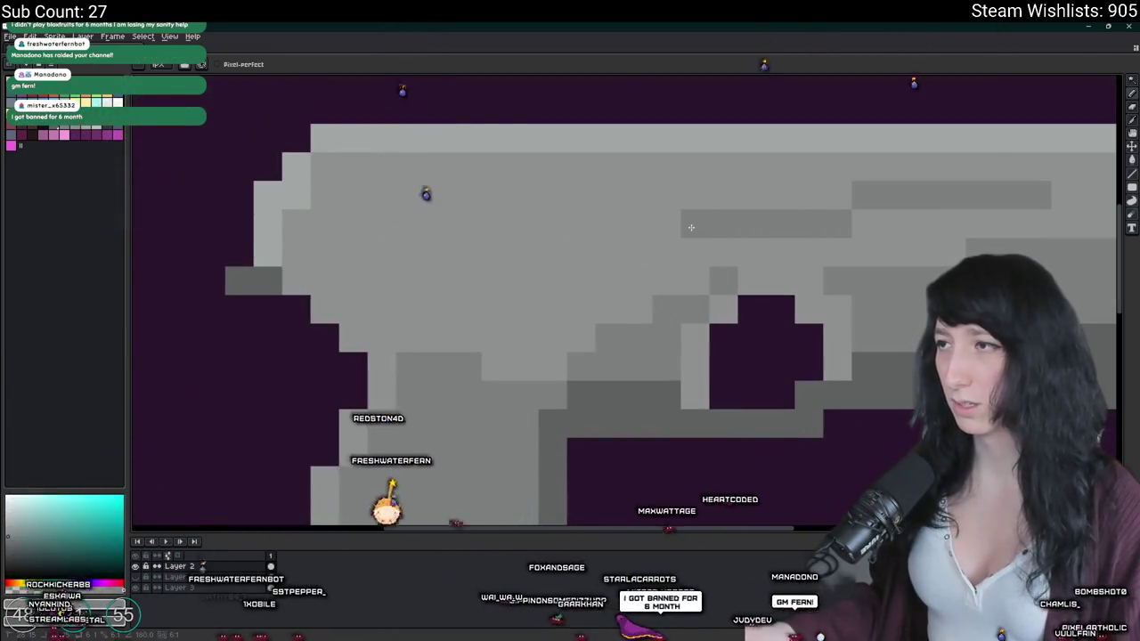
pyautogui.scroll(-2, 778, 211)
pyautogui.scroll(-4, 778, 211)
pyautogui.scroll(3, 801, 232)
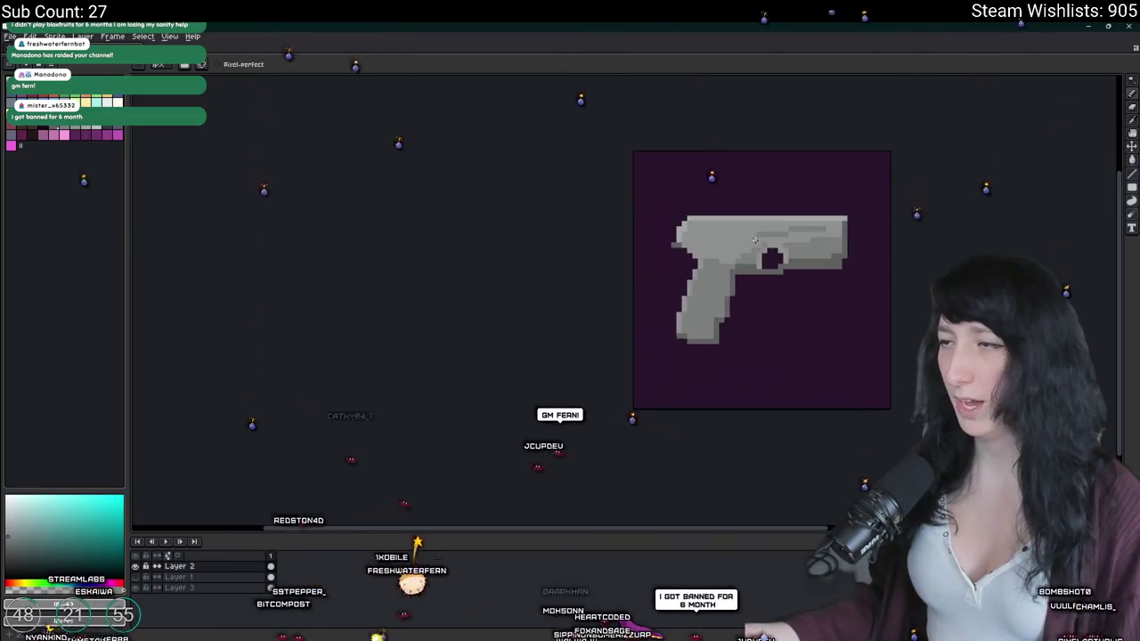
pyautogui.scroll(1, 818, 237)
pyautogui.scroll(1, 817, 237)
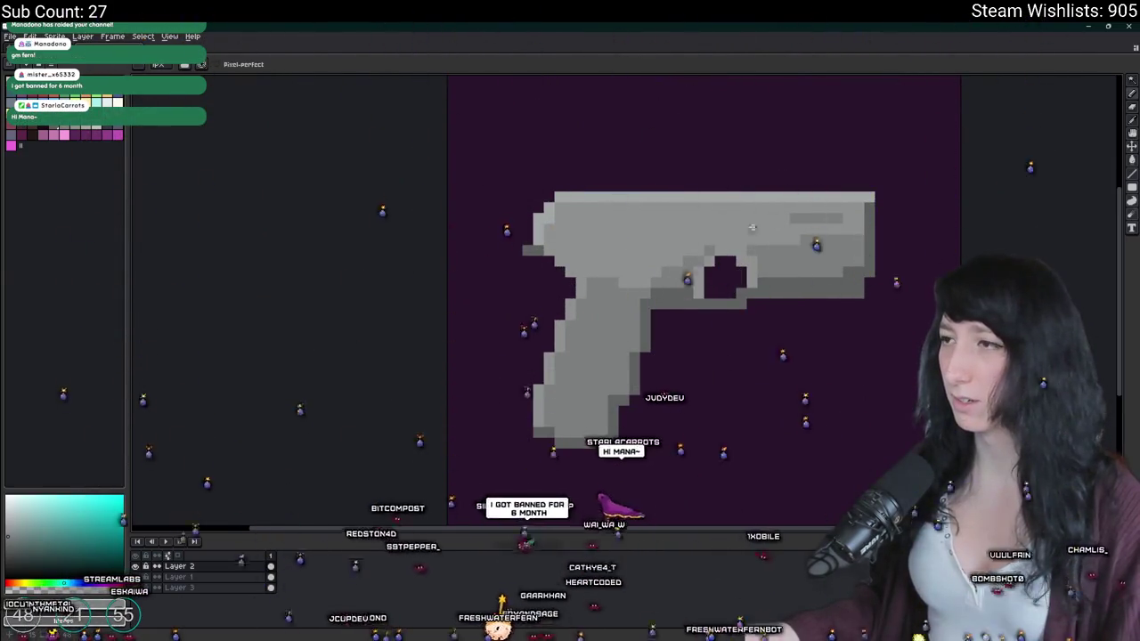
# Step: Zoom in on the pistol's trigger-guard opening
pyautogui.scroll(2, 669, 237)
pyautogui.scroll(2, 677, 267)
pyautogui.scroll(2, 697, 379)
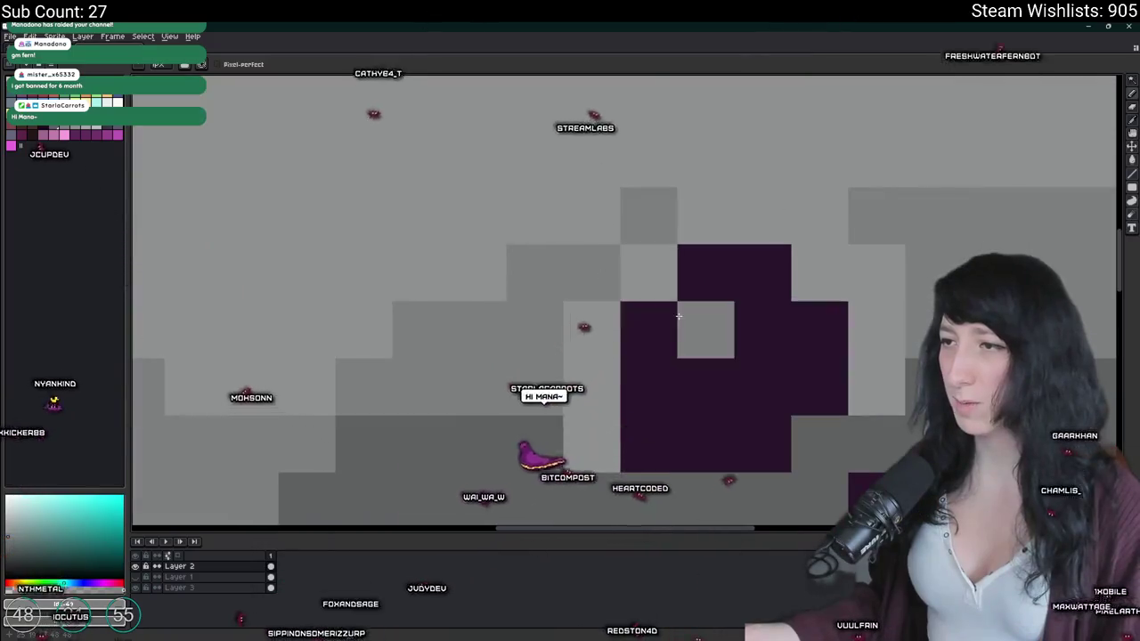
pyautogui.scroll(-5, 697, 380)
pyautogui.scroll(2, 686, 366)
pyautogui.scroll(1, 683, 358)
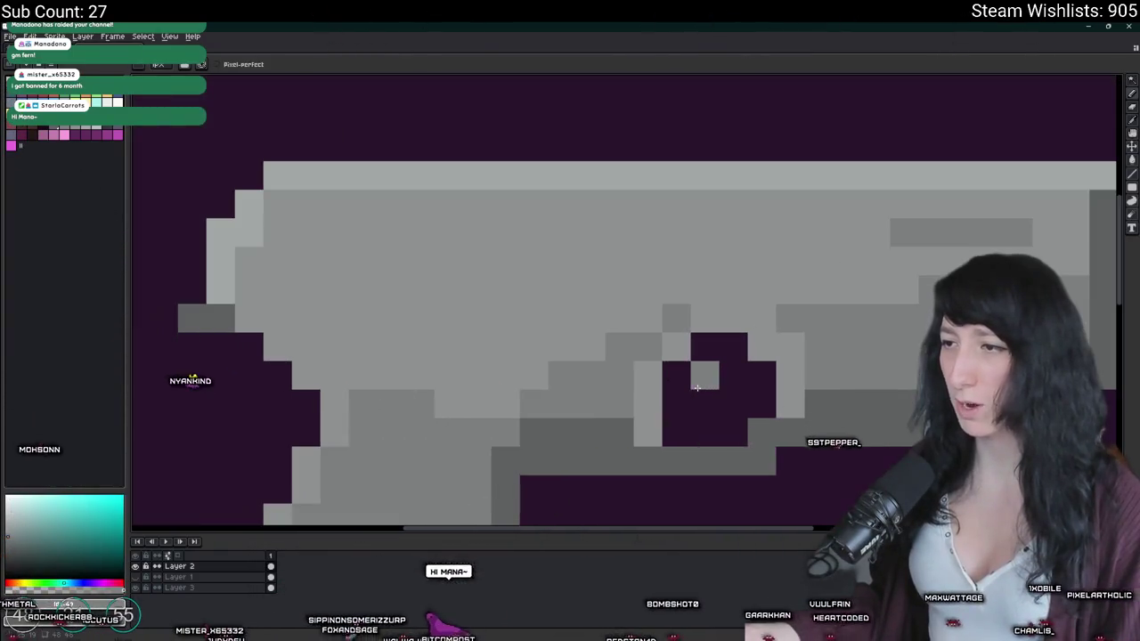
pyautogui.scroll(-3, 694, 370)
pyautogui.scroll(-4, 659, 379)
pyautogui.scroll(5, 615, 356)
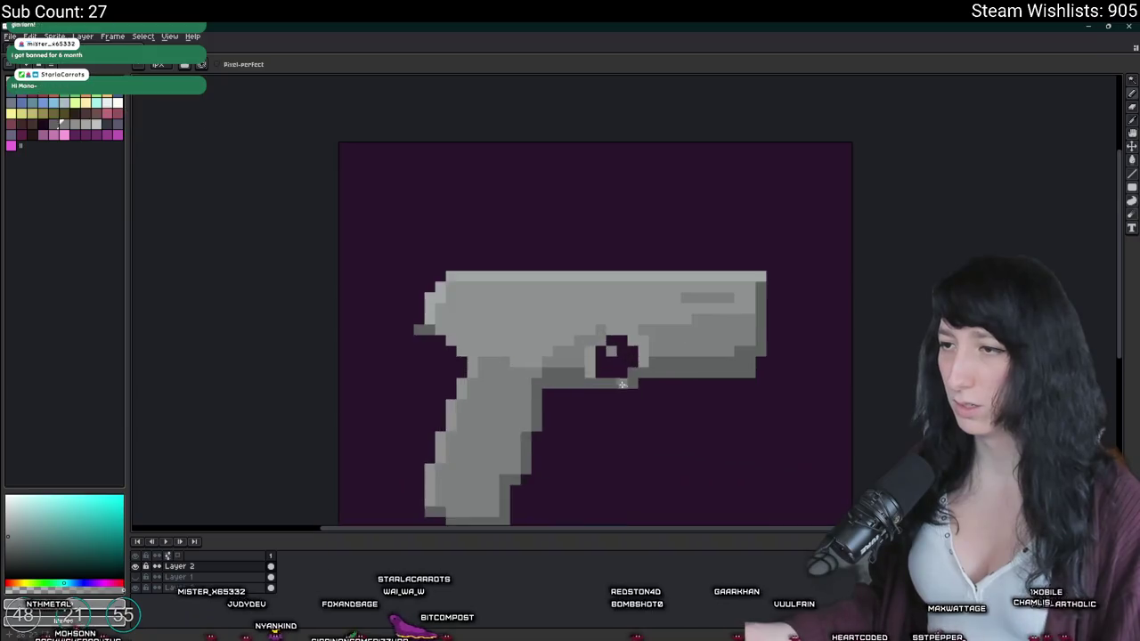
pyautogui.scroll(1, 566, 331)
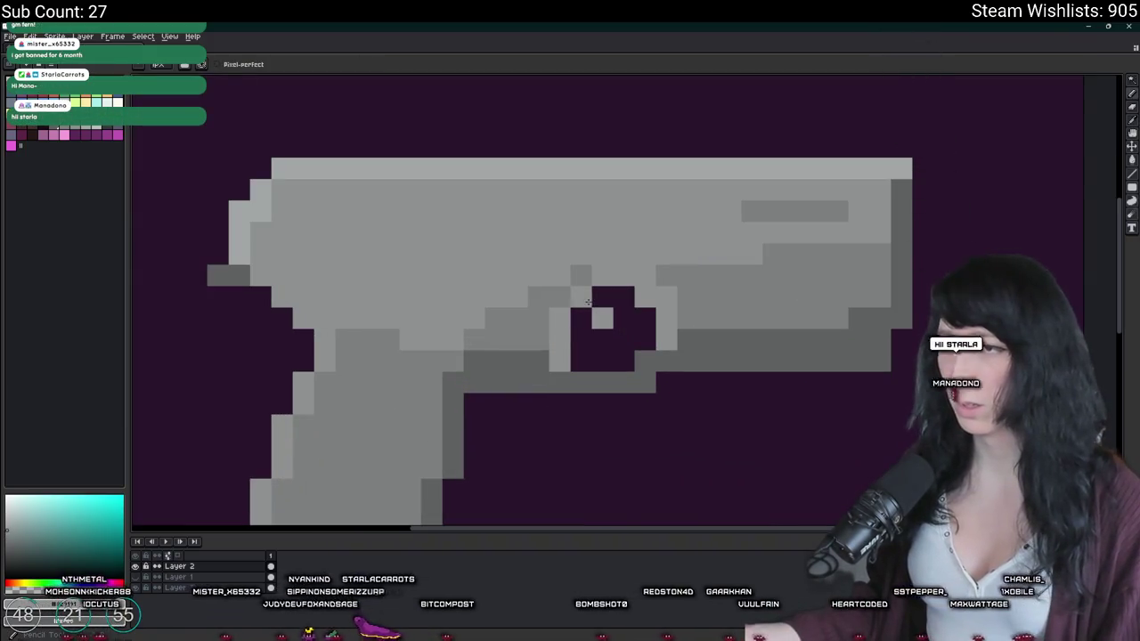
pyautogui.scroll(-4, 597, 347)
pyautogui.scroll(-1, 601, 352)
pyautogui.scroll(3, 600, 339)
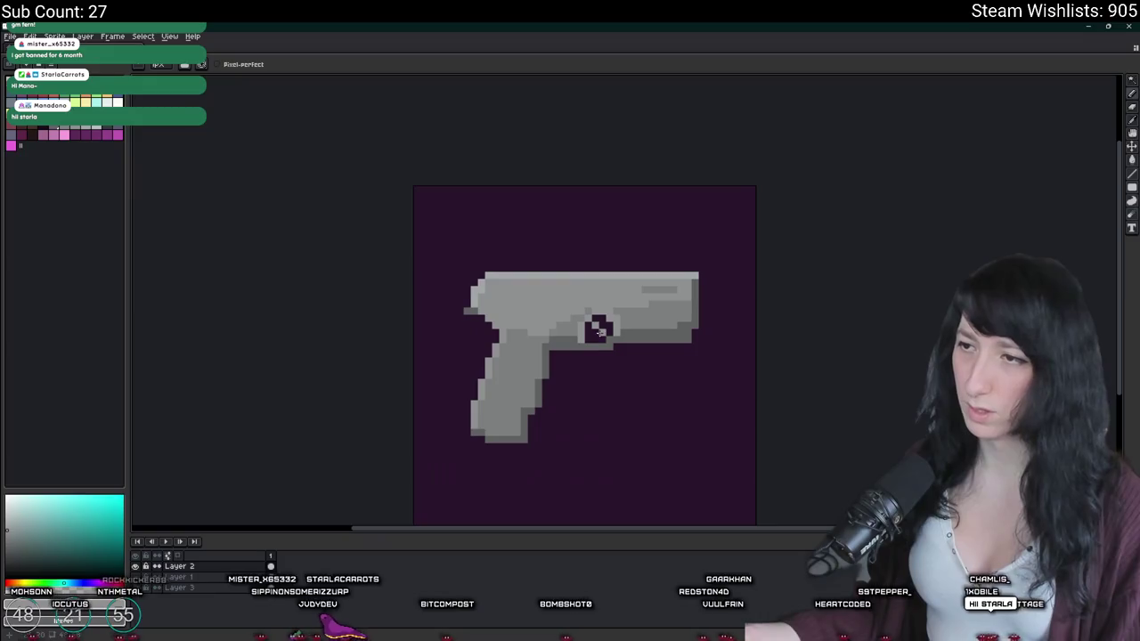
pyautogui.scroll(-3, 601, 367)
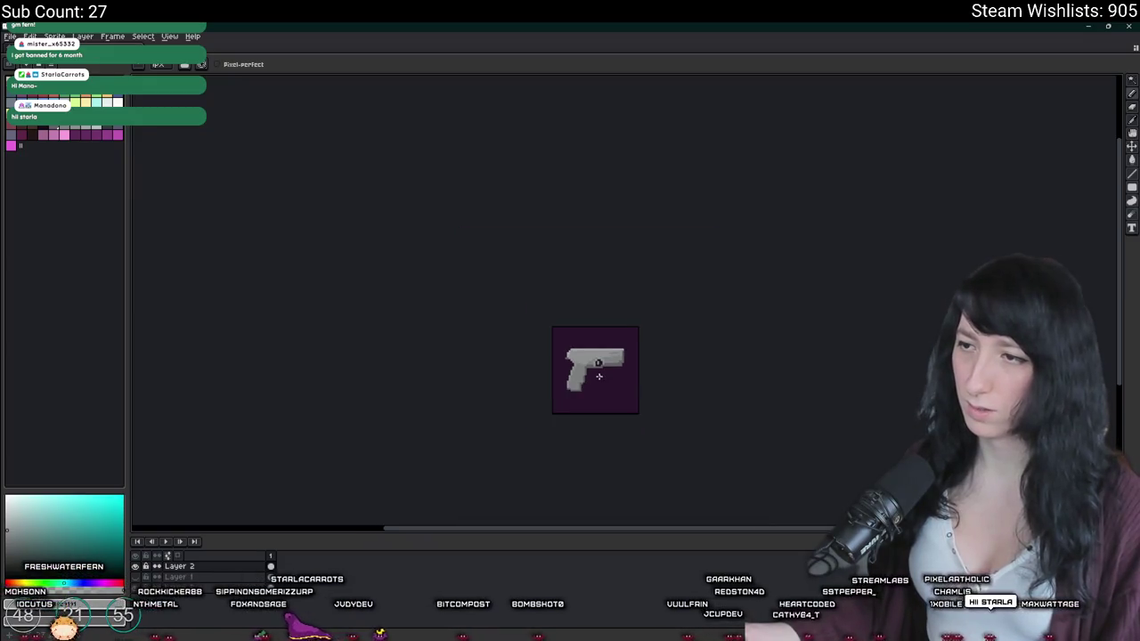
pyautogui.scroll(3, 602, 379)
pyautogui.scroll(2, 624, 347)
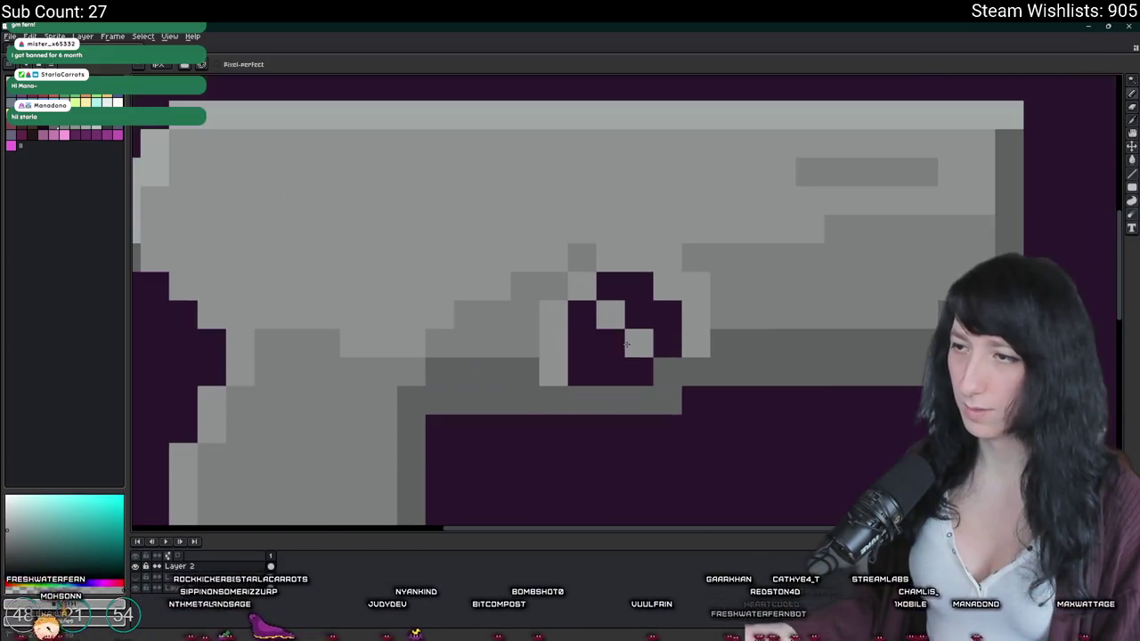
pyautogui.scroll(-3, 614, 360)
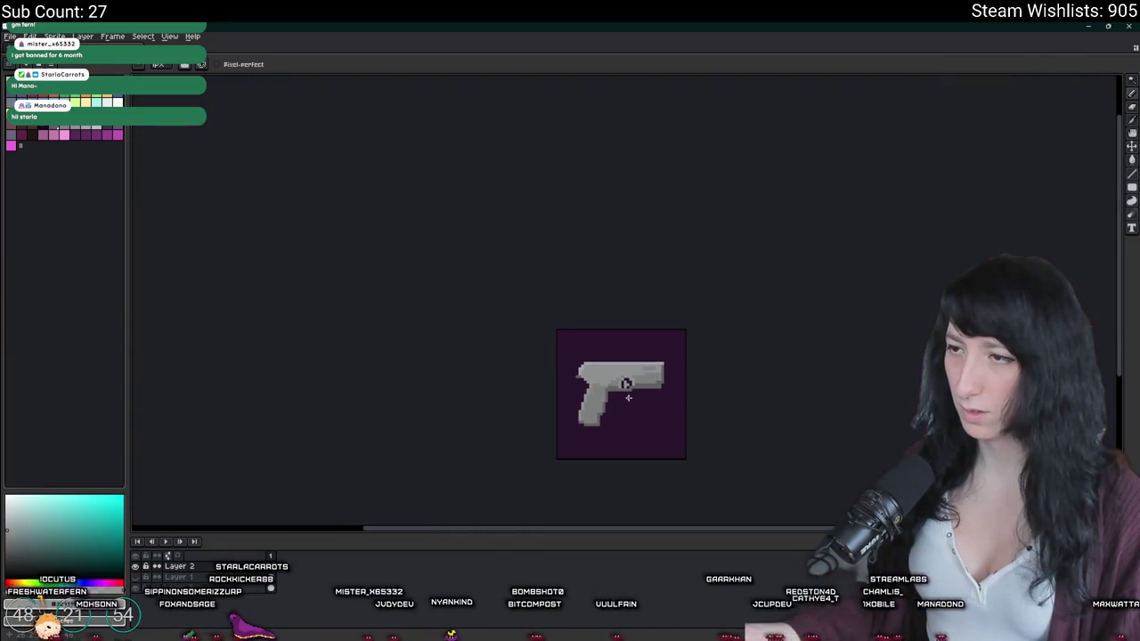
pyautogui.scroll(-1, 624, 383)
pyautogui.scroll(1, 628, 398)
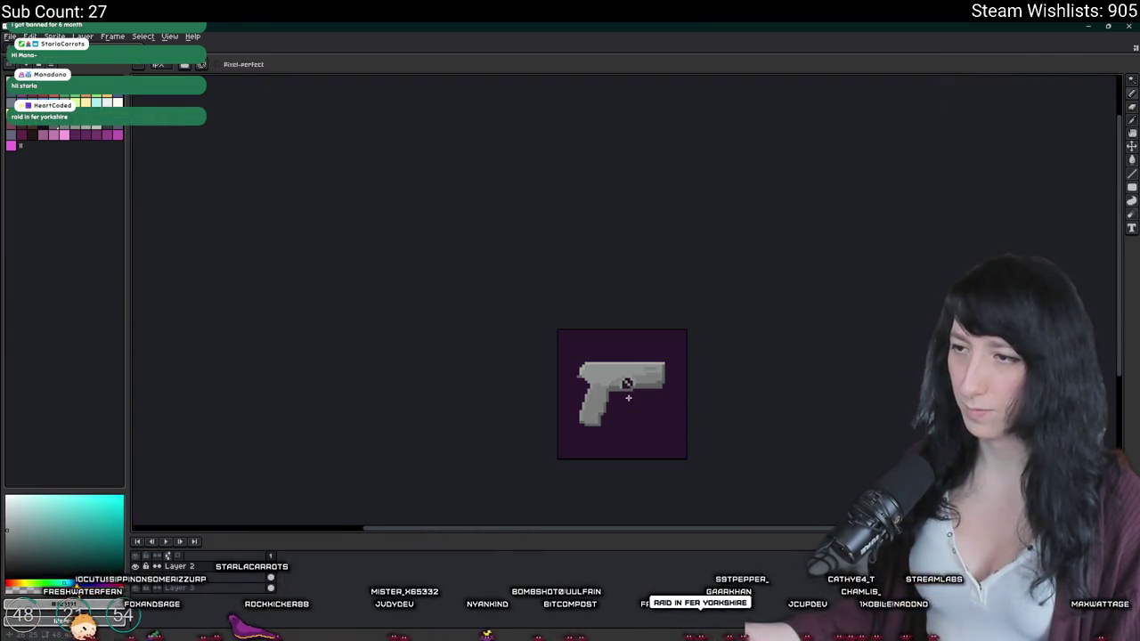
pyautogui.scroll(3, 628, 396)
pyautogui.scroll(1, 619, 387)
# Step: Sample the dark purple background, then the gun's grey, with the eyedropper
pyautogui.press('e')
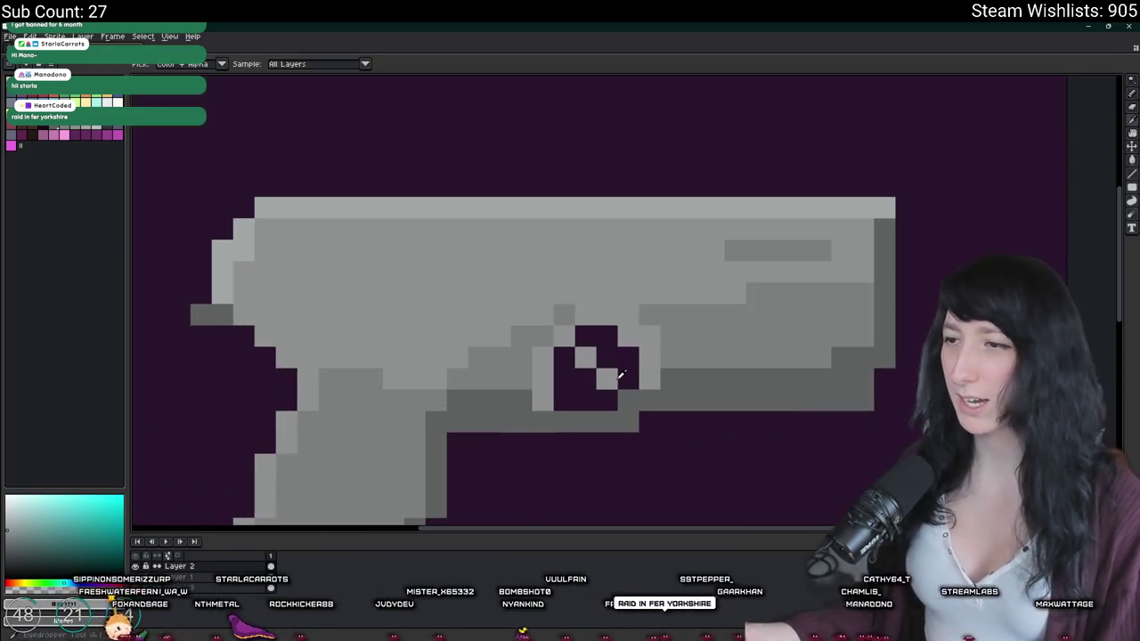
pyautogui.press('b')
pyautogui.scroll(-3, 655, 392)
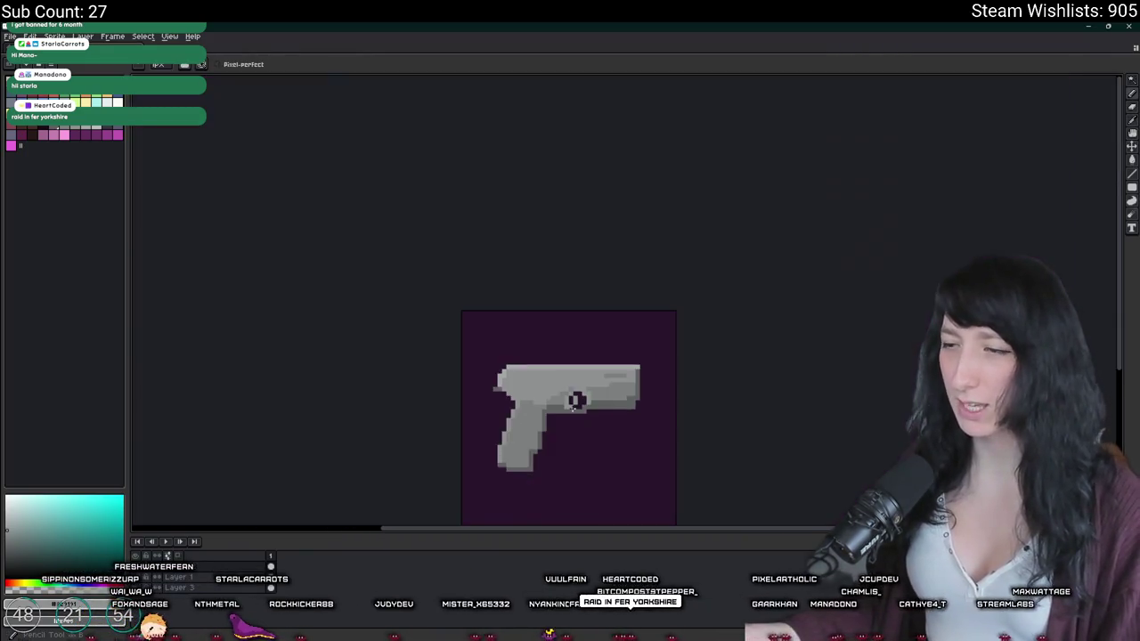
pyautogui.scroll(-2, 660, 393)
pyautogui.press('i')
pyautogui.scroll(1, 660, 403)
pyautogui.scroll(3, 695, 410)
pyautogui.click(716, 429)
pyautogui.press('b')
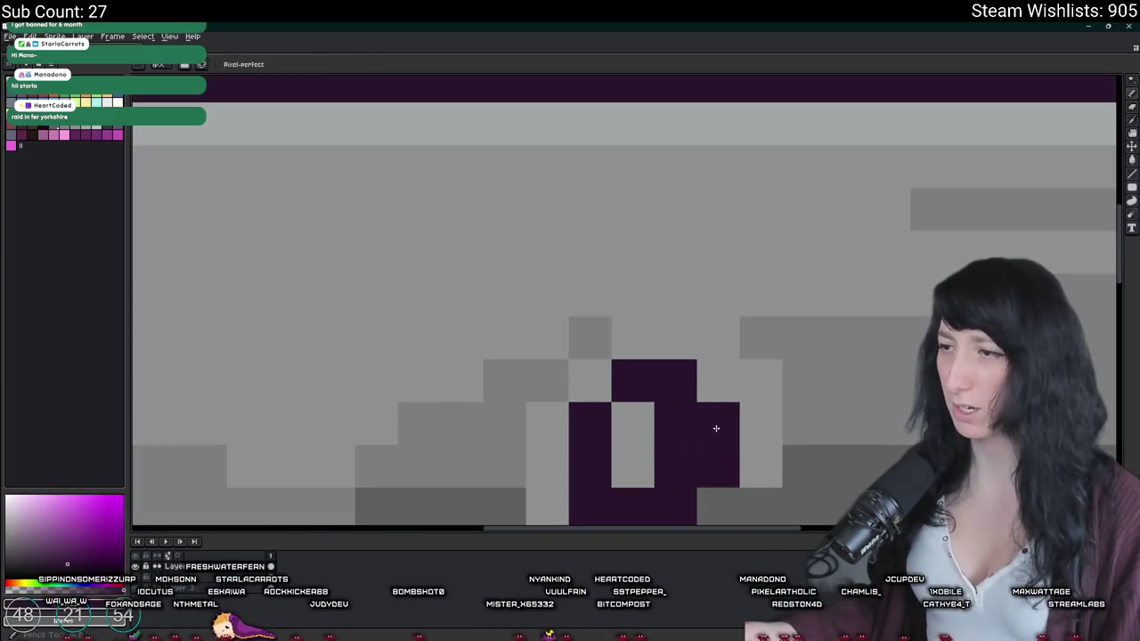
pyautogui.scroll(-3, 716, 425)
pyautogui.keyDown('alt'); pyautogui.click(700, 376); pyautogui.keyUp('alt')
# Step: Paint grey trigger pixels inside the trigger opening and zoom out to check
pyautogui.click(680, 295)
pyautogui.moveTo(636, 252); pyautogui.dragTo(599, 247)
pyautogui.scroll(-3, 598, 248)
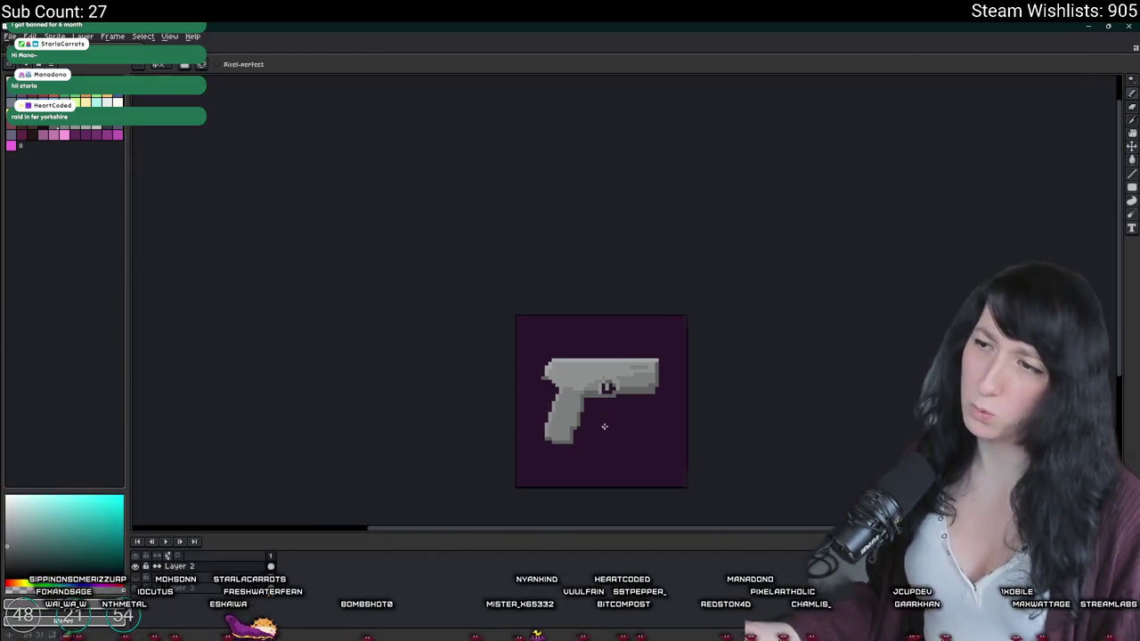
pyautogui.scroll(3, 605, 410)
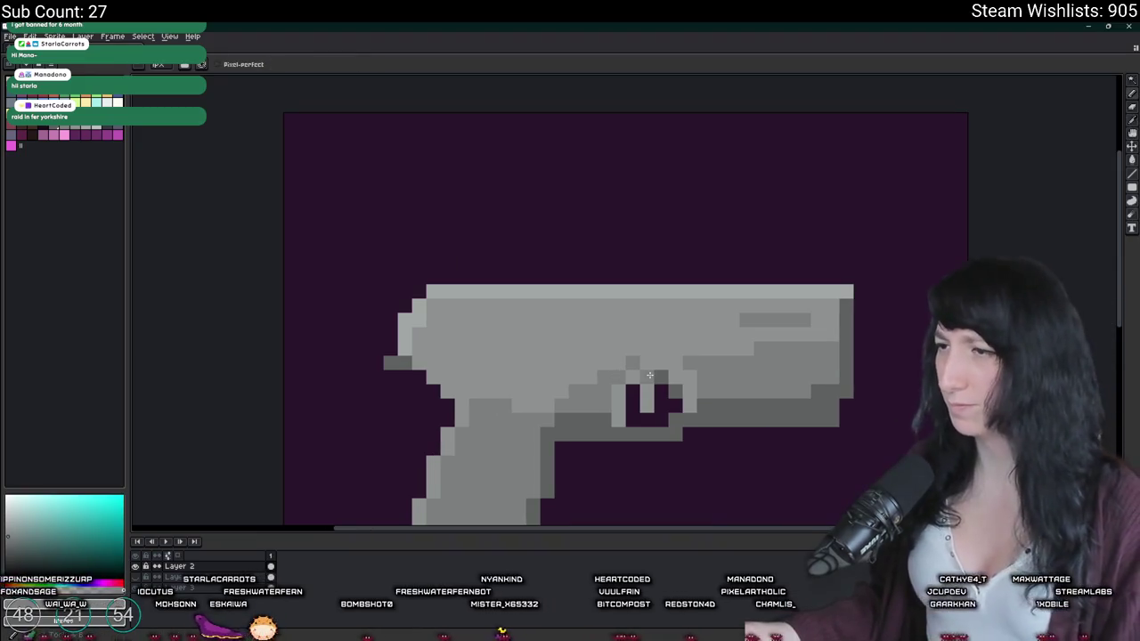
pyautogui.scroll(-3, 670, 436)
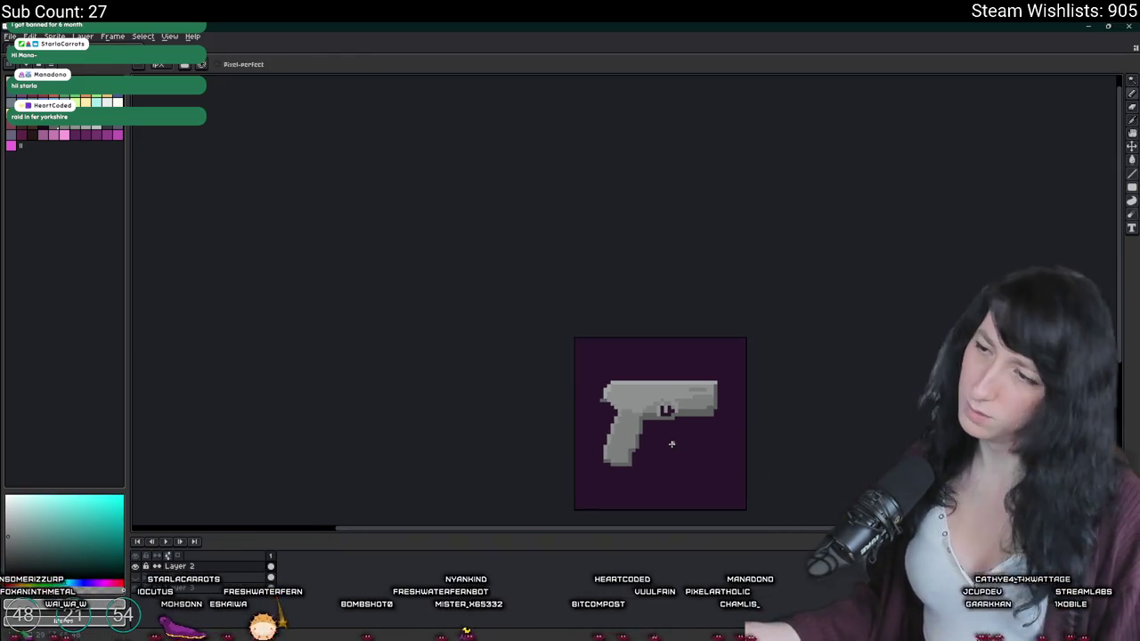
pyautogui.scroll(-1, 671, 443)
pyautogui.scroll(-1, 672, 444)
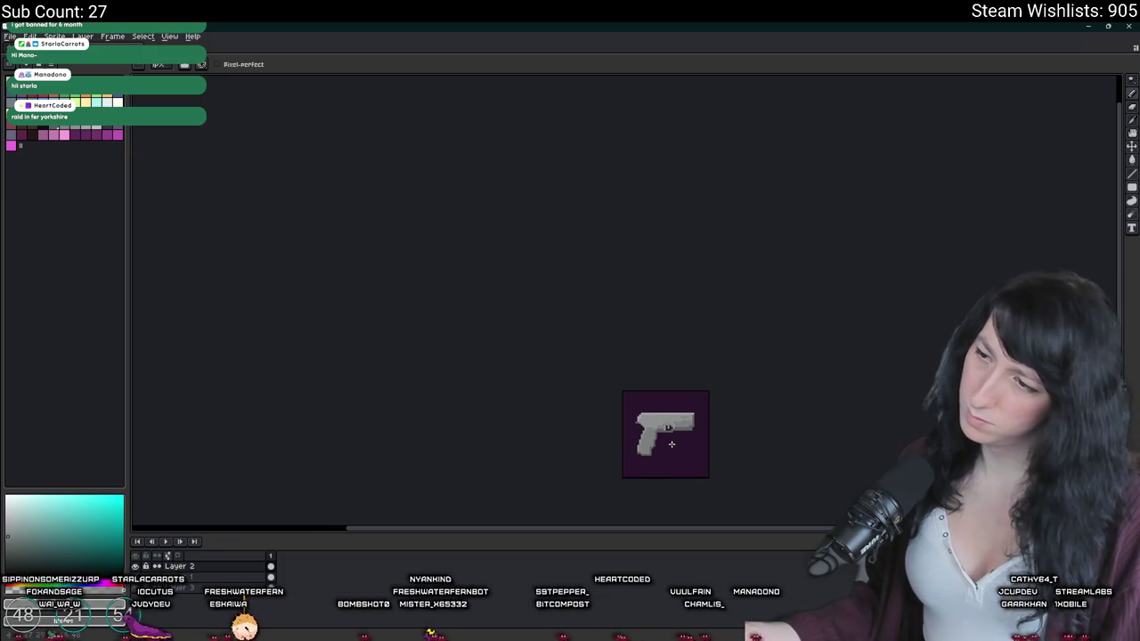
pyautogui.scroll(2, 673, 445)
pyautogui.scroll(2, 620, 397)
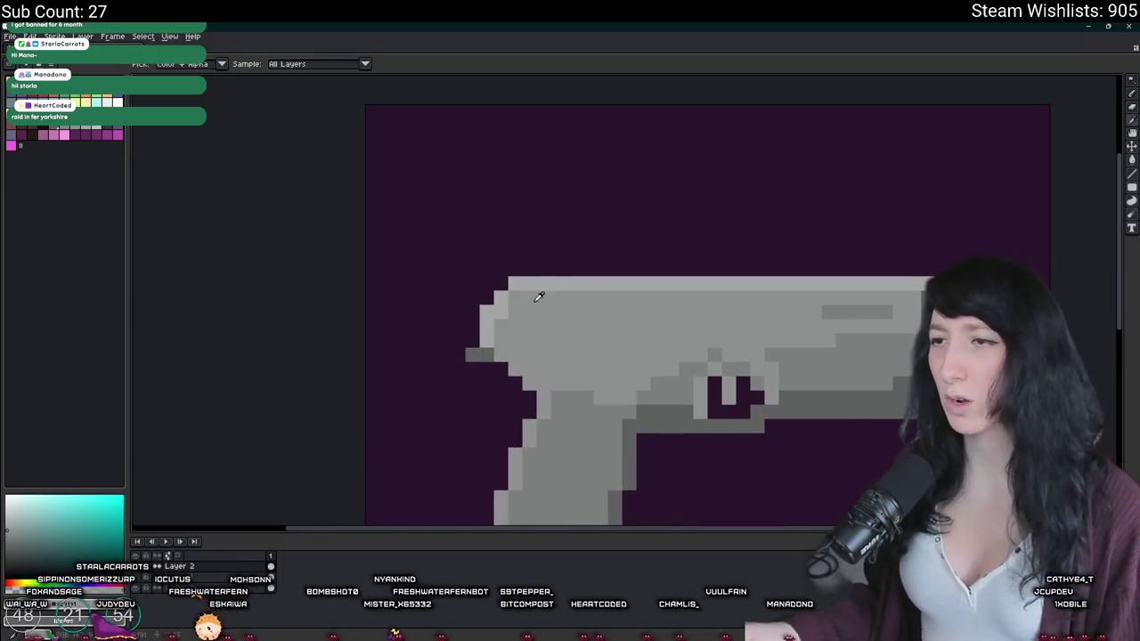
pyautogui.scroll(2, 525, 307)
pyautogui.click(538, 253)
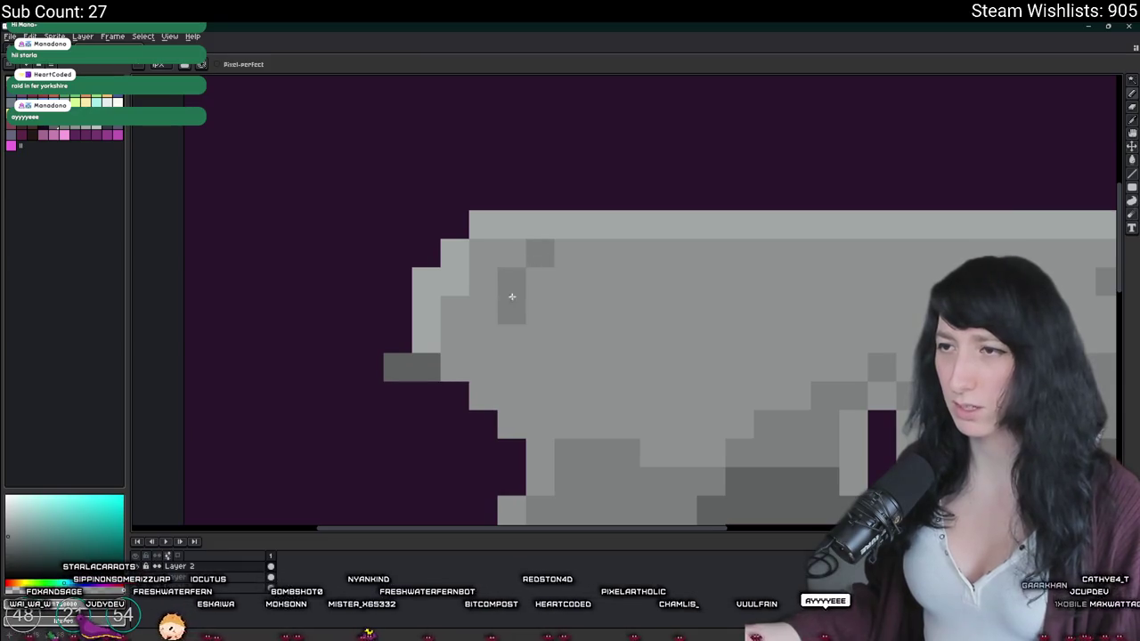
pyautogui.hotkey('ctrl', 'z')
pyautogui.click(482, 310)
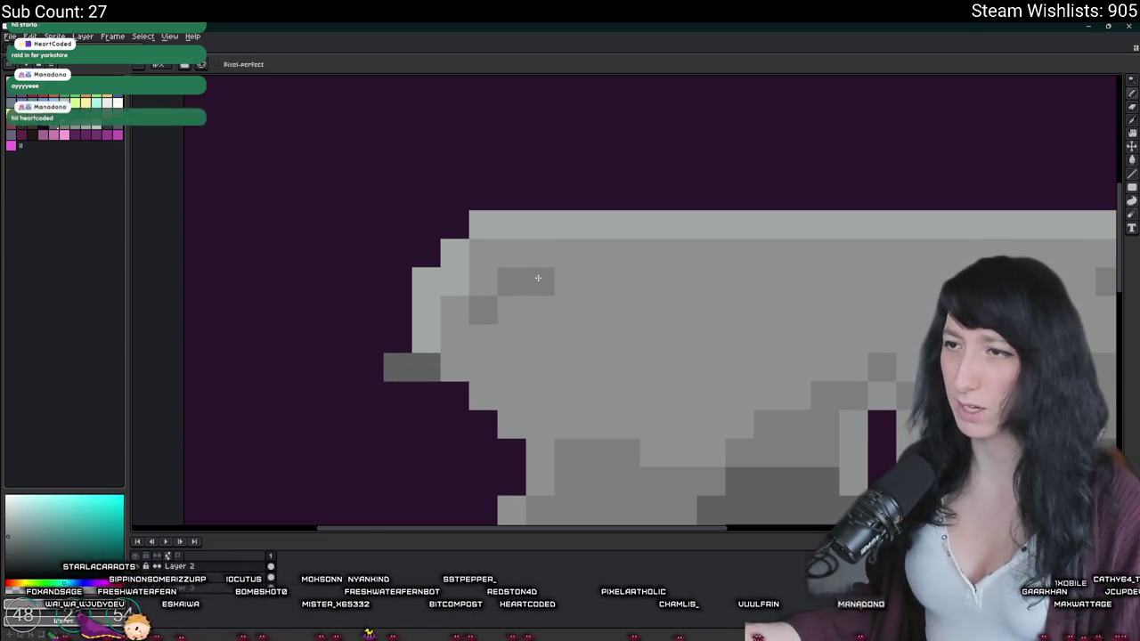
pyautogui.scroll(-3, 613, 277)
pyautogui.scroll(2, 606, 307)
pyautogui.scroll(-1, 601, 329)
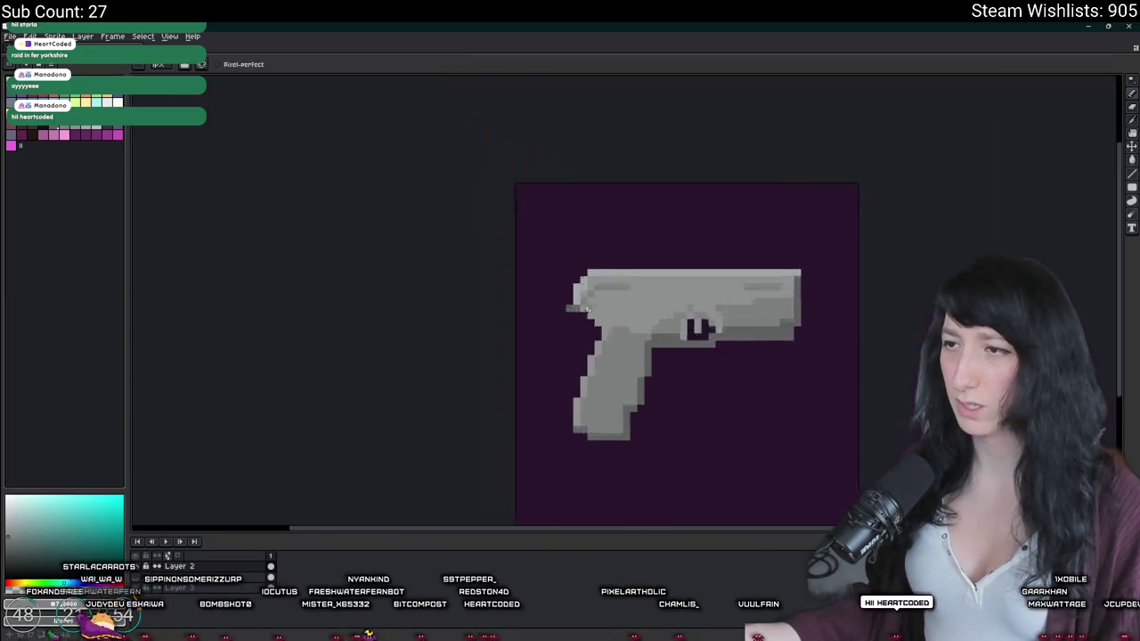
pyautogui.scroll(-3, 600, 338)
pyautogui.press('v')
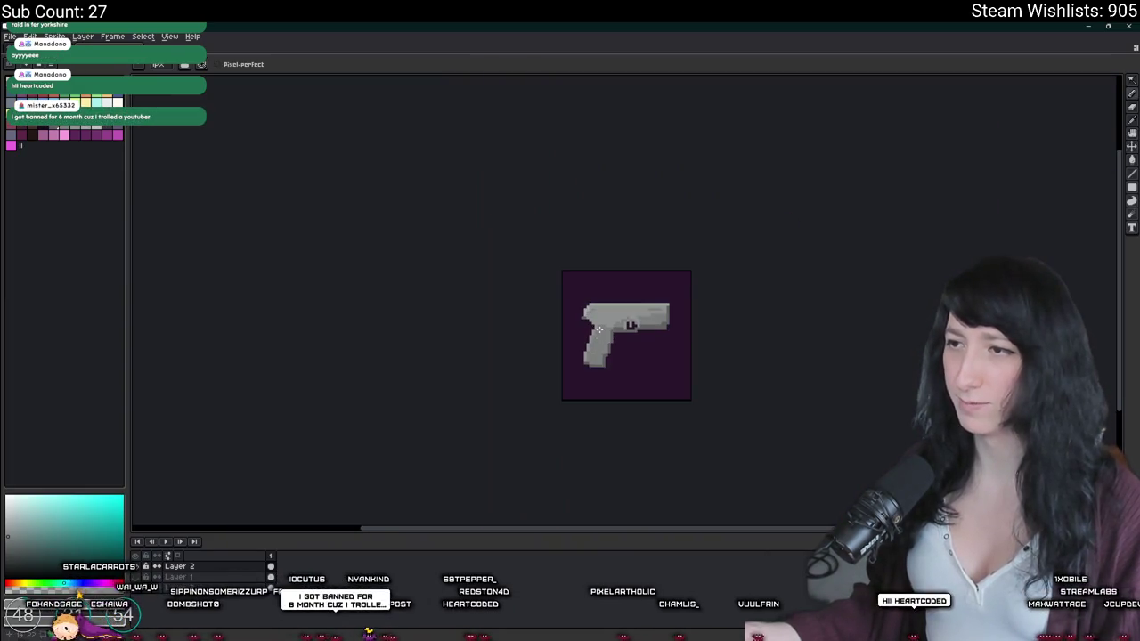
pyautogui.press('i')
pyautogui.scroll(3, 600, 330)
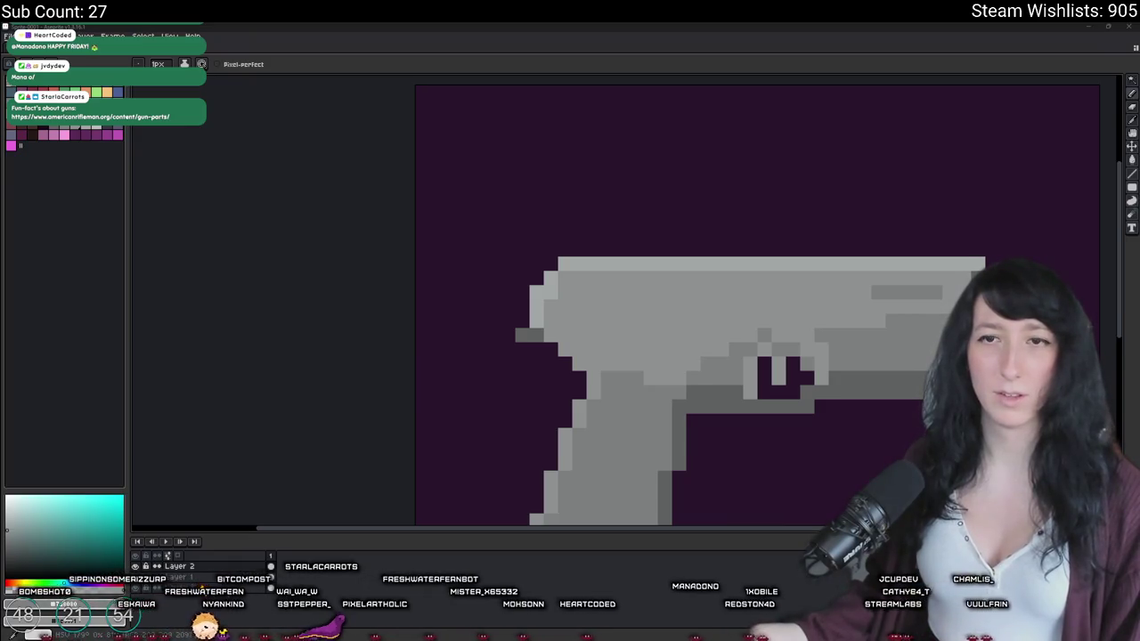
pyautogui.hotkey('alt', 'Tab')
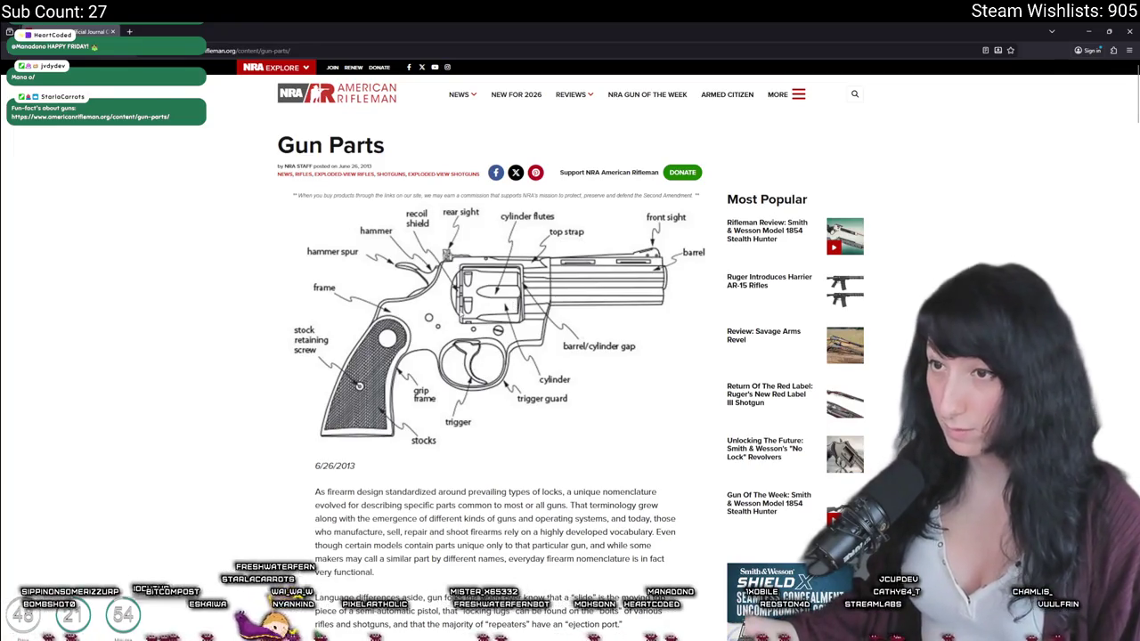
pyautogui.scroll(-5, 510, 318)
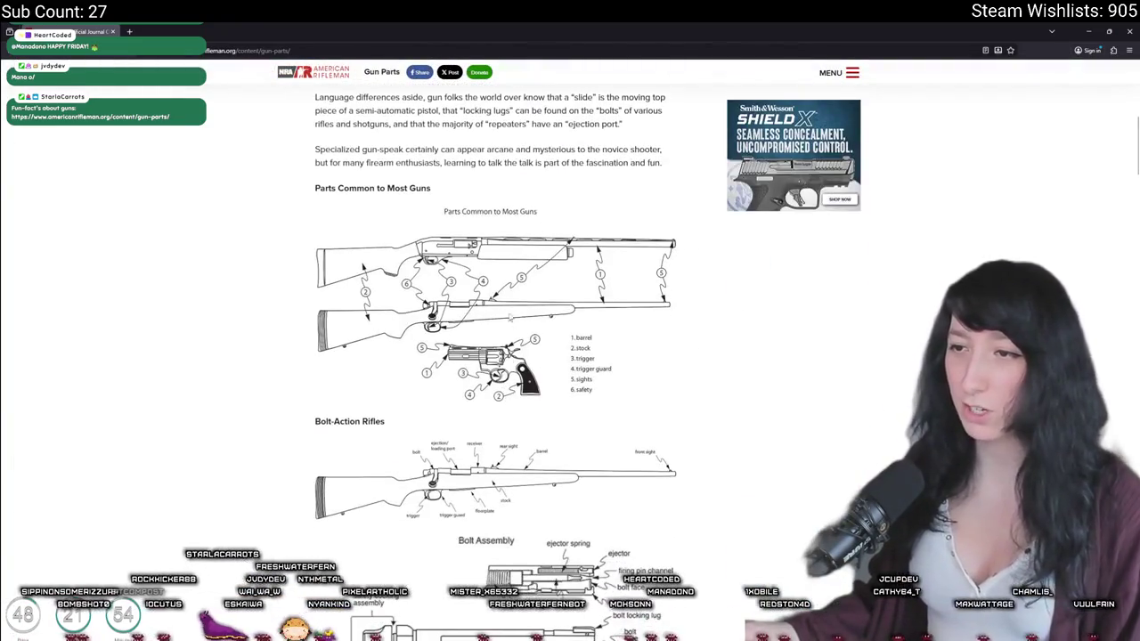
pyautogui.scroll(-1, 509, 317)
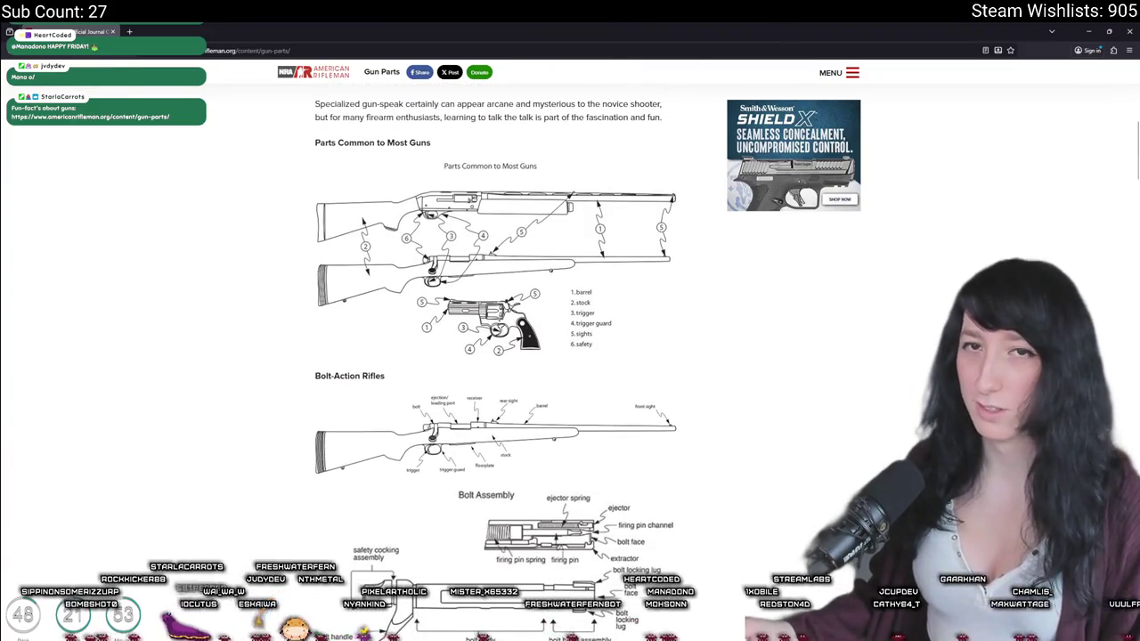
pyautogui.scroll(-1, 509, 317)
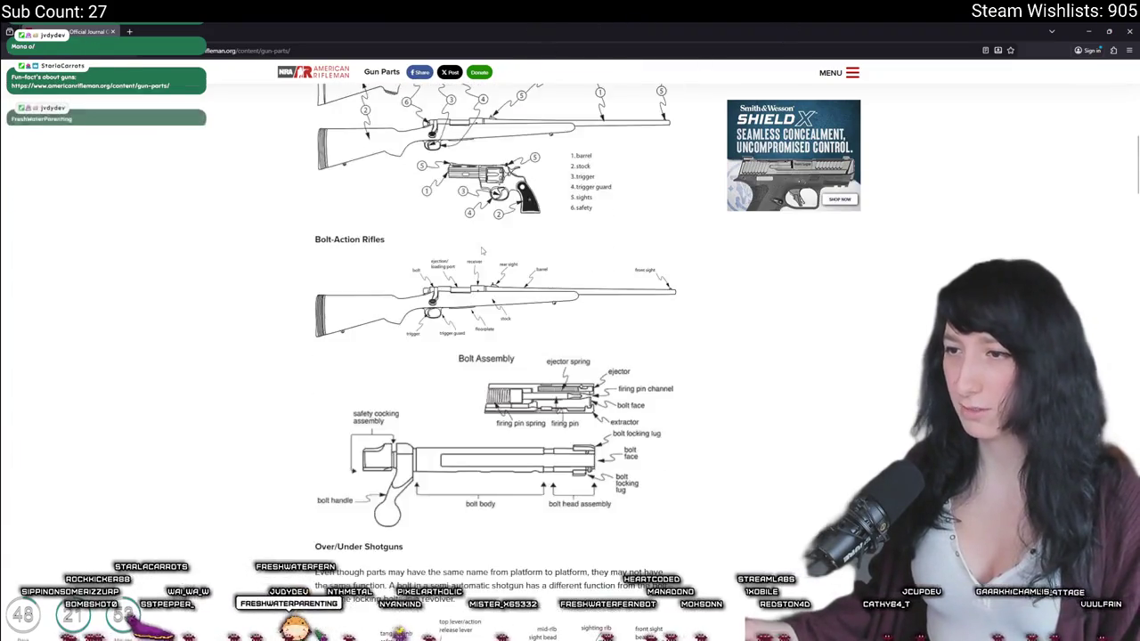
pyautogui.scroll(-1, 509, 317)
pyautogui.scroll(-2, 509, 317)
pyautogui.scroll(-1, 509, 317)
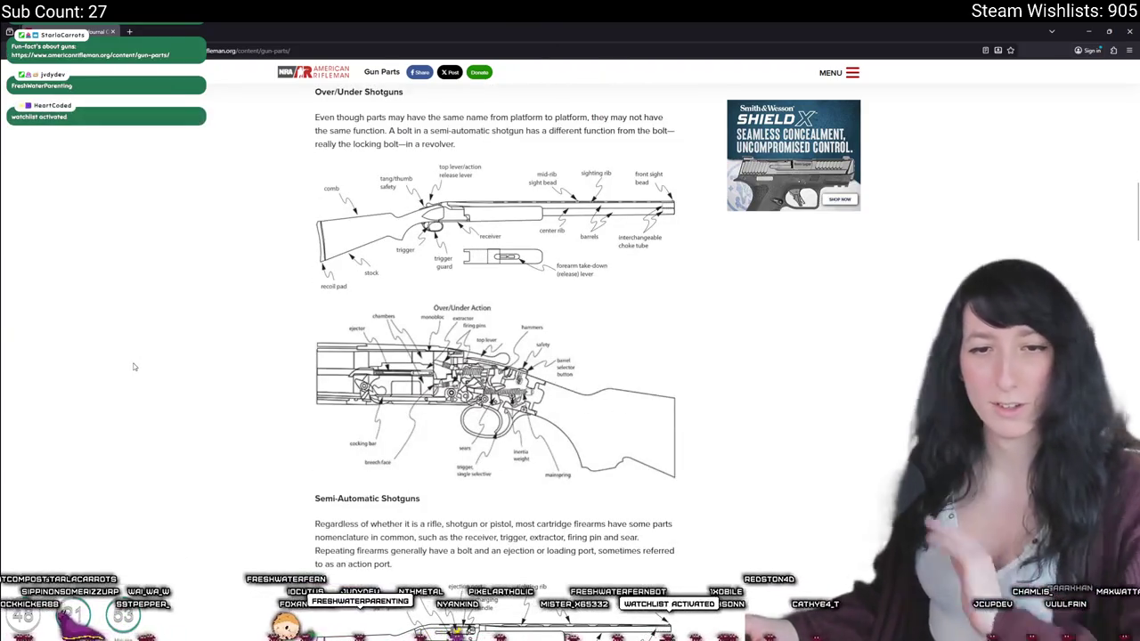
pyautogui.scroll(-1, 134, 366)
pyautogui.scroll(-2, 134, 366)
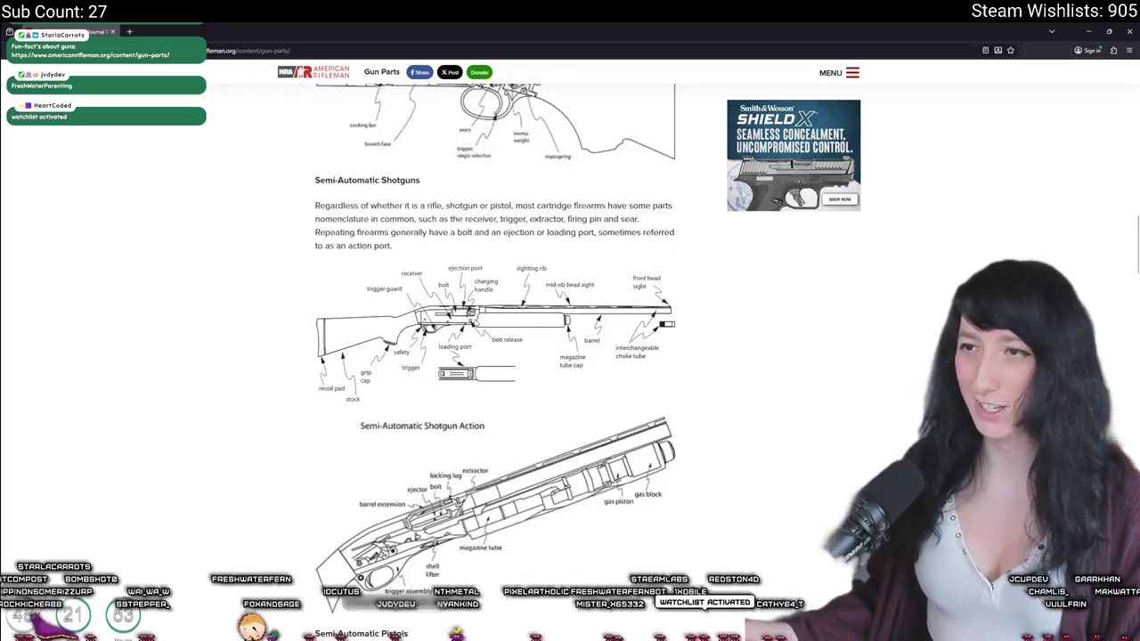
pyautogui.scroll(-2, 496, 356)
pyautogui.scroll(-2, 496, 357)
pyautogui.scroll(-2, 496, 356)
pyautogui.scroll(-2, 496, 357)
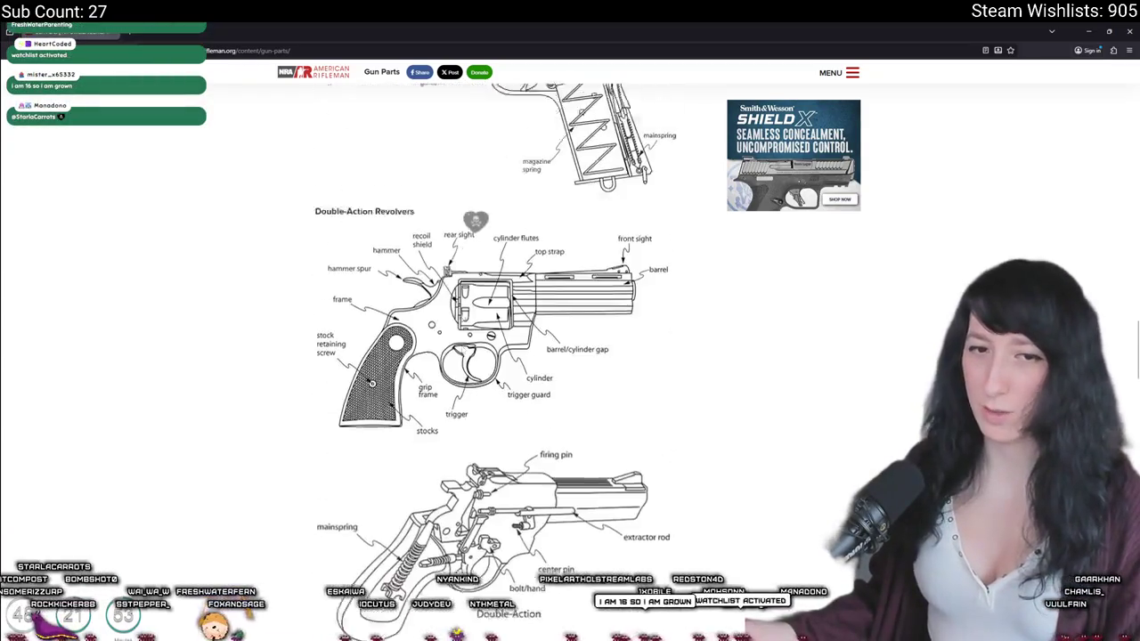
pyautogui.scroll(-2, 428, 285)
pyautogui.scroll(1, 368, 356)
pyautogui.scroll(-2, 343, 400)
pyautogui.scroll(2, 294, 508)
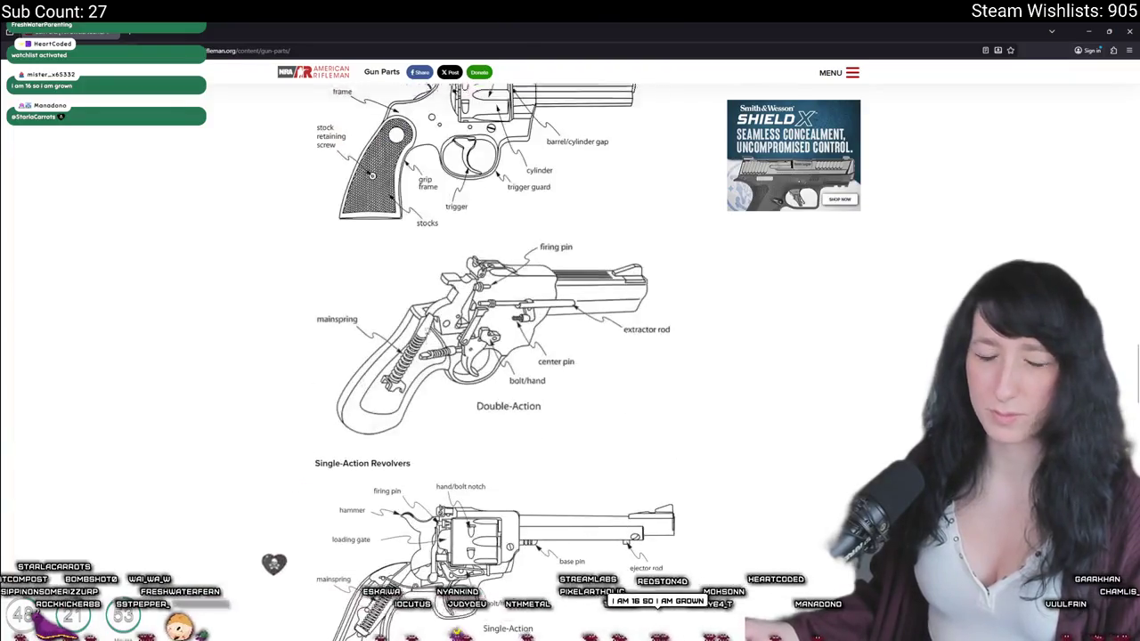
pyautogui.scroll(3, 496, 356)
pyautogui.scroll(2, 496, 356)
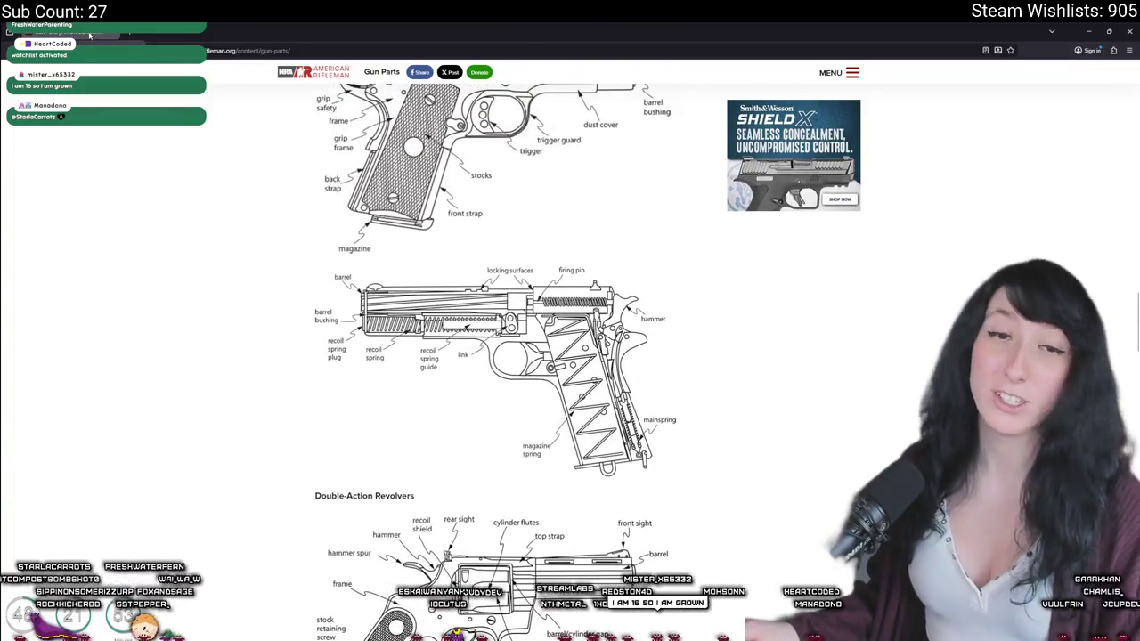
pyautogui.hotkey('alt', 'Tab')
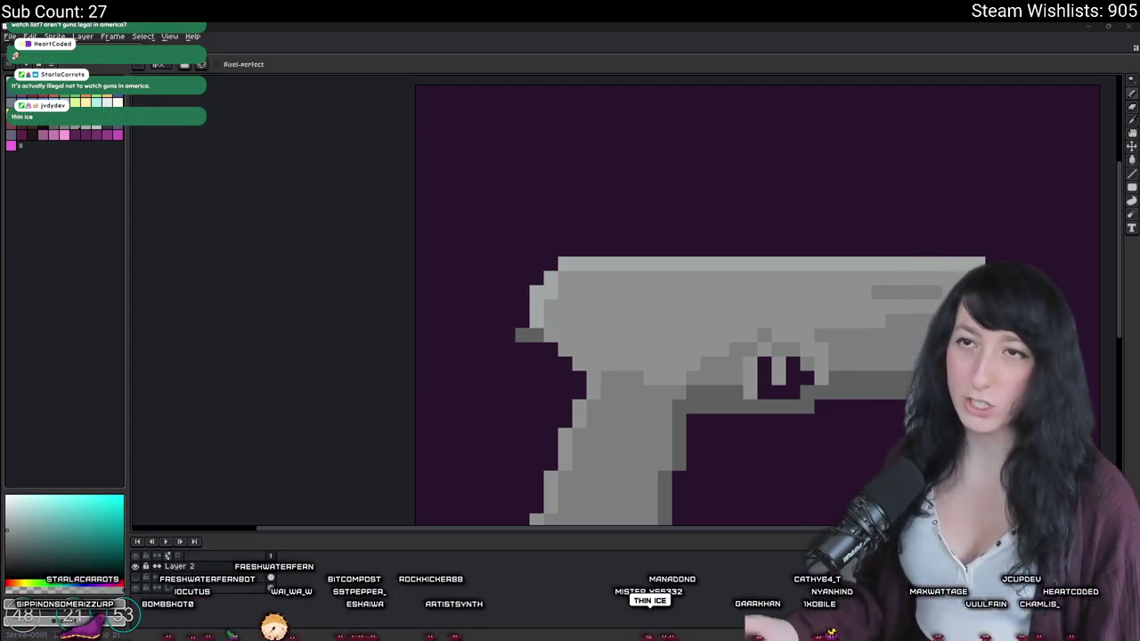
# Step: Create a new blank scratch sprite with the default settings
pyautogui.click(11, 38)
pyautogui.click(14, 54)
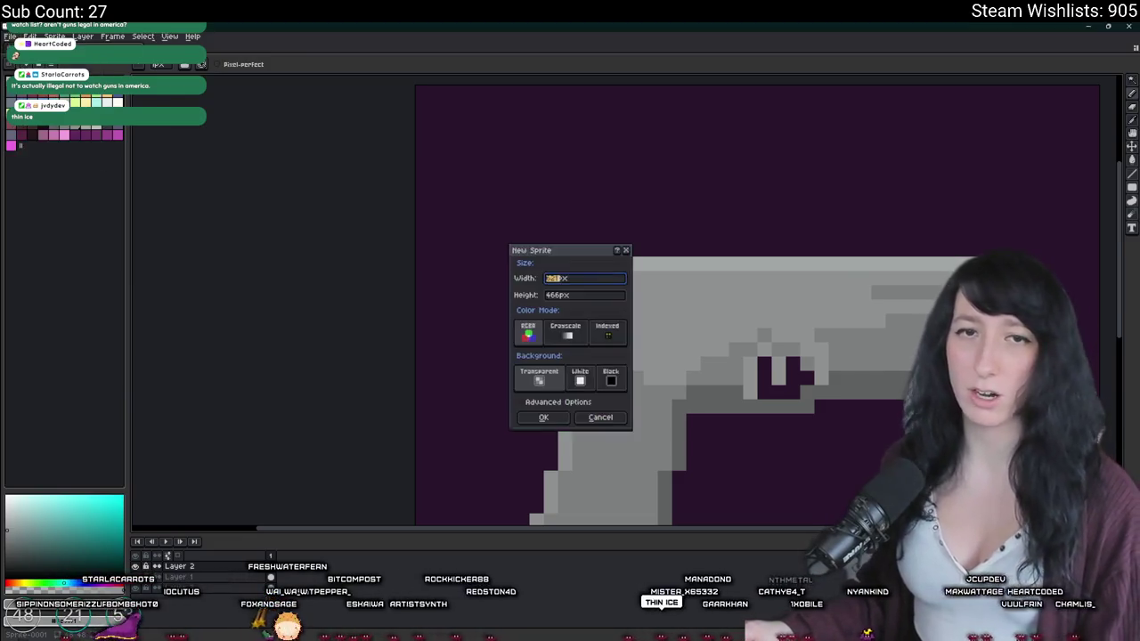
pyautogui.press('Return')
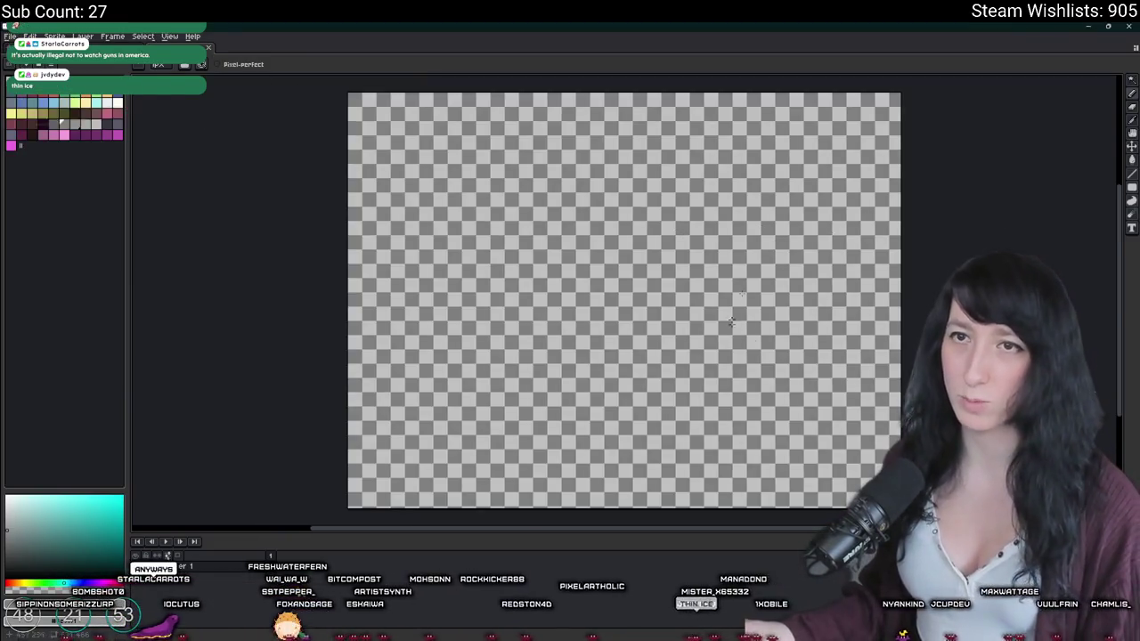
# Step: Fill the new canvas dark purple and pick yellow as the drawing colour
pyautogui.click(32, 134)
pyautogui.press('g')
pyautogui.click(612, 271)
pyautogui.moveTo(471, 258); pyautogui.dragTo(454, 251)
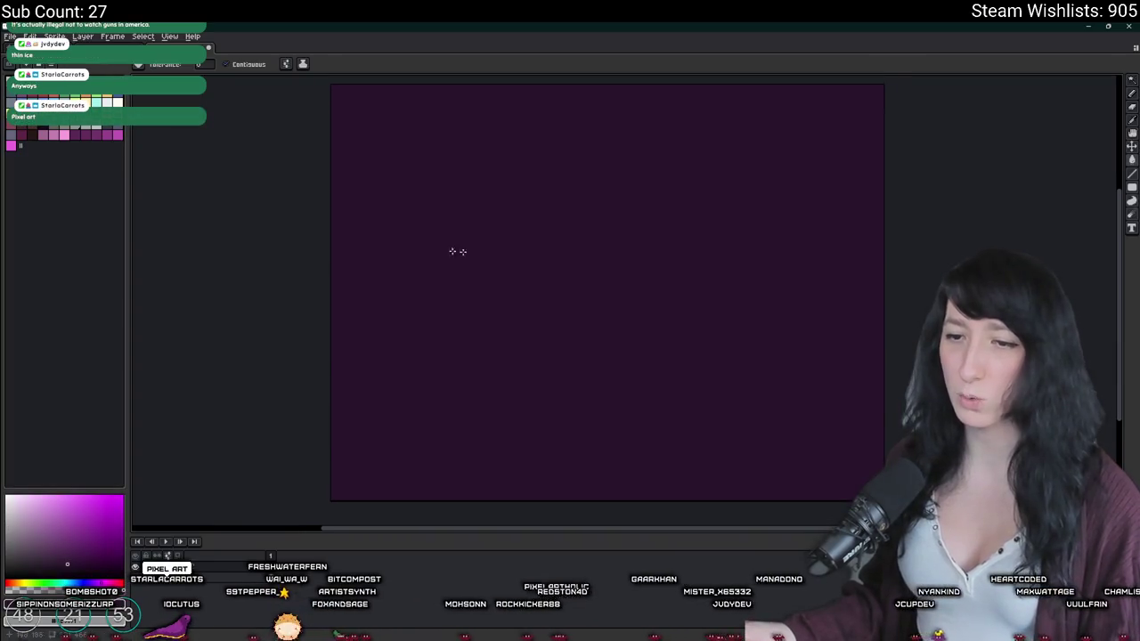
pyautogui.click(86, 100)
pyautogui.press('b')
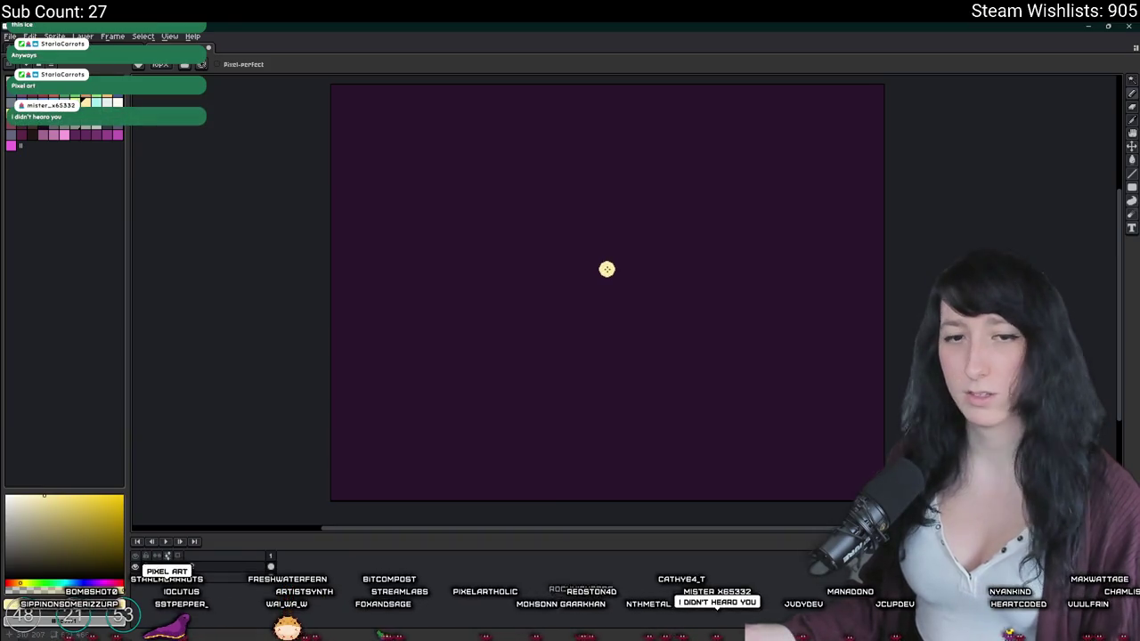
# Step: Zoom and pan the scratch canvas, then draw a closed loop
pyautogui.scroll(5, 657, 296)
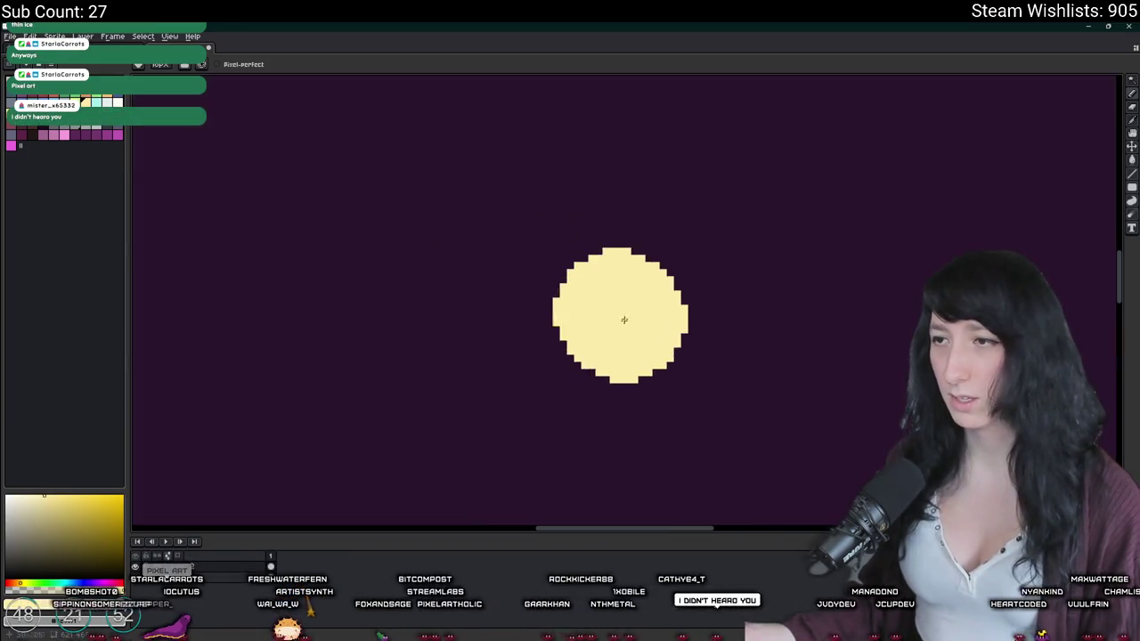
pyautogui.scroll(-4, 602, 364)
pyautogui.scroll(-1, 597, 366)
pyautogui.scroll(3, 575, 369)
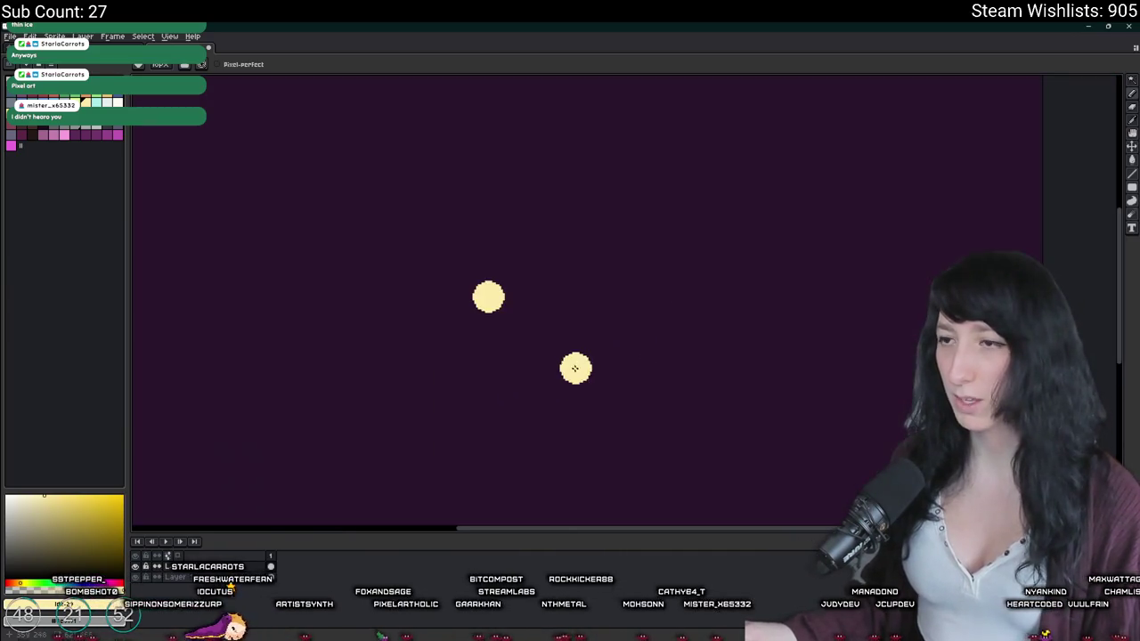
pyautogui.scroll(-4, 480, 319)
pyautogui.scroll(1, 478, 286)
pyautogui.moveTo(486, 269); pyautogui.dragTo(529, 246)
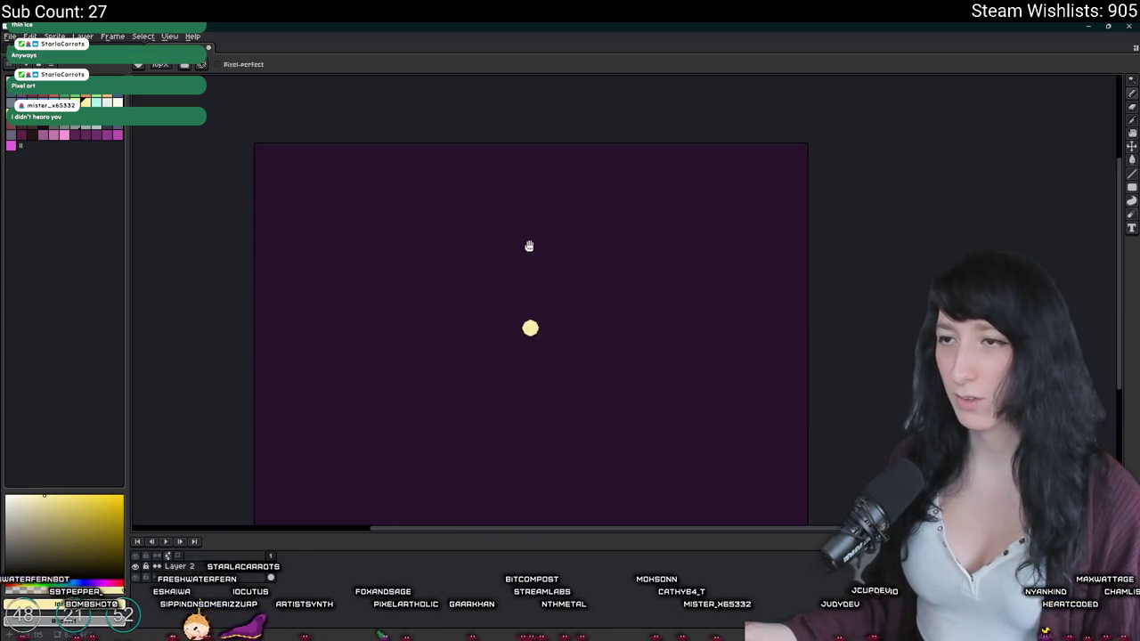
pyautogui.moveTo(700, 210)
pyautogui.mouseDown()
pyautogui.moveTo(554, 524)
pyautogui.moveTo(743, 268)
pyautogui.moveTo(703, 175)
pyautogui.mouseUp()
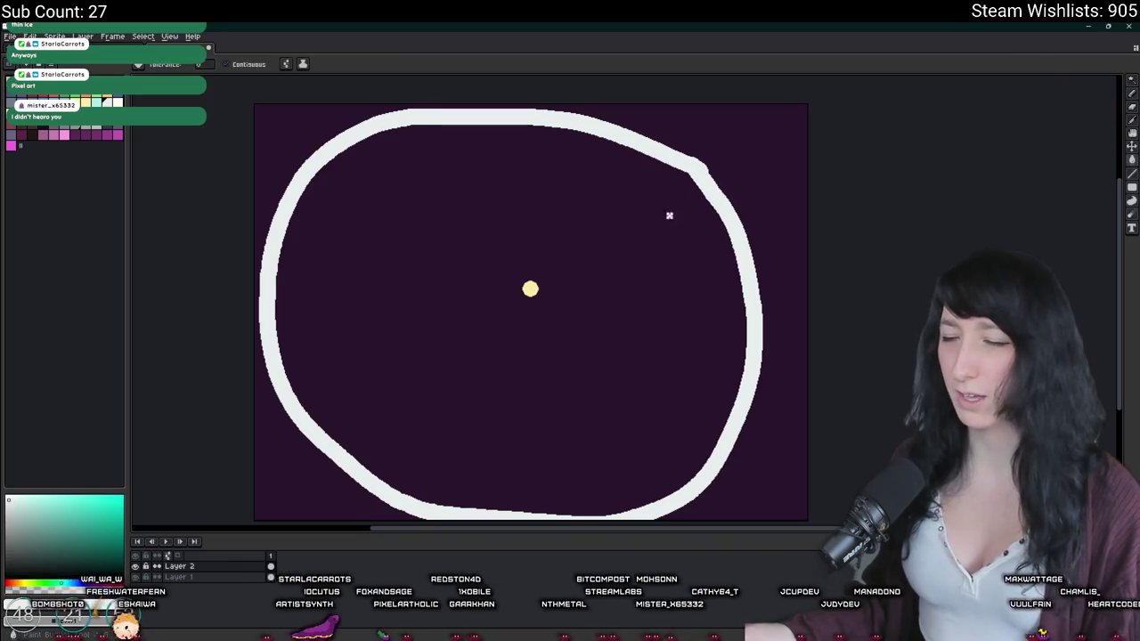
# Step: Fill the loop white, then grey, and sample the blob's grey
pyautogui.press('g')
pyautogui.click(667, 214)
pyautogui.scroll(-2, 583, 248)
pyautogui.scroll(2, 583, 248)
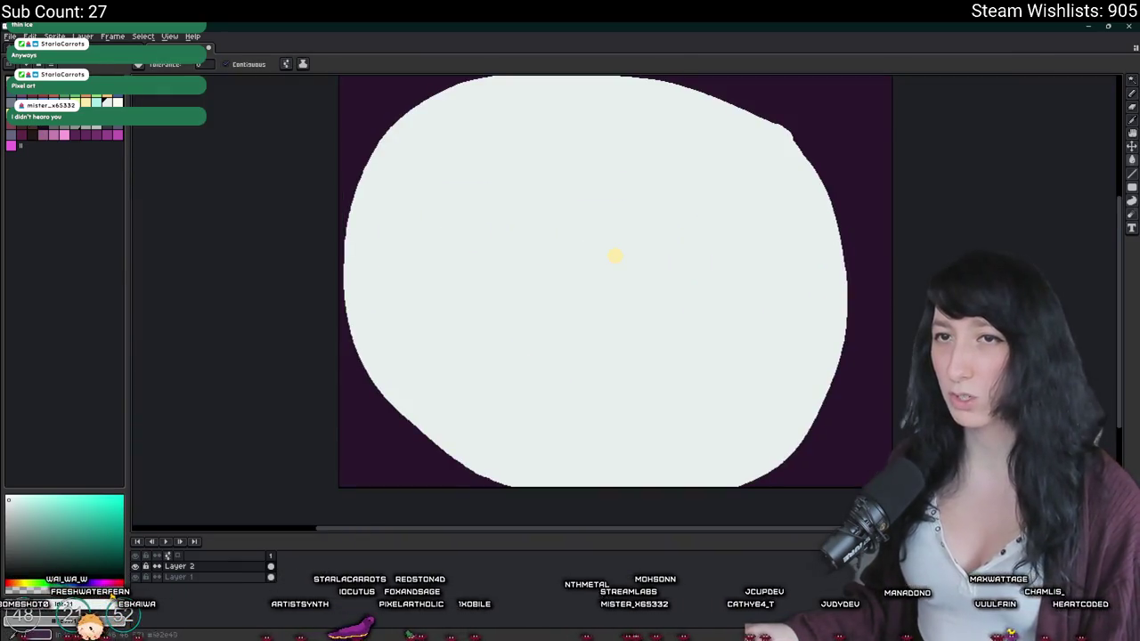
pyautogui.click(614, 256)
pyautogui.scroll(3, 614, 255)
pyautogui.press('i')
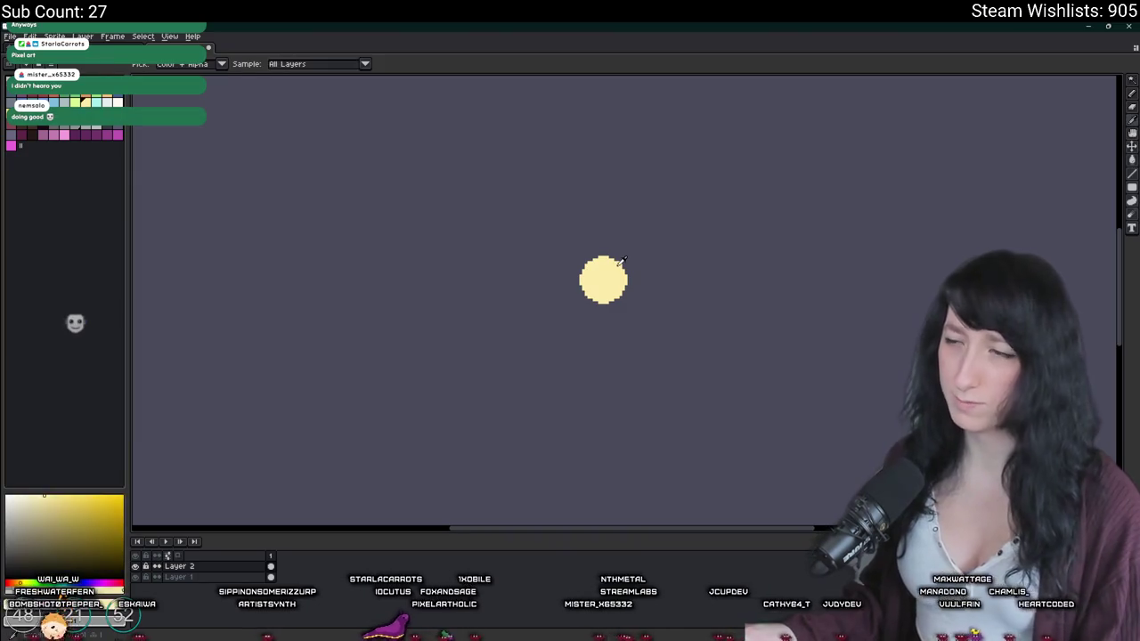
pyautogui.scroll(-3, 603, 275)
pyautogui.click(603, 255)
pyautogui.press('b')
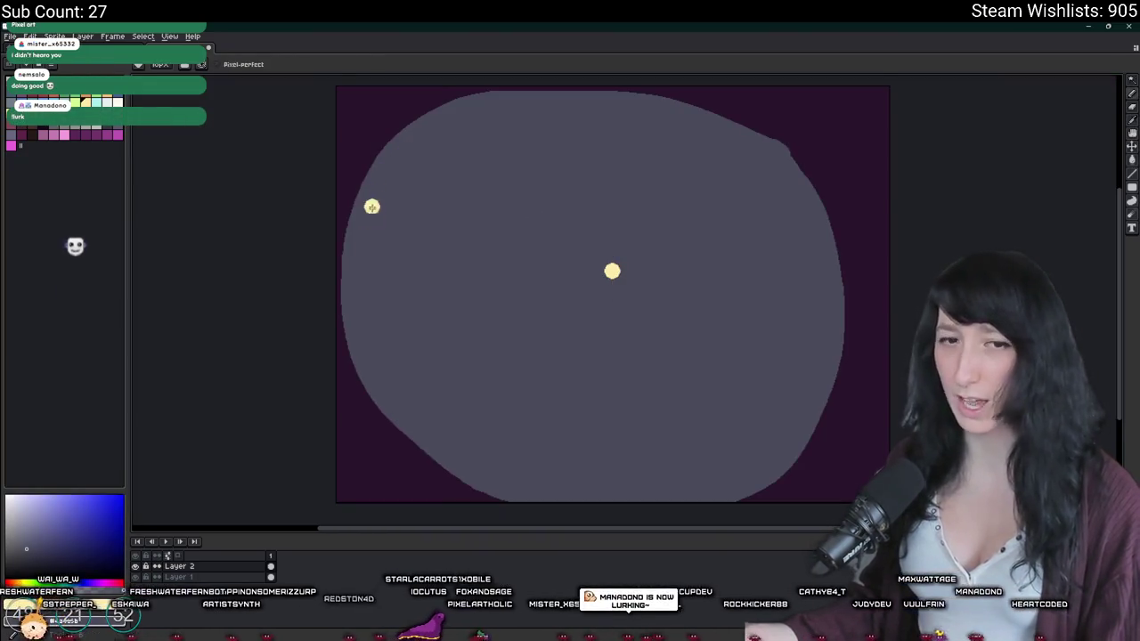
# Step: Draw and undo six yellow test strokes across the grey blob
pyautogui.moveTo(759, 263); pyautogui.dragTo(444, 361)
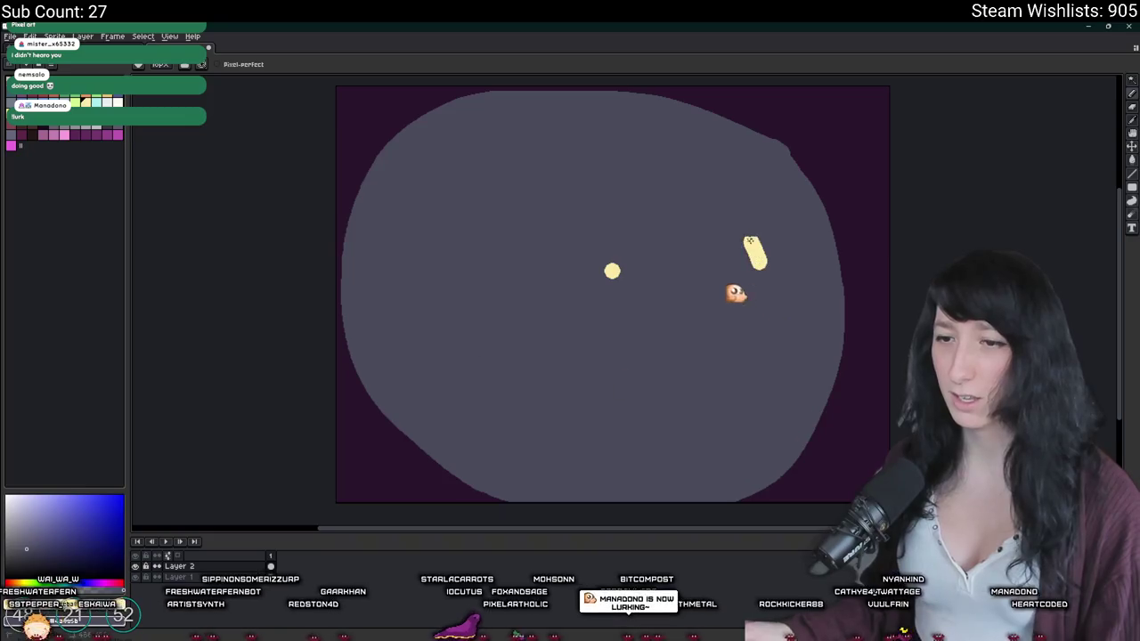
pyautogui.hotkey('ctrl', 'z')
pyautogui.moveTo(382, 209); pyautogui.dragTo(560, 161)
pyautogui.hotkey('ctrl', 'z')
pyautogui.moveTo(454, 320); pyautogui.dragTo(569, 356)
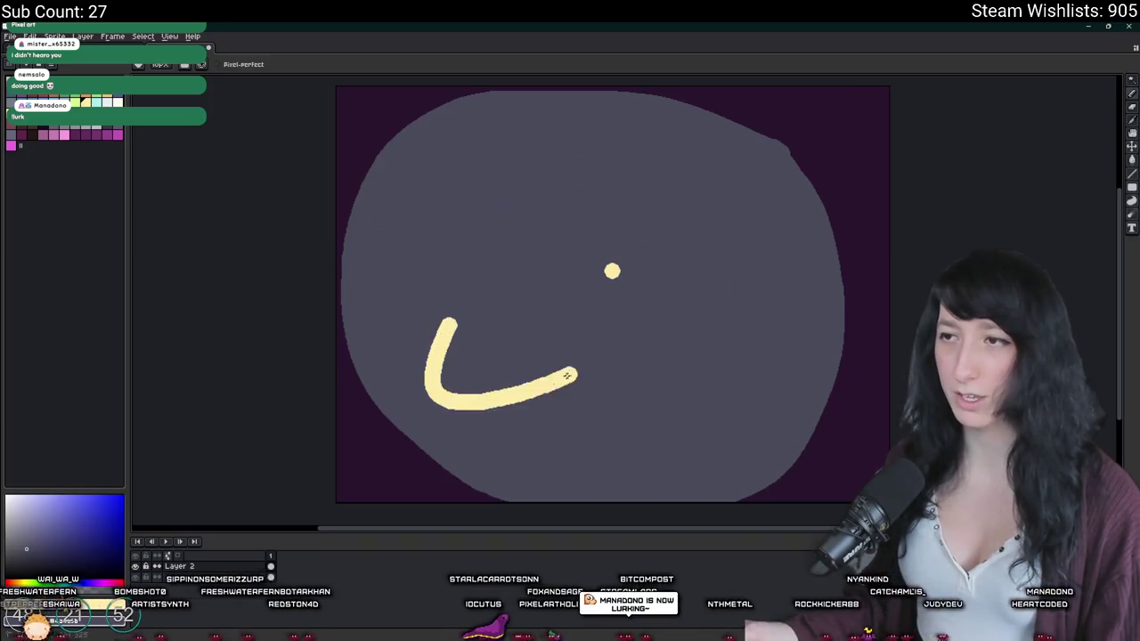
pyautogui.hotkey('ctrl', 'z')
pyautogui.moveTo(681, 459); pyautogui.dragTo(721, 389)
pyautogui.hotkey('ctrl', 'z')
pyautogui.moveTo(623, 173); pyautogui.dragTo(725, 280)
pyautogui.hotkey('ctrl', 'z')
pyautogui.moveTo(588, 237); pyautogui.dragTo(543, 100)
pyautogui.hotkey('ctrl', 'z')
pyautogui.press('v')
pyautogui.press('b')
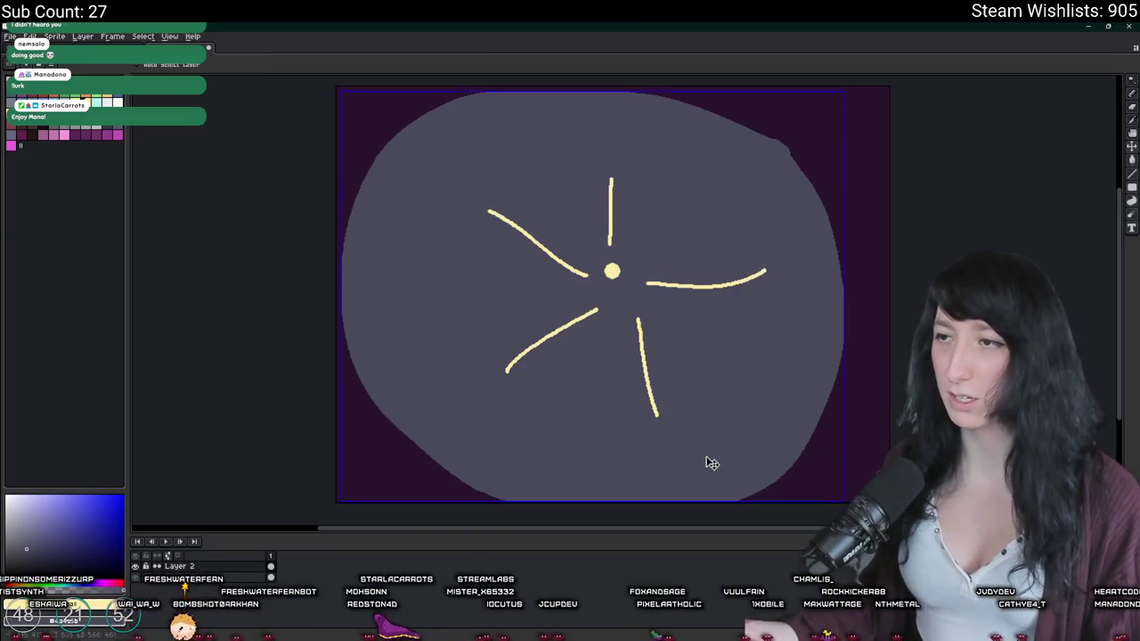
# Step: Undo the five yellow rays and close Sprite-0002 without saving
pyautogui.hotkey('ctrl', 'z')
pyautogui.hotkey('ctrl', 'z')
pyautogui.hotkey('ctrl', 'z')
pyautogui.hotkey('ctrl', 'z')
pyautogui.hotkey('ctrl', 'z')
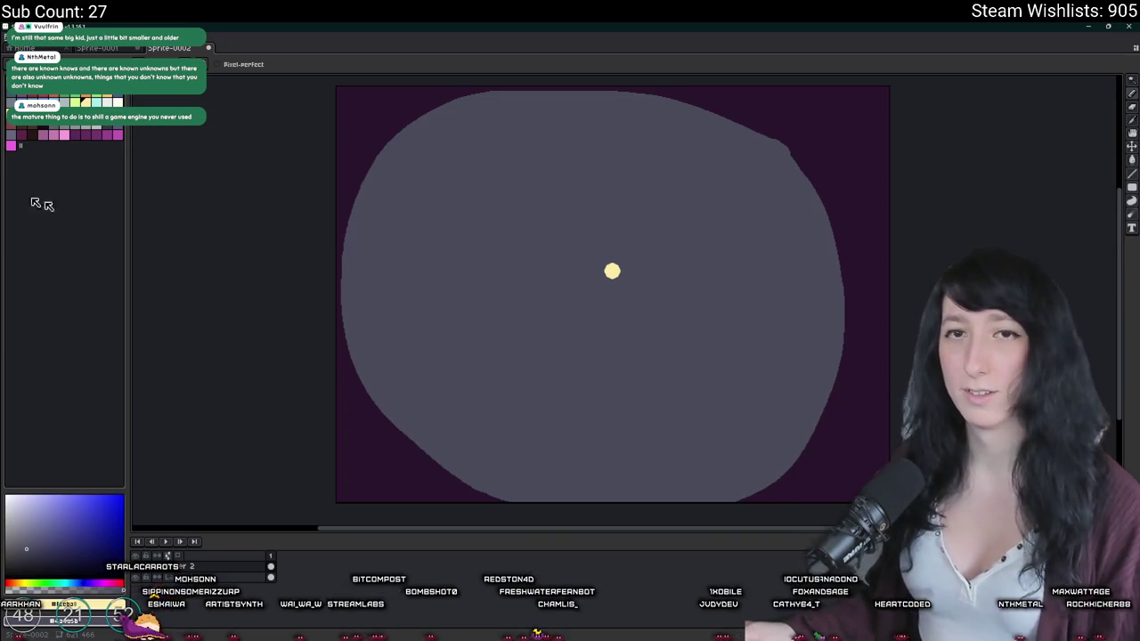
pyautogui.scroll(-1, 377, 283)
pyautogui.scroll(1, 383, 268)
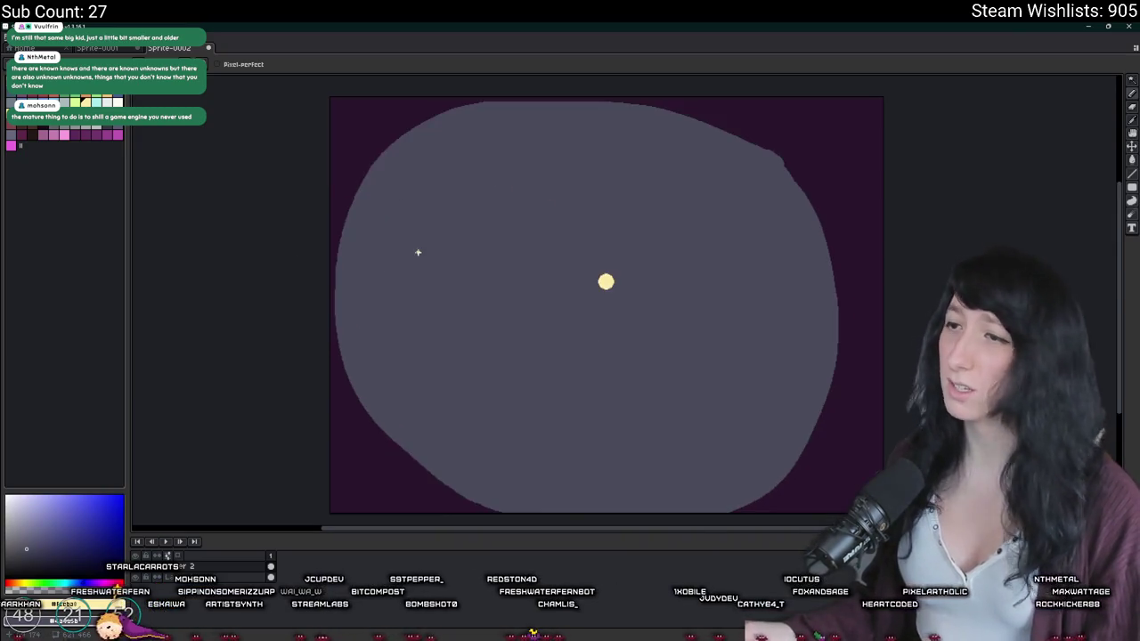
pyautogui.scroll(1, 419, 241)
pyautogui.scroll(-1, 418, 241)
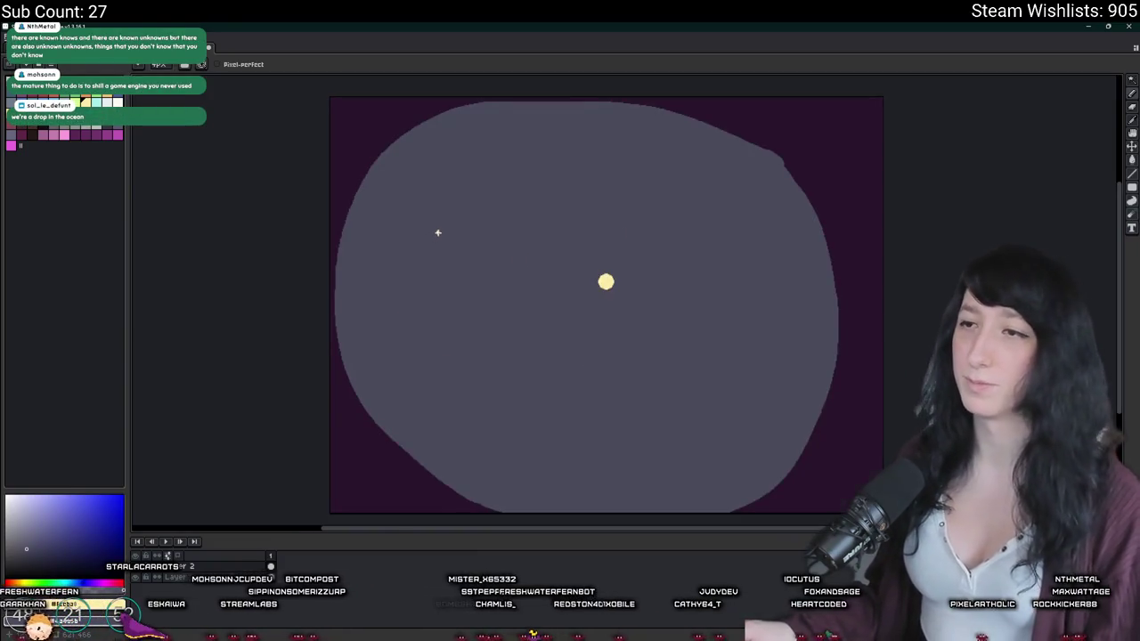
pyautogui.hotkey('ctrl', 'w')
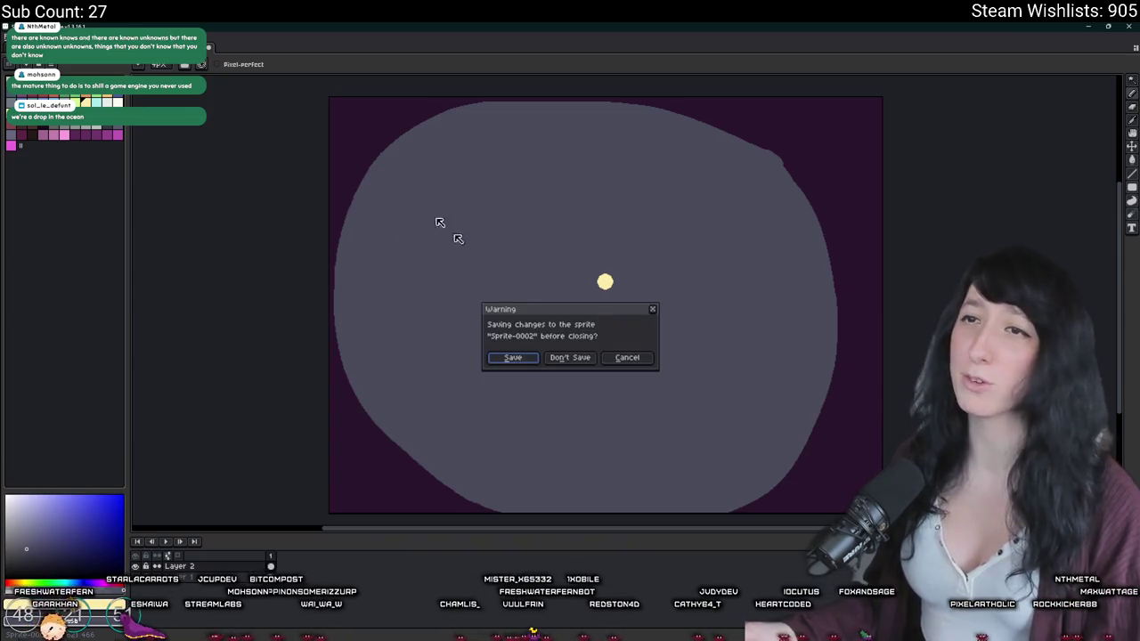
pyautogui.click(575, 358)
# Step: Sample the background purple and repaint the stray grey edge pixels with it
pyautogui.scroll(-1, 682, 389)
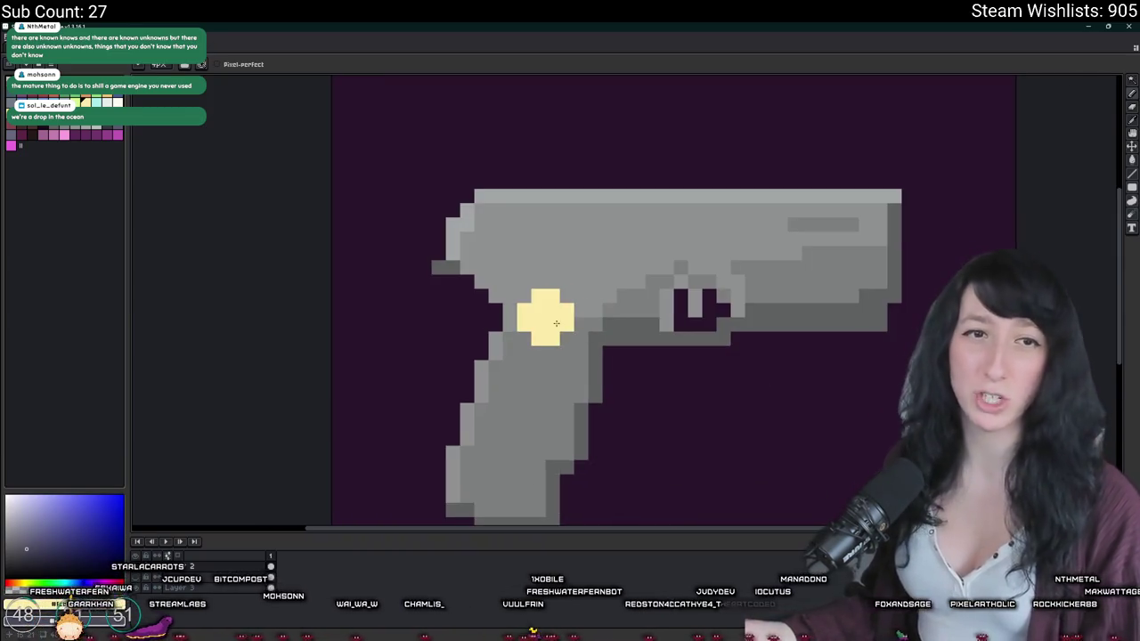
pyautogui.press('i')
pyautogui.scroll(1, 426, 257)
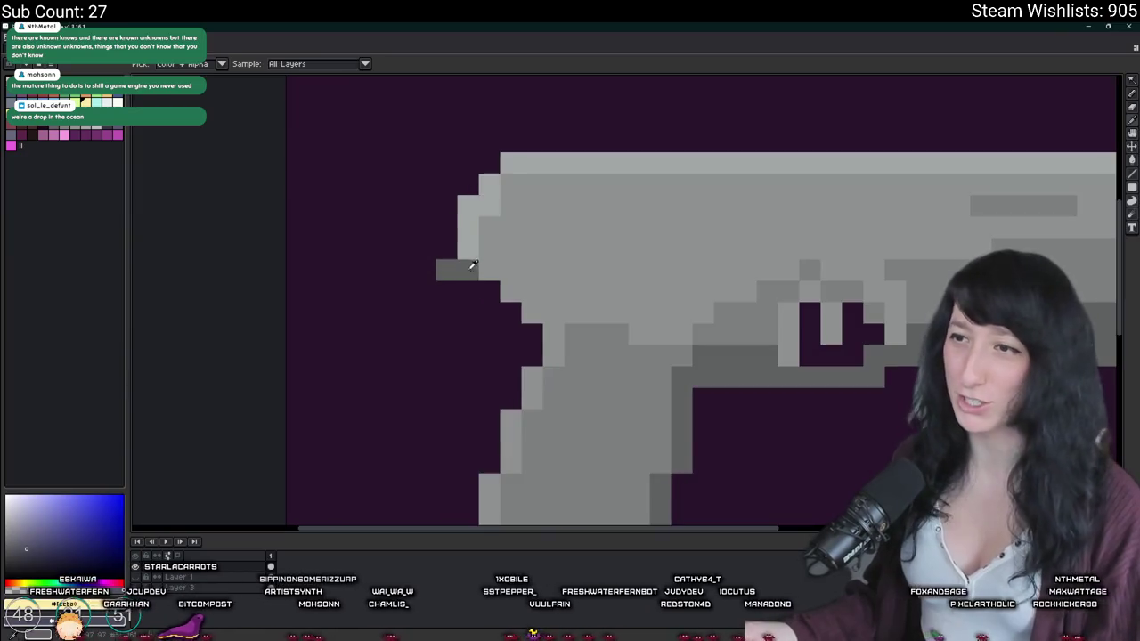
pyautogui.press('b')
pyautogui.scroll(2, 509, 293)
pyautogui.scroll(1, 446, 244)
pyautogui.moveTo(534, 332); pyautogui.dragTo(597, 450)
# Step: Paint darker grey shading on the pistol near the trigger
pyautogui.scroll(-3, 592, 436)
pyautogui.scroll(-3, 586, 418)
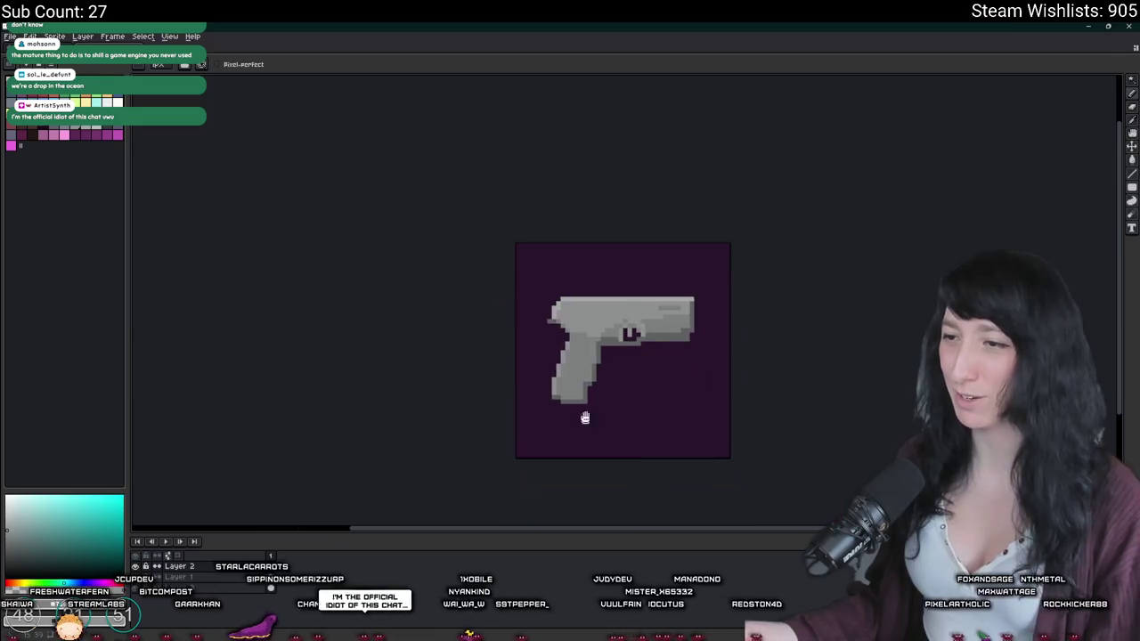
pyautogui.scroll(4, 579, 335)
pyautogui.scroll(2, 553, 303)
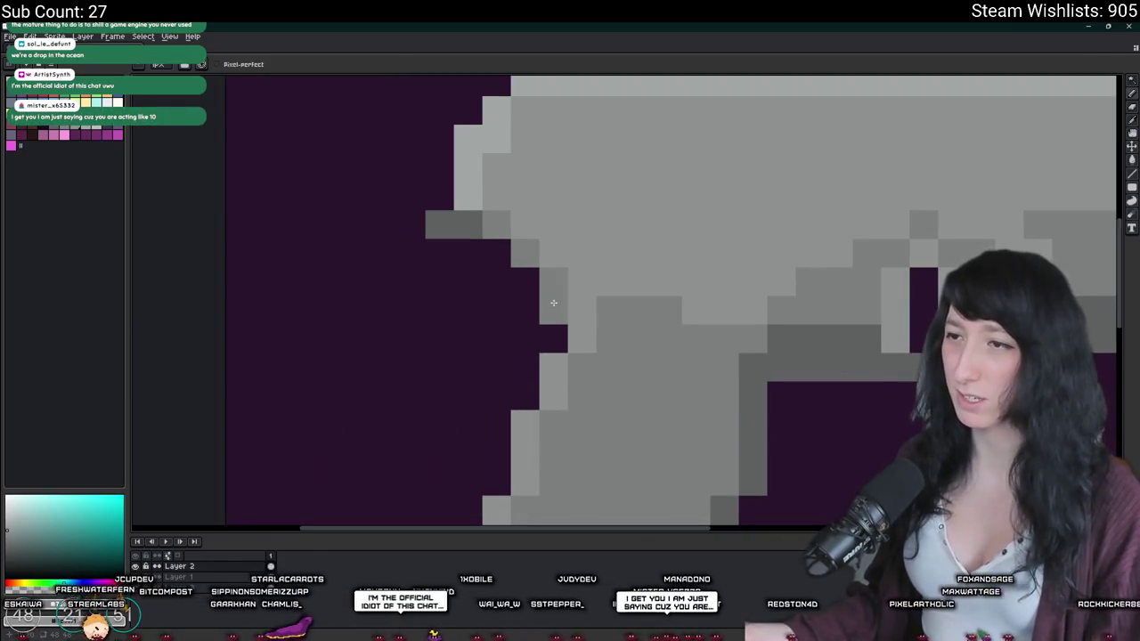
pyautogui.scroll(-4, 524, 298)
pyautogui.scroll(2, 538, 356)
pyautogui.scroll(1, 551, 392)
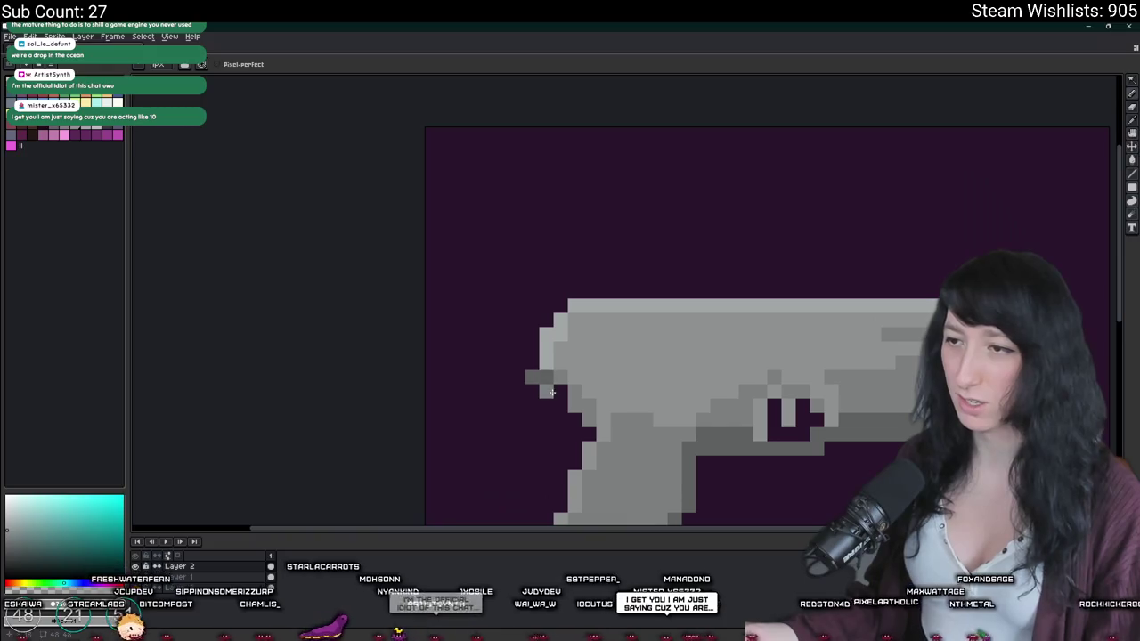
pyautogui.scroll(-4, 556, 392)
pyautogui.scroll(1, 543, 378)
pyautogui.scroll(1, 525, 361)
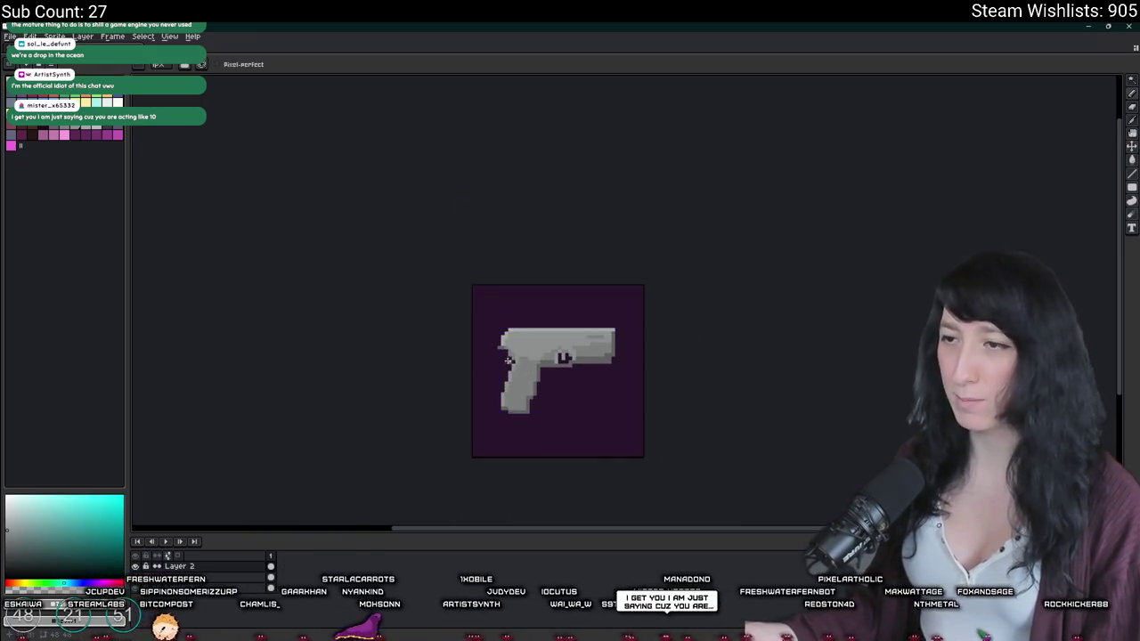
pyautogui.scroll(2, 503, 339)
pyautogui.scroll(-2, 507, 347)
pyautogui.scroll(-1, 516, 361)
pyautogui.scroll(-1, 522, 369)
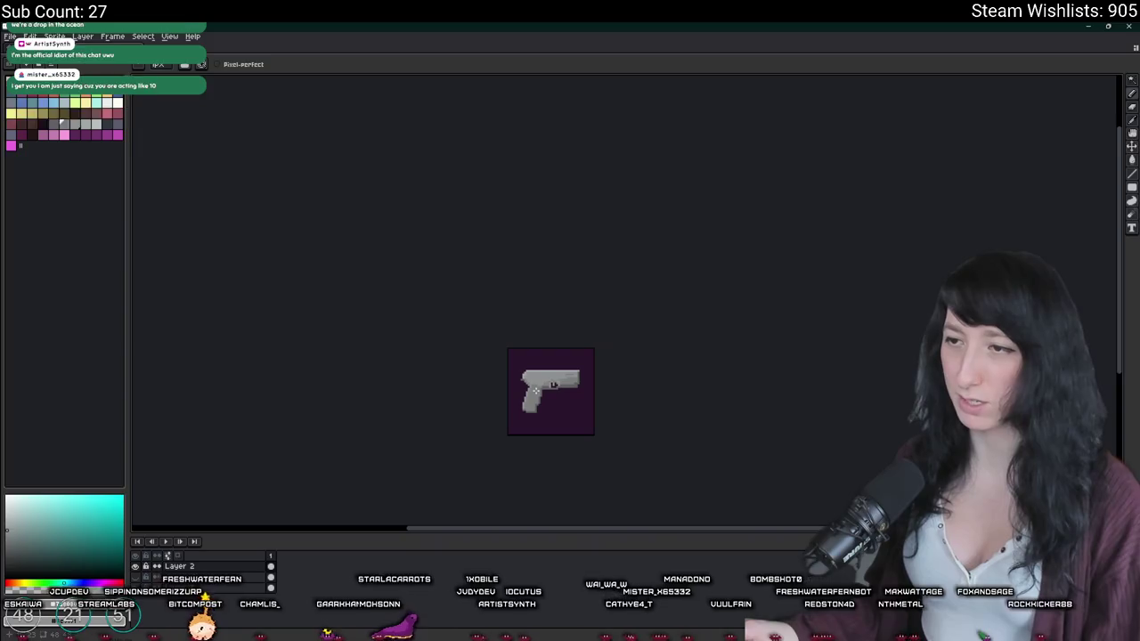
pyautogui.scroll(2, 528, 376)
pyautogui.scroll(2, 528, 377)
pyautogui.scroll(1, 530, 380)
pyautogui.scroll(-3, 534, 383)
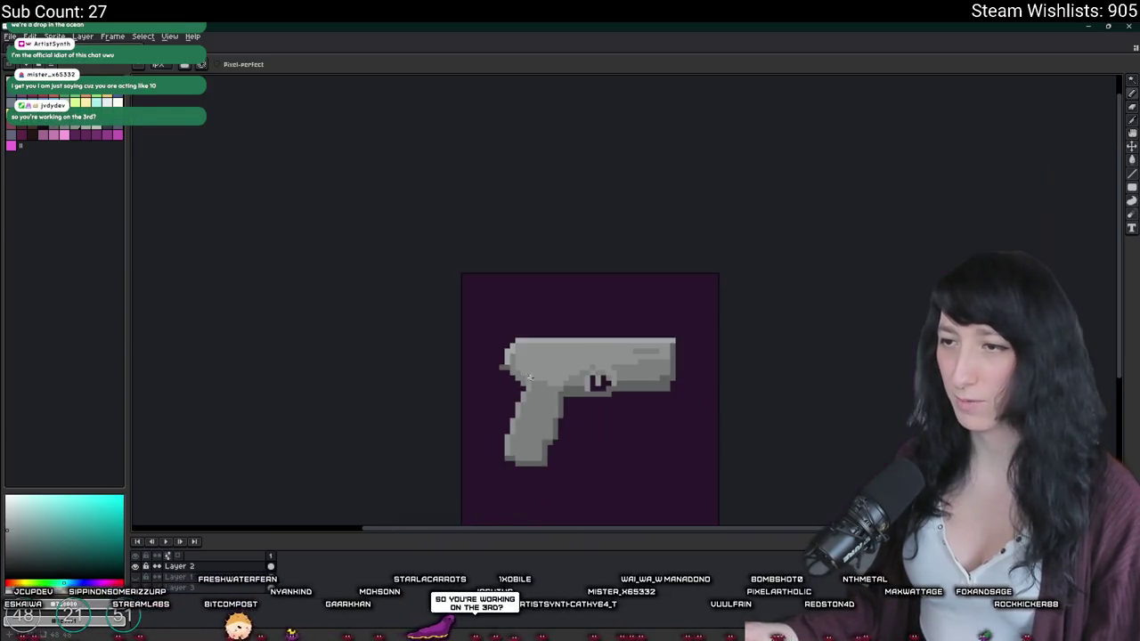
pyautogui.scroll(-1, 537, 387)
pyautogui.scroll(-1, 537, 387)
pyautogui.scroll(-1, 570, 405)
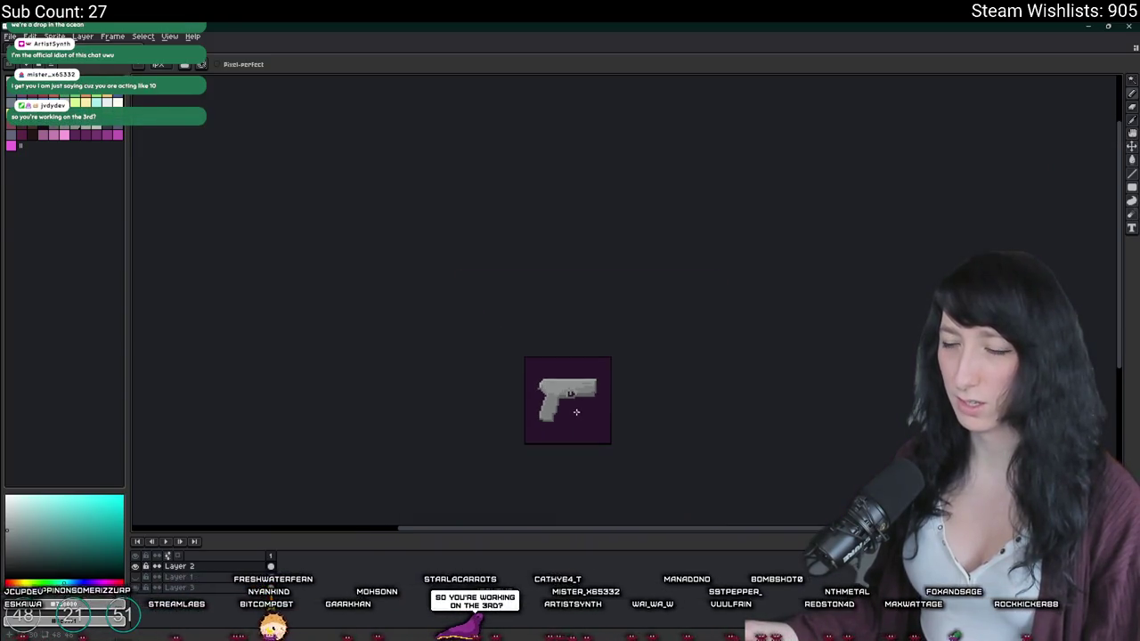
pyautogui.scroll(2, 538, 367)
pyautogui.scroll(2, 535, 356)
pyautogui.scroll(4, 528, 331)
pyautogui.scroll(1, 528, 331)
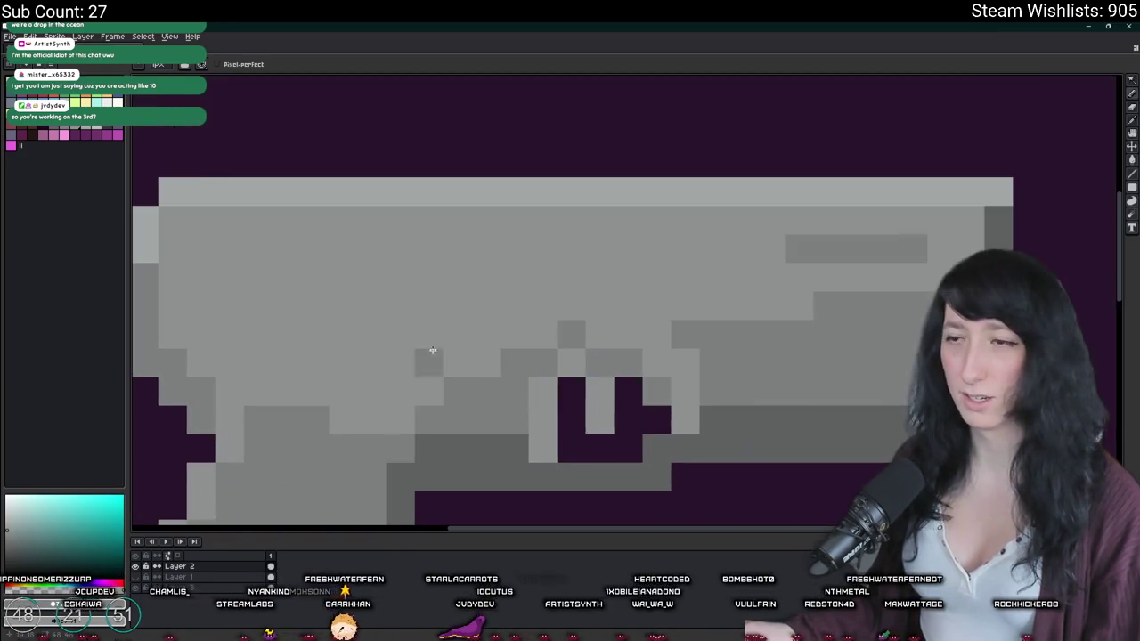
pyautogui.scroll(1, 552, 321)
pyautogui.scroll(1, 580, 305)
pyautogui.scroll(-3, 809, 331)
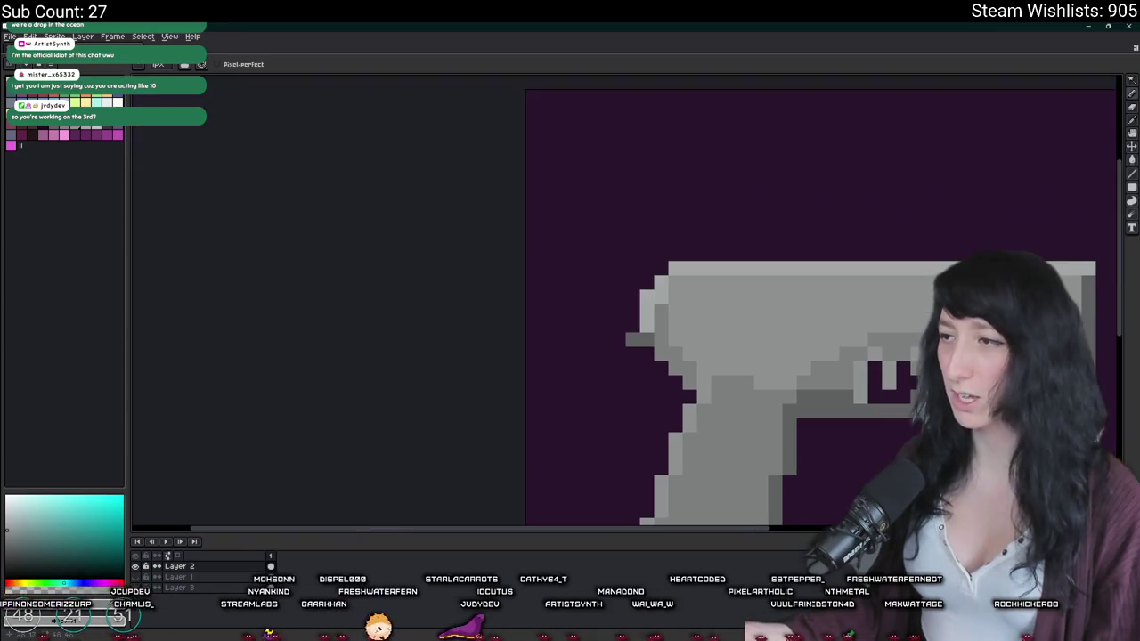
pyautogui.scroll(1, 811, 321)
pyautogui.scroll(2, 811, 316)
pyautogui.scroll(1, 812, 307)
pyautogui.moveTo(813, 308); pyautogui.dragTo(732, 255)
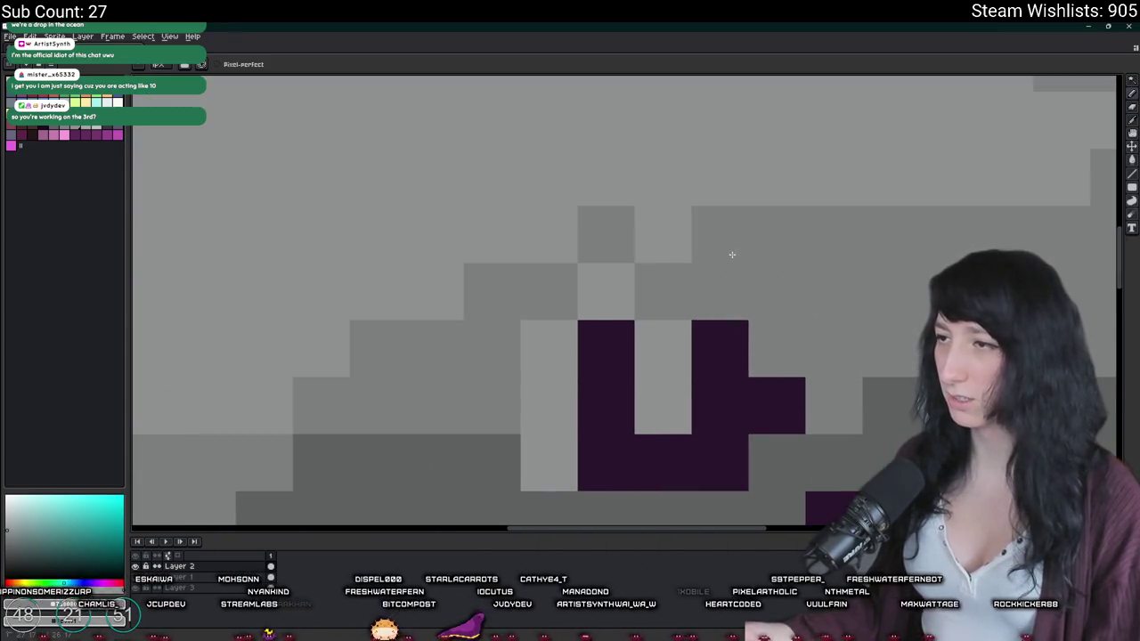
pyautogui.scroll(-3, 739, 276)
pyautogui.scroll(1, 760, 277)
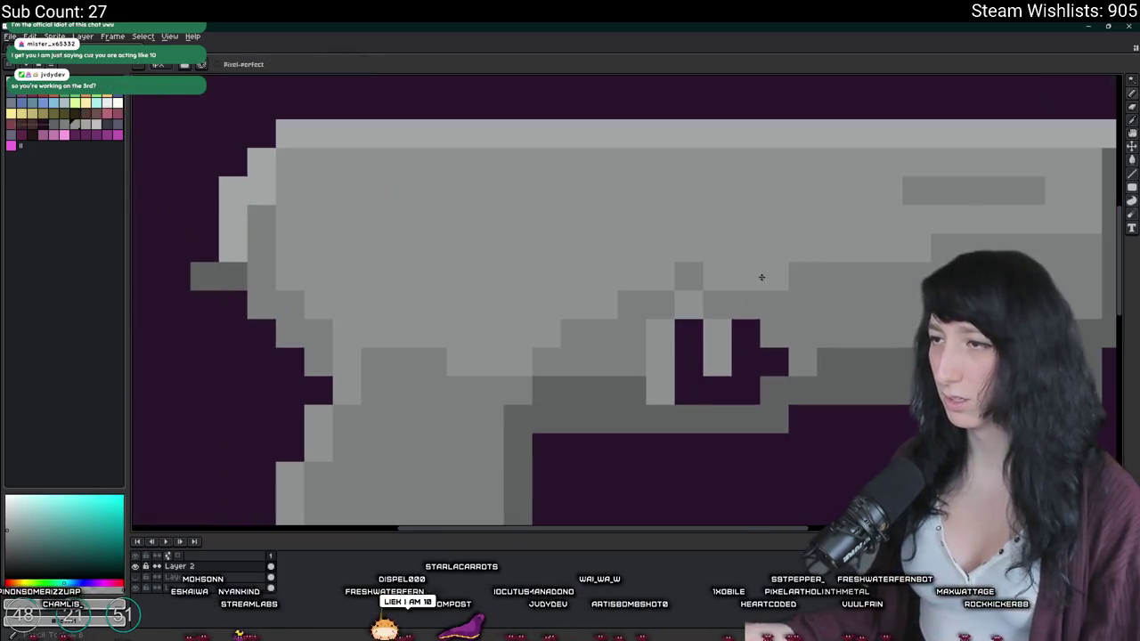
pyautogui.scroll(-3, 766, 285)
pyautogui.scroll(-1, 799, 310)
pyautogui.scroll(3, 799, 309)
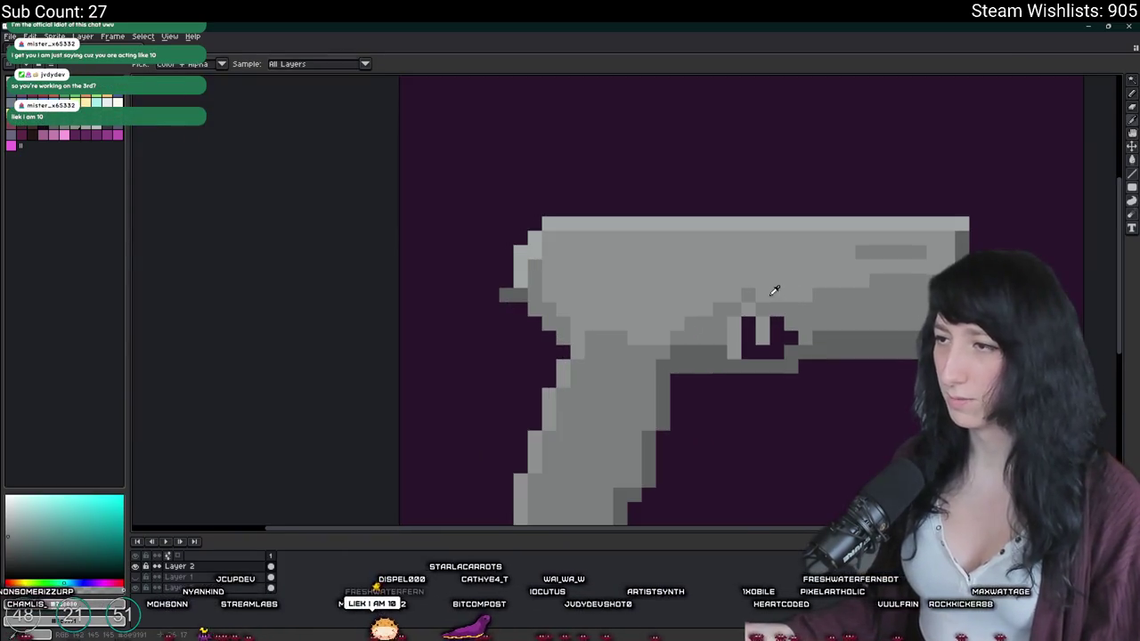
pyautogui.scroll(2, 766, 292)
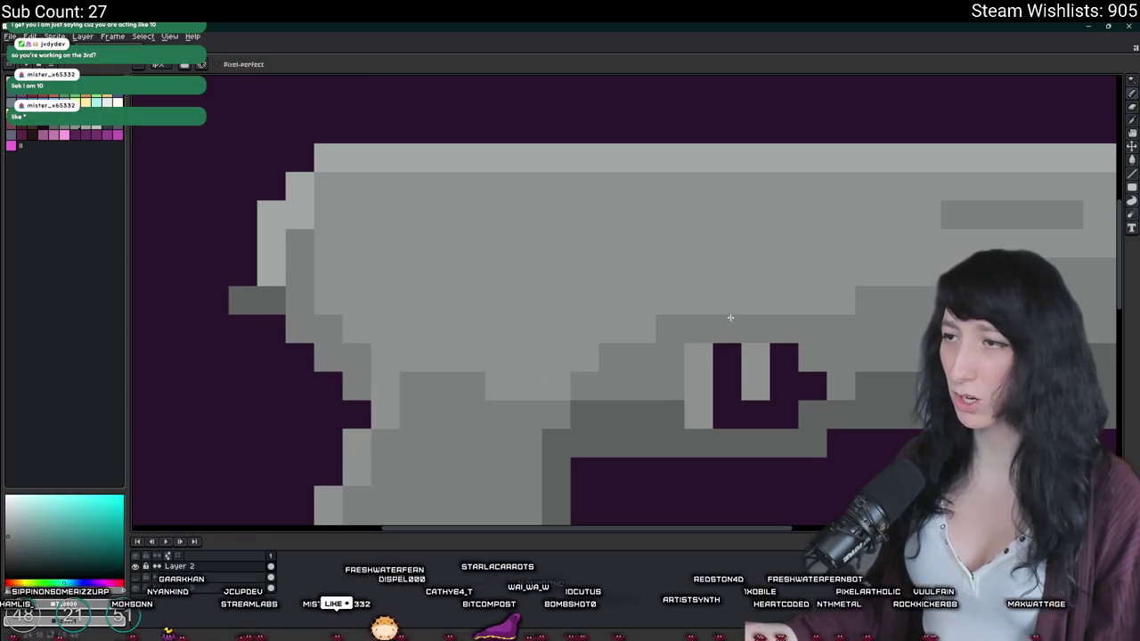
pyautogui.scroll(-6, 730, 318)
pyautogui.scroll(4, 734, 312)
pyautogui.scroll(2, 739, 309)
pyautogui.scroll(-1, 739, 311)
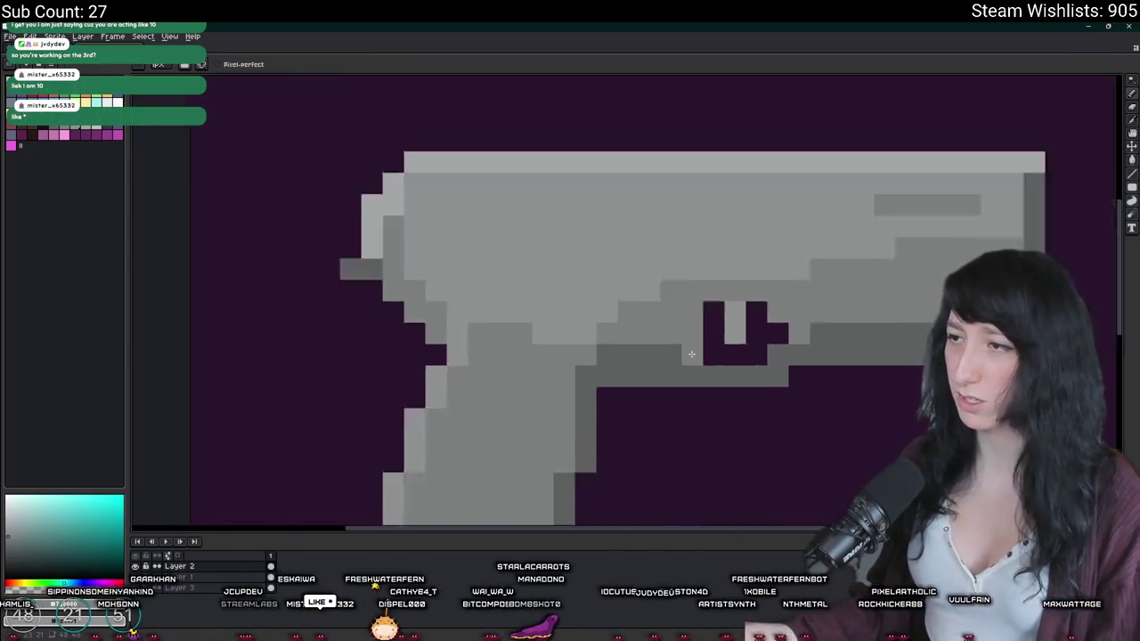
pyautogui.scroll(-5, 713, 347)
pyautogui.scroll(2, 695, 356)
pyautogui.scroll(-3, 729, 348)
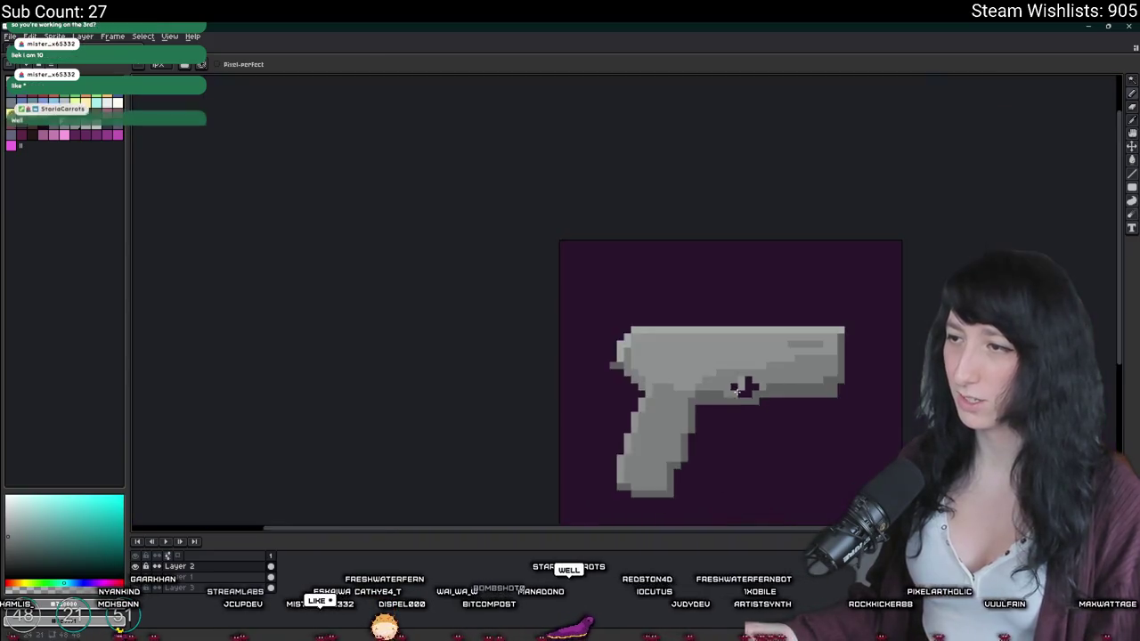
pyautogui.scroll(-2, 738, 394)
pyautogui.scroll(-3, 748, 405)
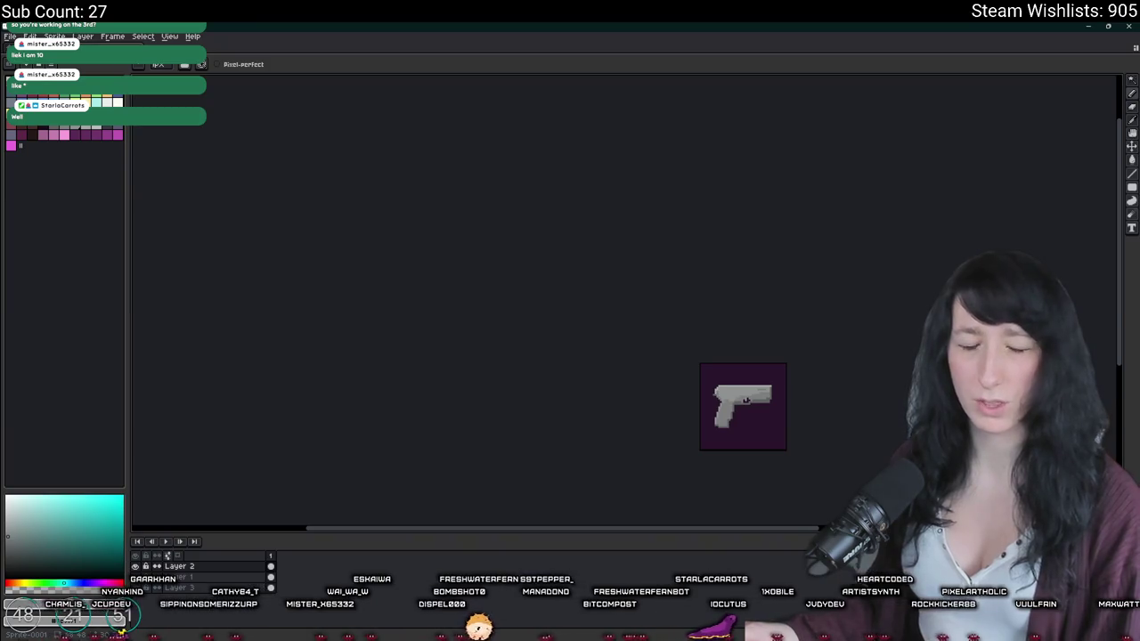
pyautogui.scroll(3, 699, 435)
pyautogui.scroll(1, 545, 356)
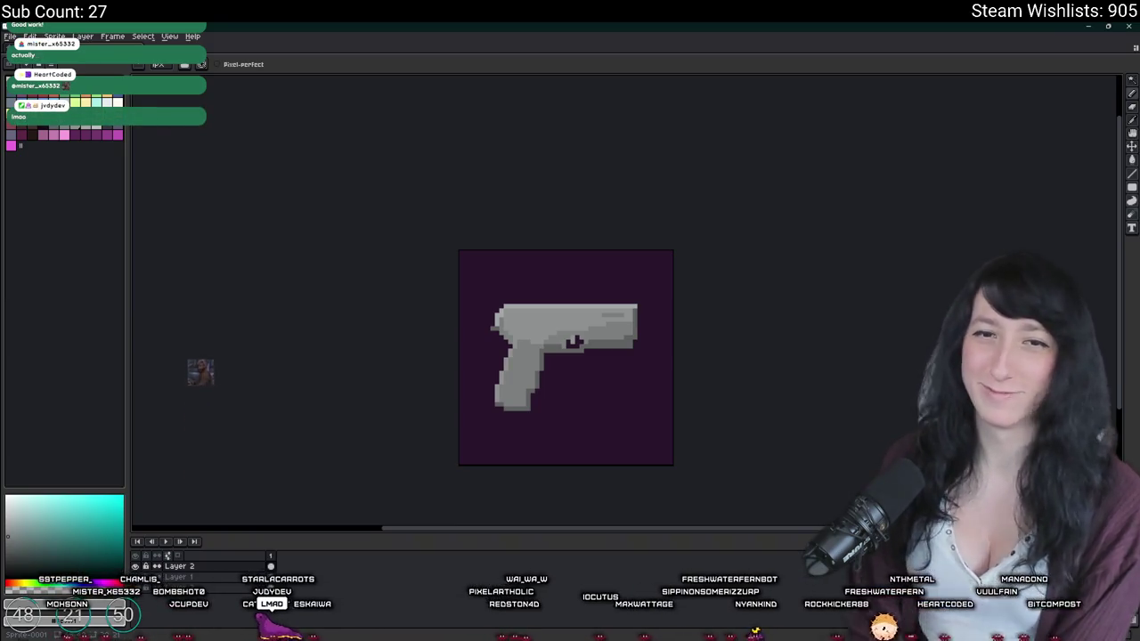
# Step: Switch to the eyedropper for sampling and shift the view onto the pistol's slide
pyautogui.scroll(2, 507, 298)
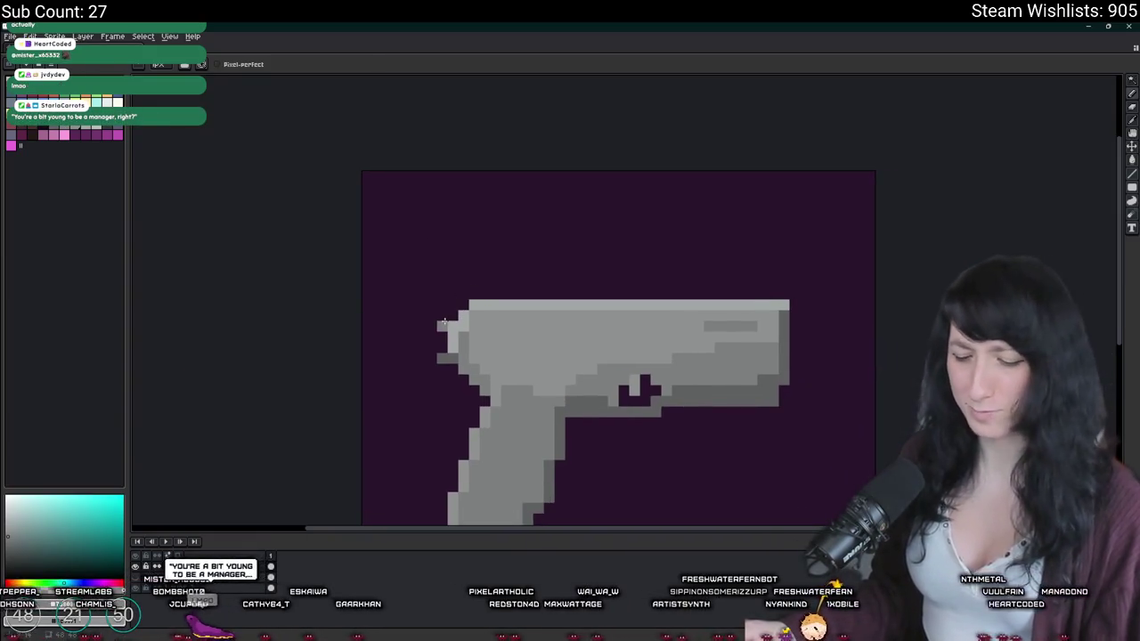
pyautogui.press('i')
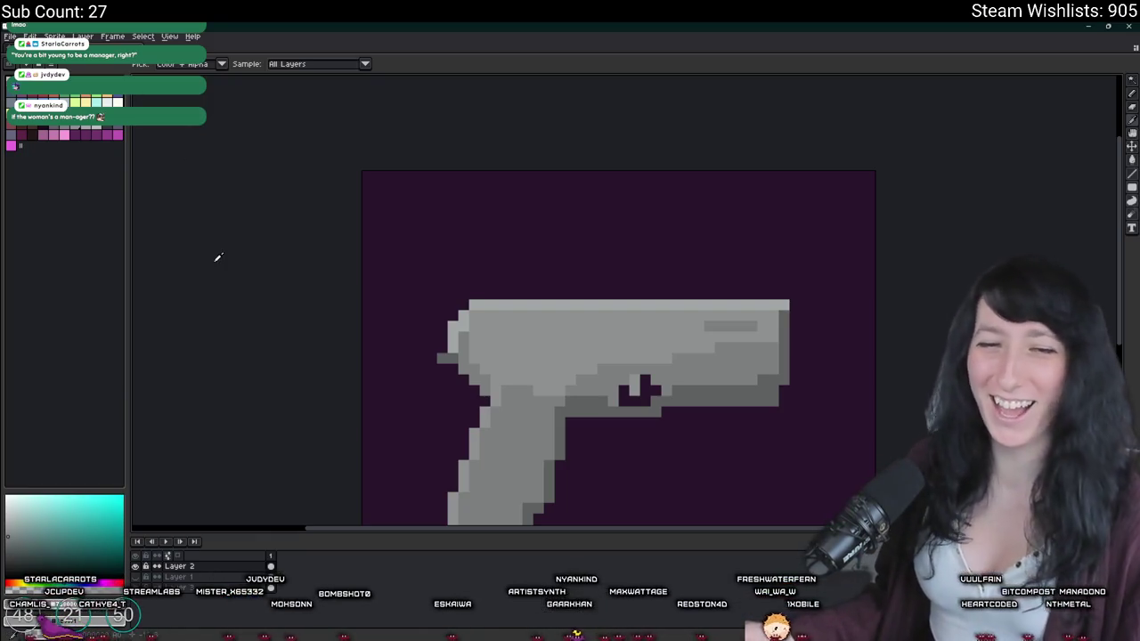
pyautogui.scroll(3, 527, 363)
pyautogui.scroll(-2, 426, 307)
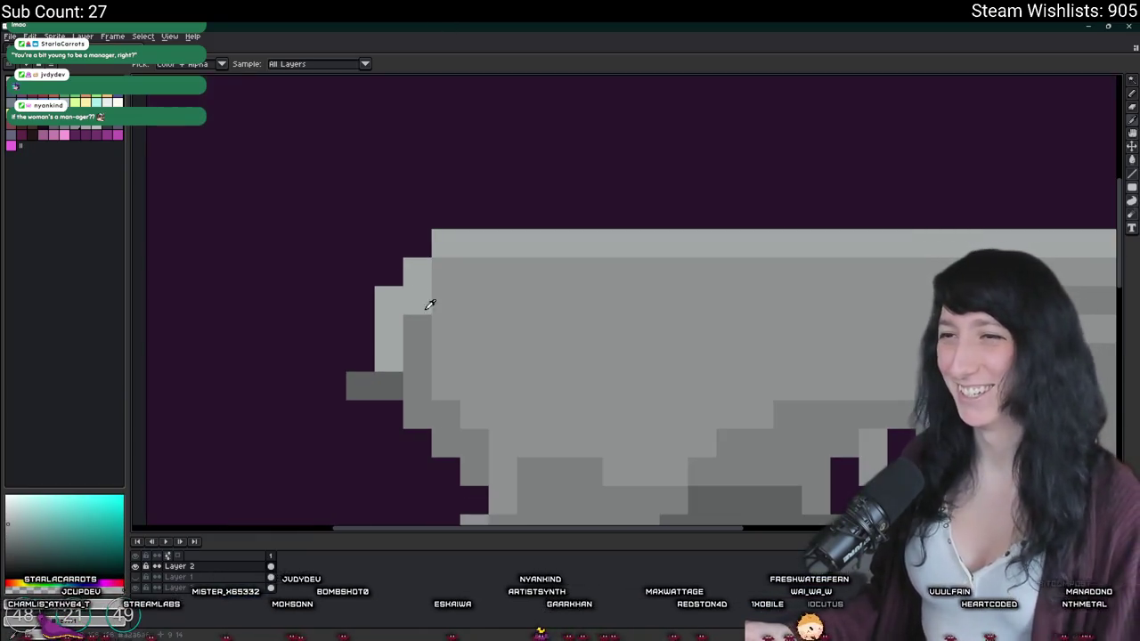
pyautogui.scroll(1, 451, 288)
pyautogui.scroll(-1, 499, 266)
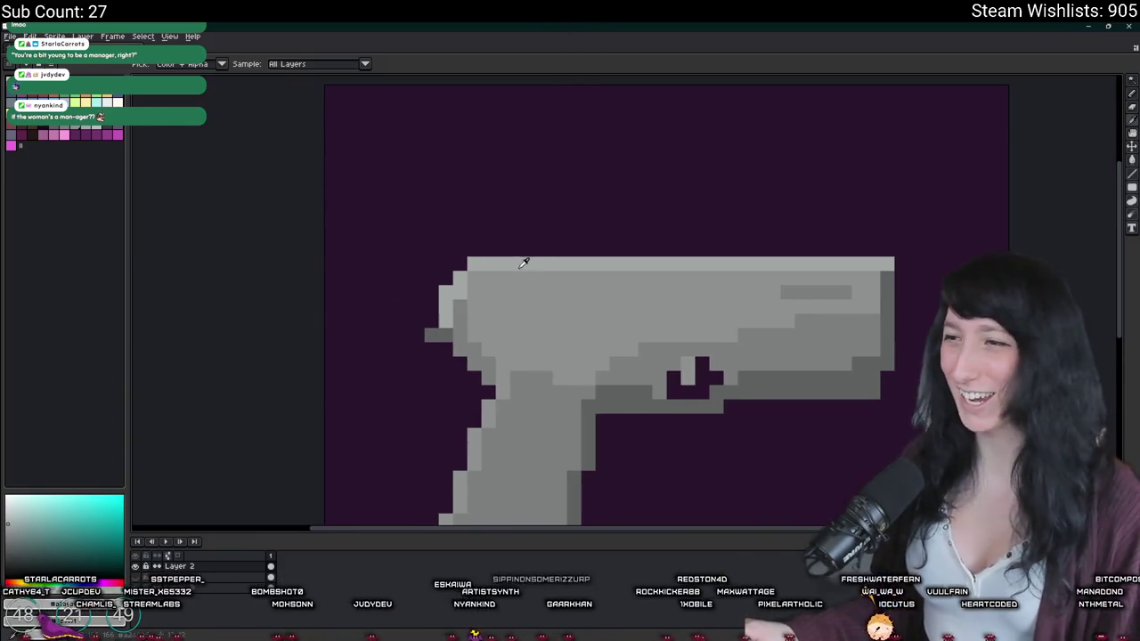
pyautogui.moveTo(526, 257); pyautogui.dragTo(511, 282)
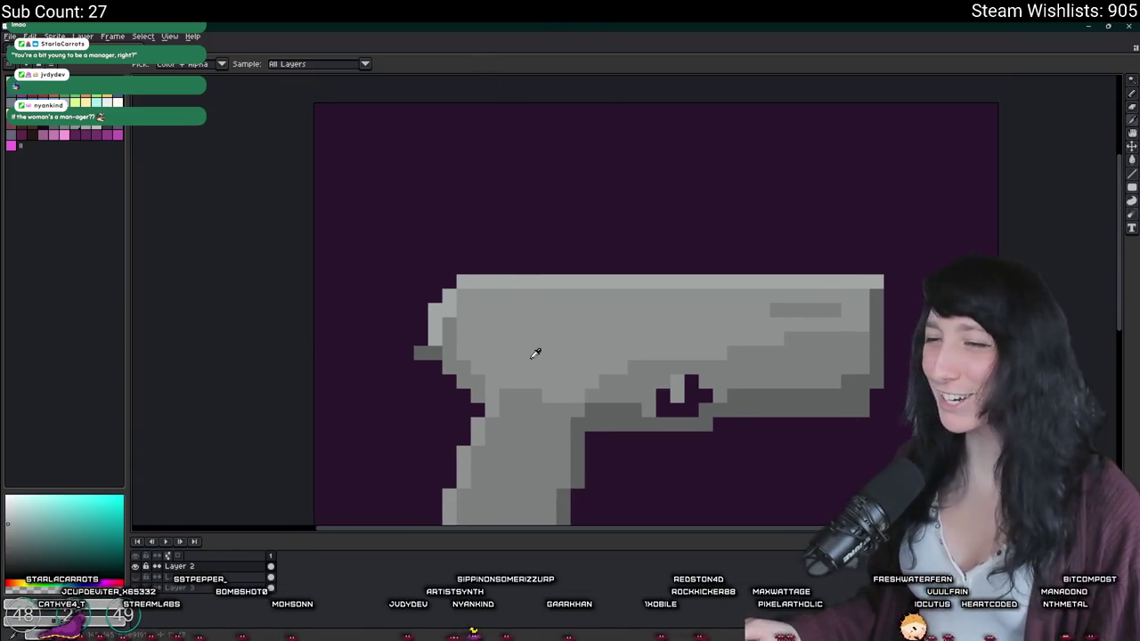
# Step: Zoom in and out around the pistol slide while settling on a red drawing colour
pyautogui.scroll(1, 480, 329)
pyautogui.scroll(-4, 433, 294)
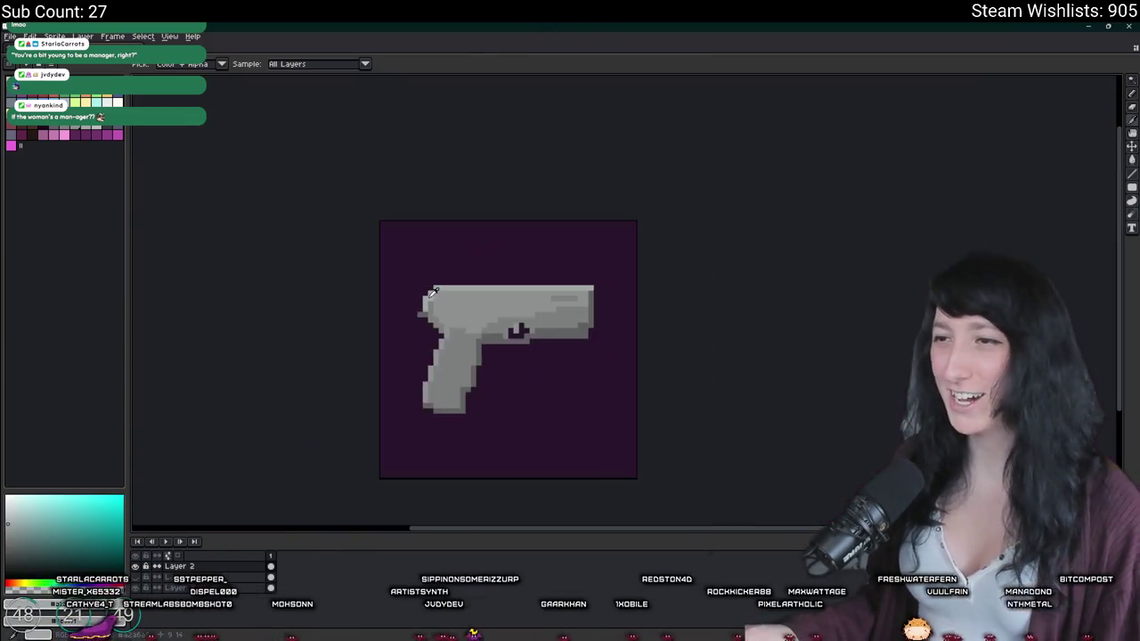
pyautogui.scroll(4, 433, 292)
pyautogui.scroll(-5, 501, 275)
pyautogui.scroll(2, 501, 274)
pyautogui.scroll(1, 489, 265)
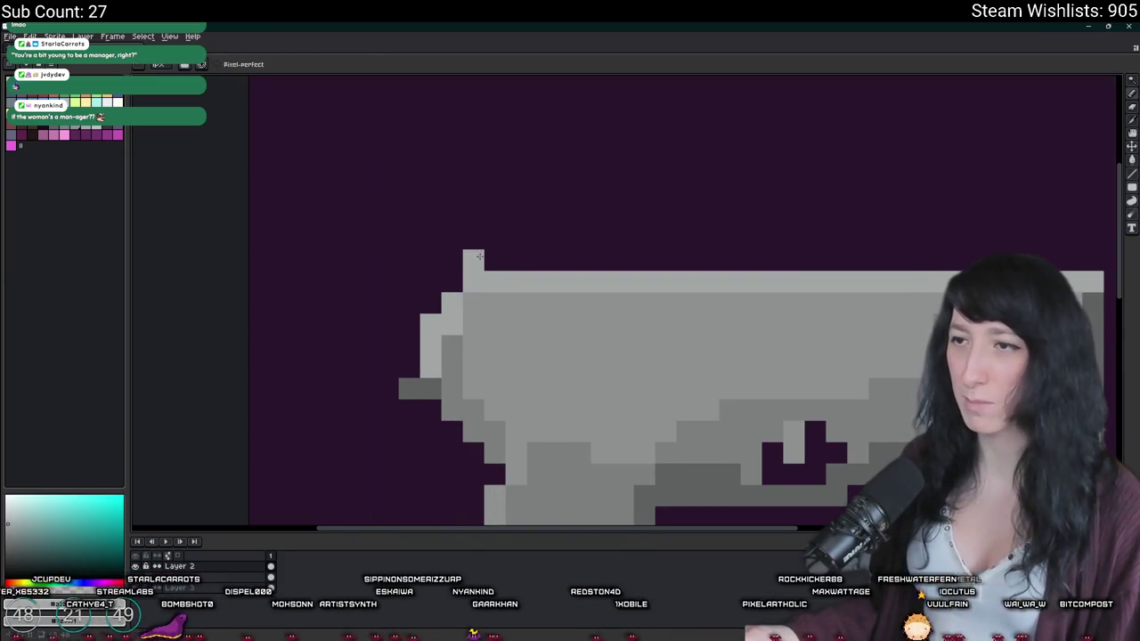
pyautogui.scroll(-6, 495, 239)
pyautogui.scroll(-2, 534, 294)
pyautogui.scroll(2, 554, 315)
pyautogui.scroll(-1, 578, 356)
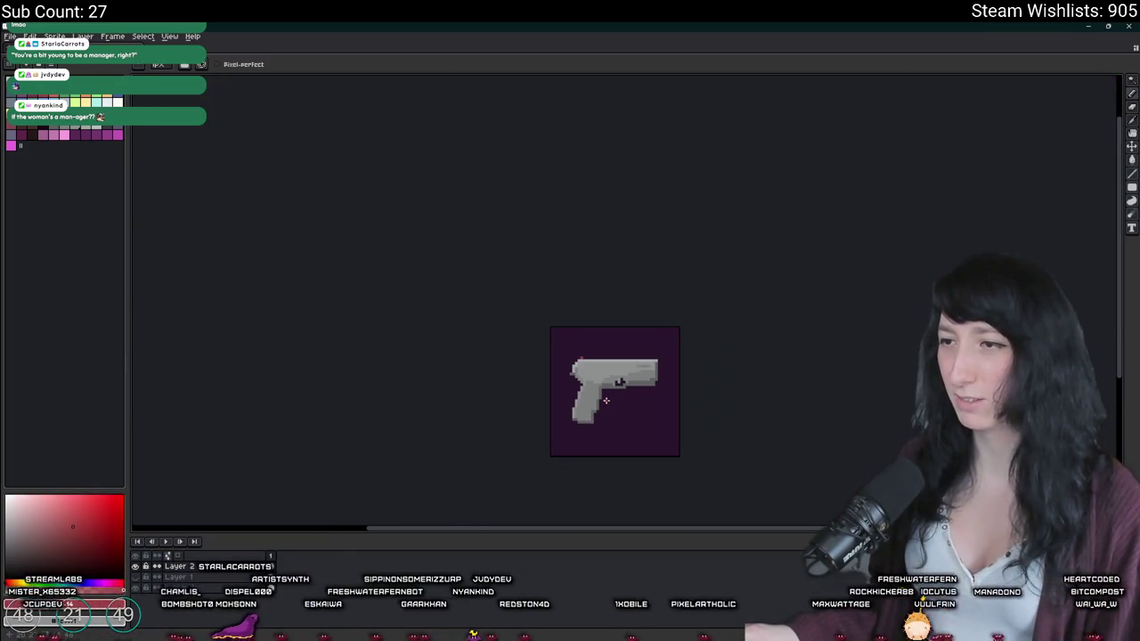
pyautogui.scroll(1, 570, 338)
pyautogui.scroll(2, 561, 320)
# Step: Sample a colour from the sprite and zoom in on the red rear sight block
pyautogui.press('i')
pyautogui.scroll(1, 563, 339)
pyautogui.press('b')
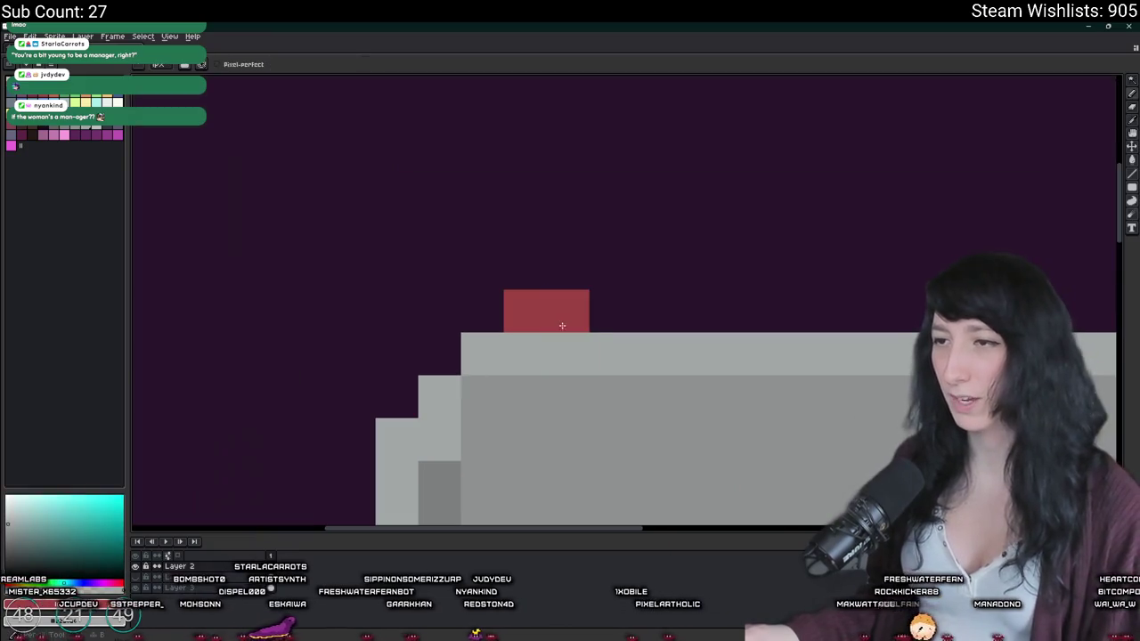
pyautogui.scroll(-2, 570, 374)
pyautogui.scroll(-2, 574, 392)
pyautogui.scroll(-1, 578, 403)
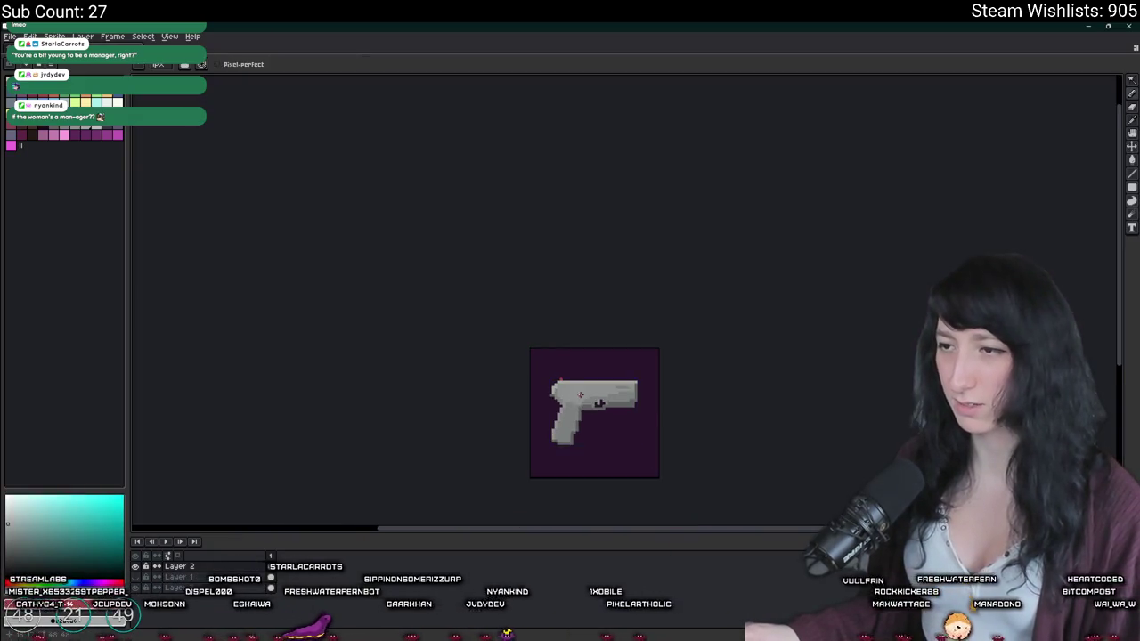
pyautogui.scroll(2, 659, 374)
pyautogui.scroll(-1, 669, 390)
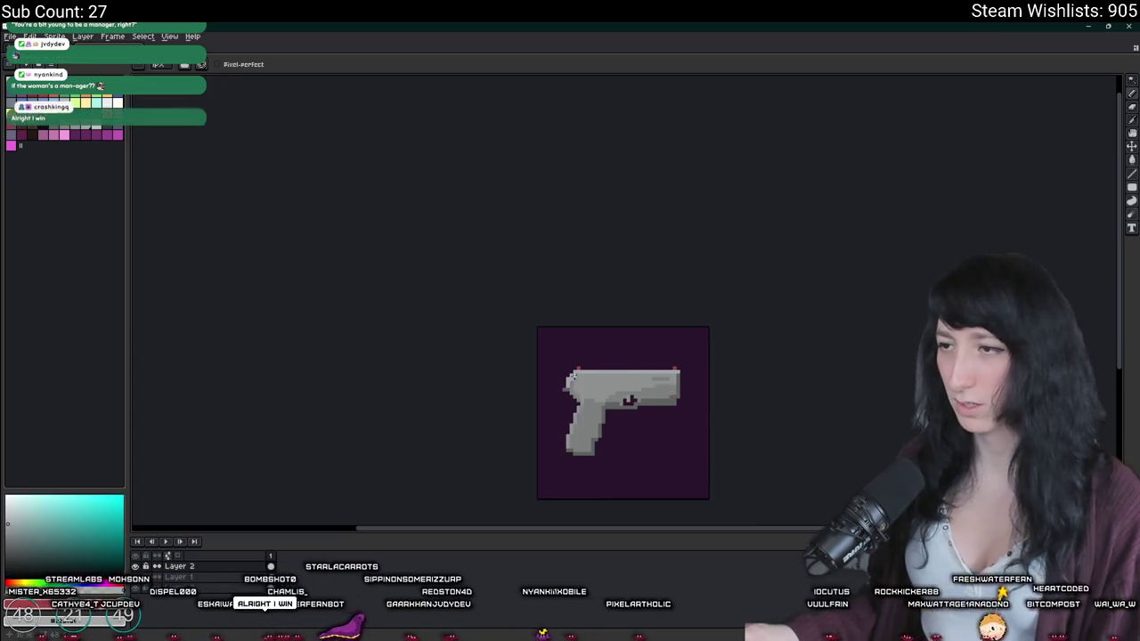
pyautogui.scroll(2, 572, 327)
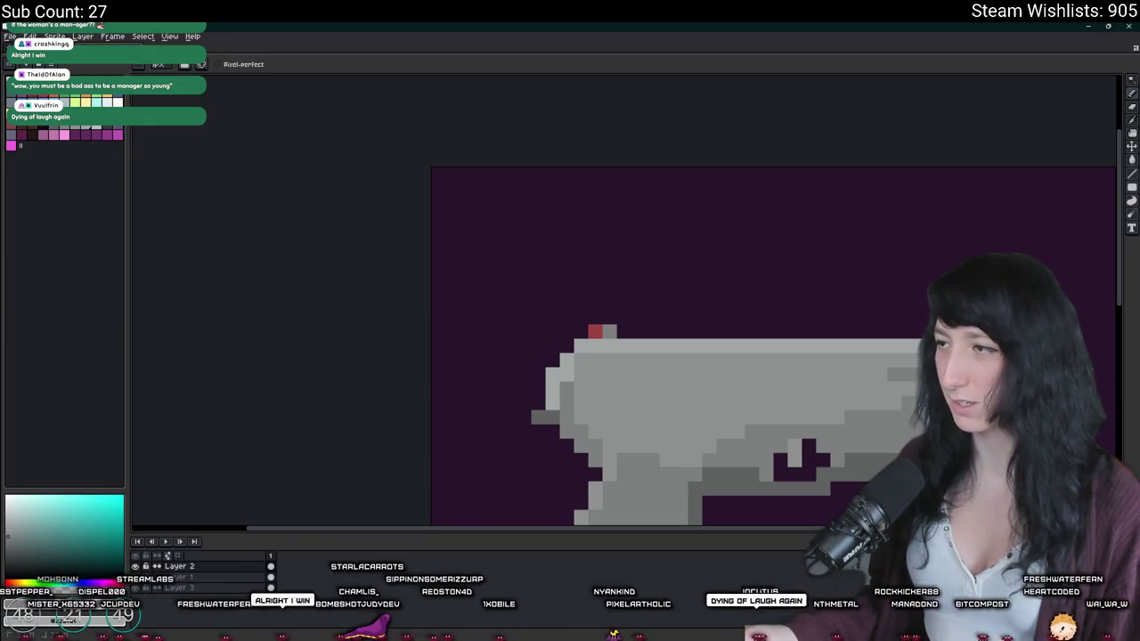
pyautogui.scroll(-3, 676, 397)
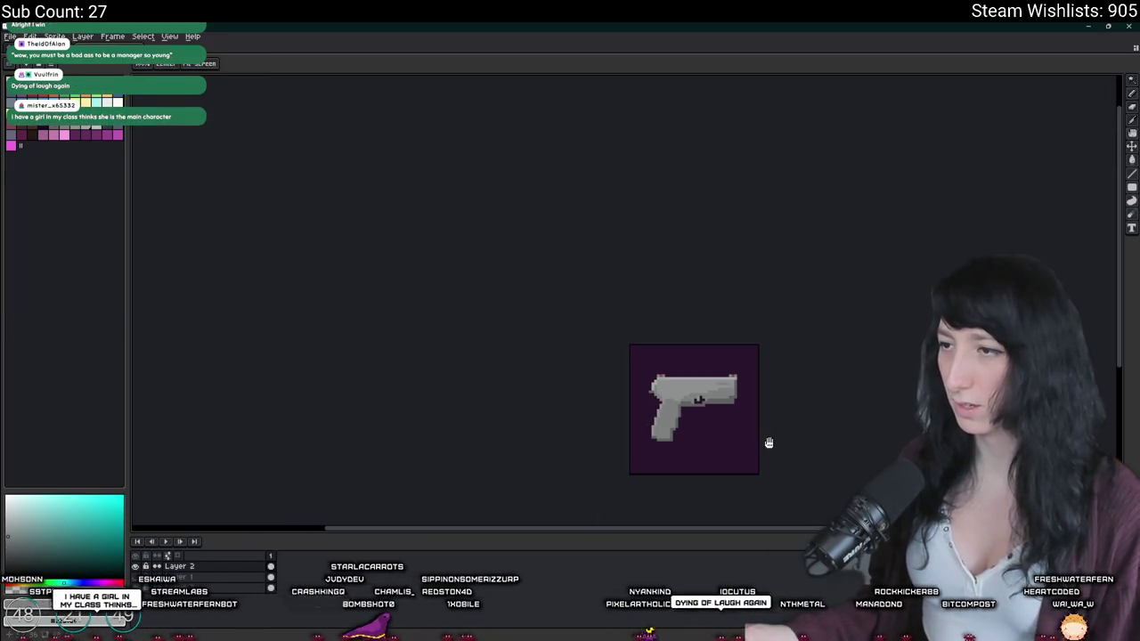
pyautogui.scroll(-1, 766, 443)
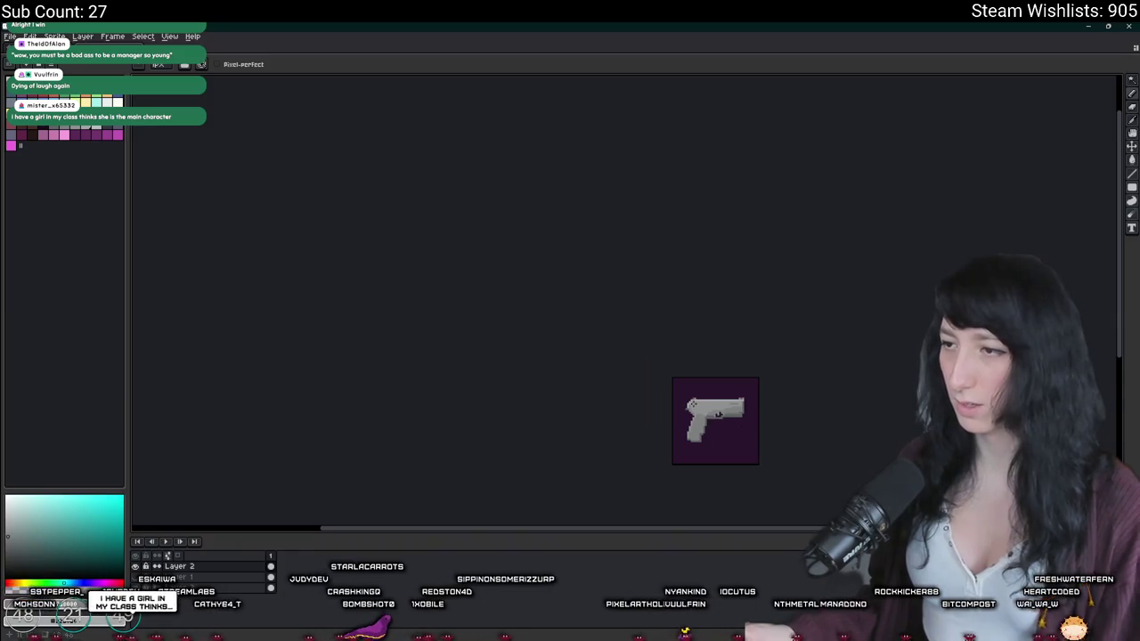
pyautogui.scroll(3, 693, 410)
pyautogui.scroll(2, 692, 364)
pyautogui.scroll(2, 687, 381)
# Step: Select the 2x2 red sight block and shift it one pixel right
pyautogui.press('m')
pyautogui.moveTo(651, 367)
pyautogui.mouseDown()
pyautogui.moveTo(710, 427)
pyautogui.moveTo(686, 415)
pyautogui.mouseUp()
pyautogui.press('v')
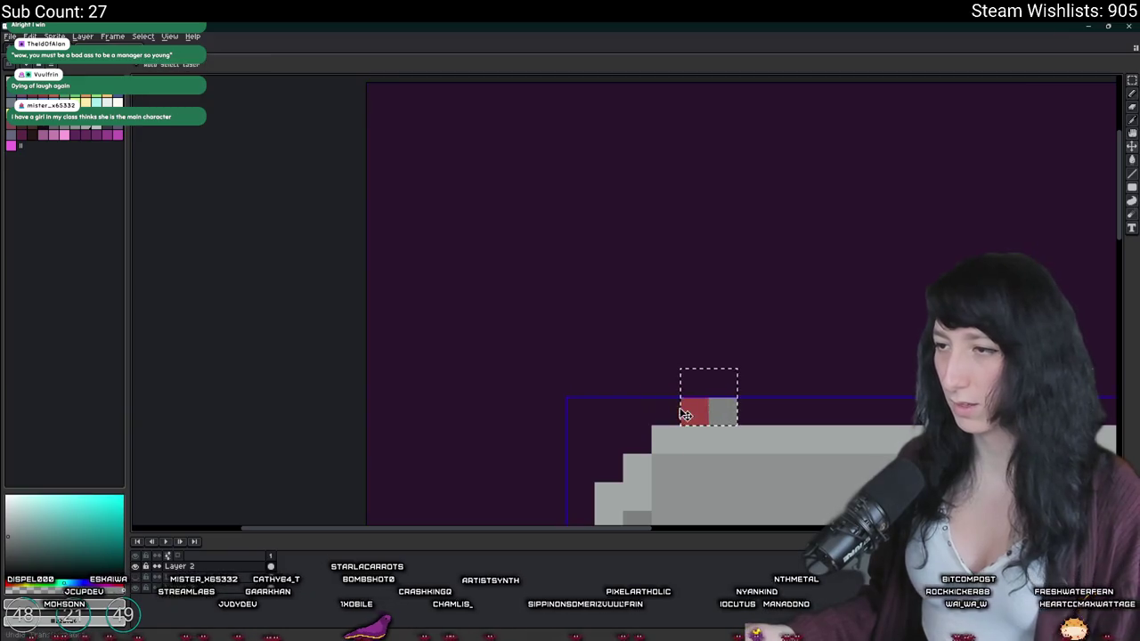
pyautogui.press('b')
pyautogui.scroll(-3, 756, 417)
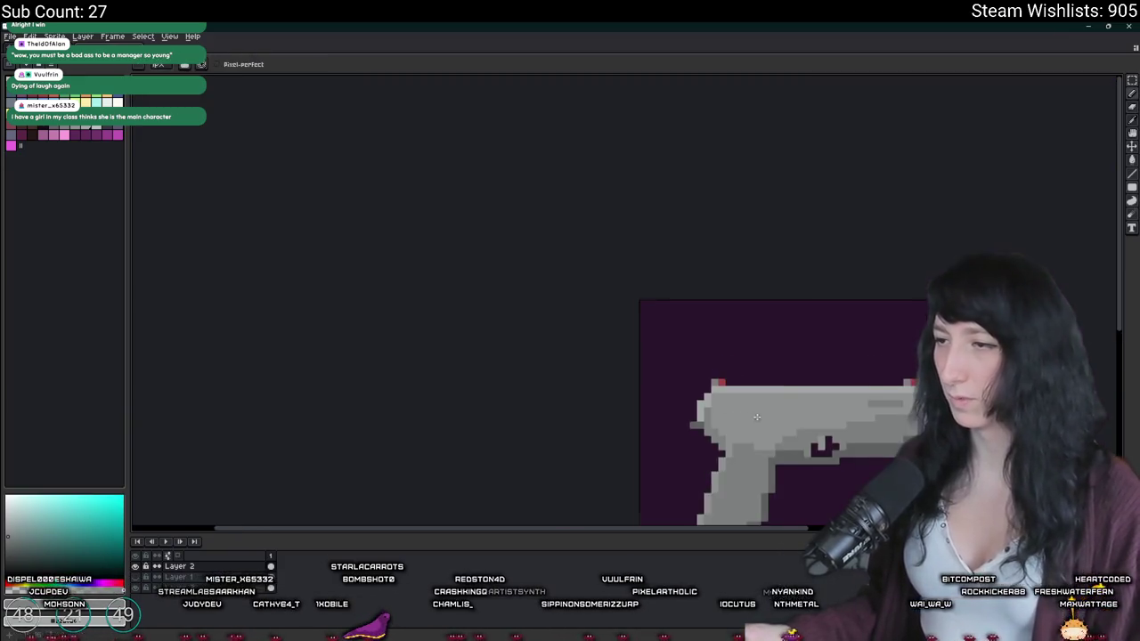
pyautogui.scroll(-2, 802, 409)
pyautogui.scroll(5, 828, 401)
pyautogui.scroll(-1, 828, 401)
pyautogui.scroll(-4, 833, 405)
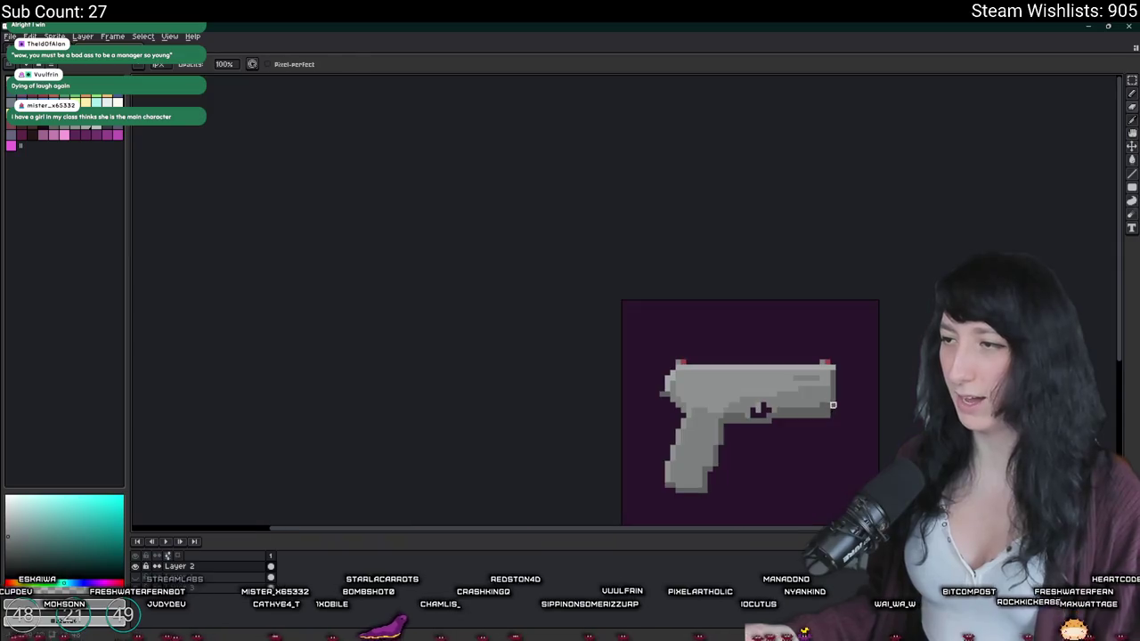
# Step: Bring a copy of the sight pixels to the slide's right, muzzle end
pyautogui.press('m')
pyautogui.scroll(-1, 833, 405)
pyautogui.scroll(-1, 832, 405)
pyautogui.scroll(-1, 832, 406)
pyautogui.scroll(4, 833, 357)
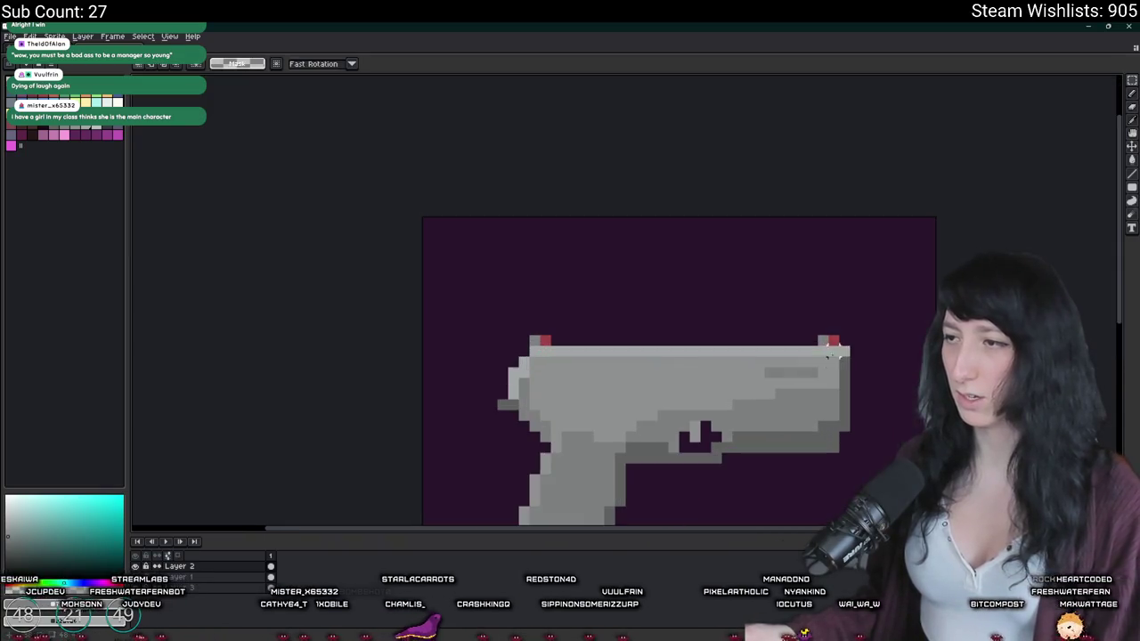
pyautogui.scroll(-2, 802, 413)
pyautogui.scroll(-1, 800, 415)
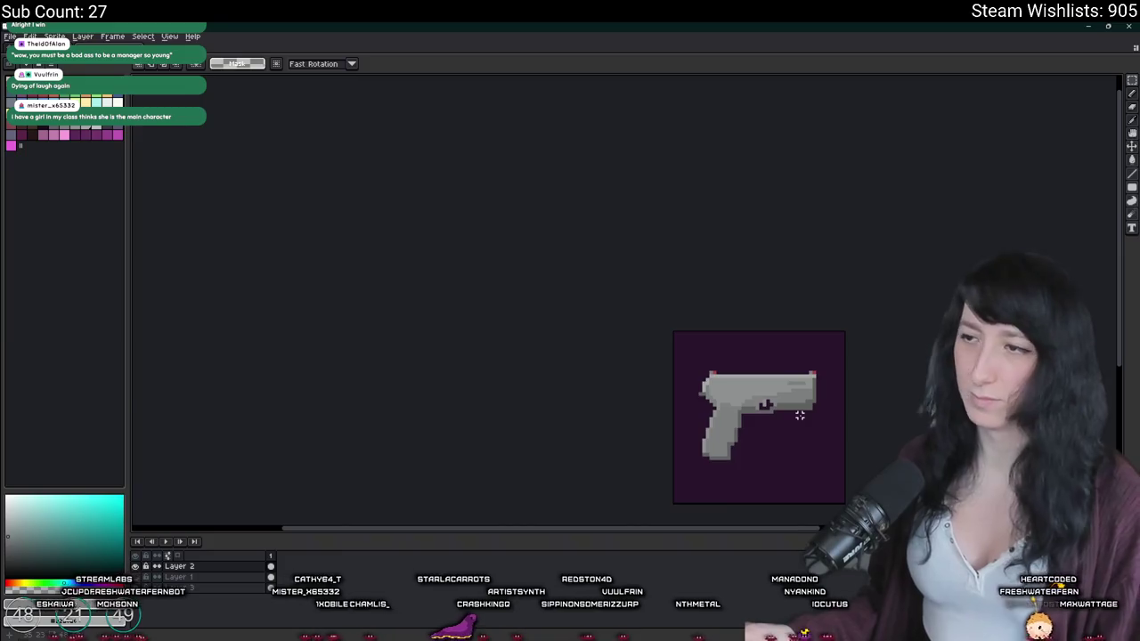
pyautogui.scroll(-1, 799, 415)
pyautogui.scroll(-1, 731, 355)
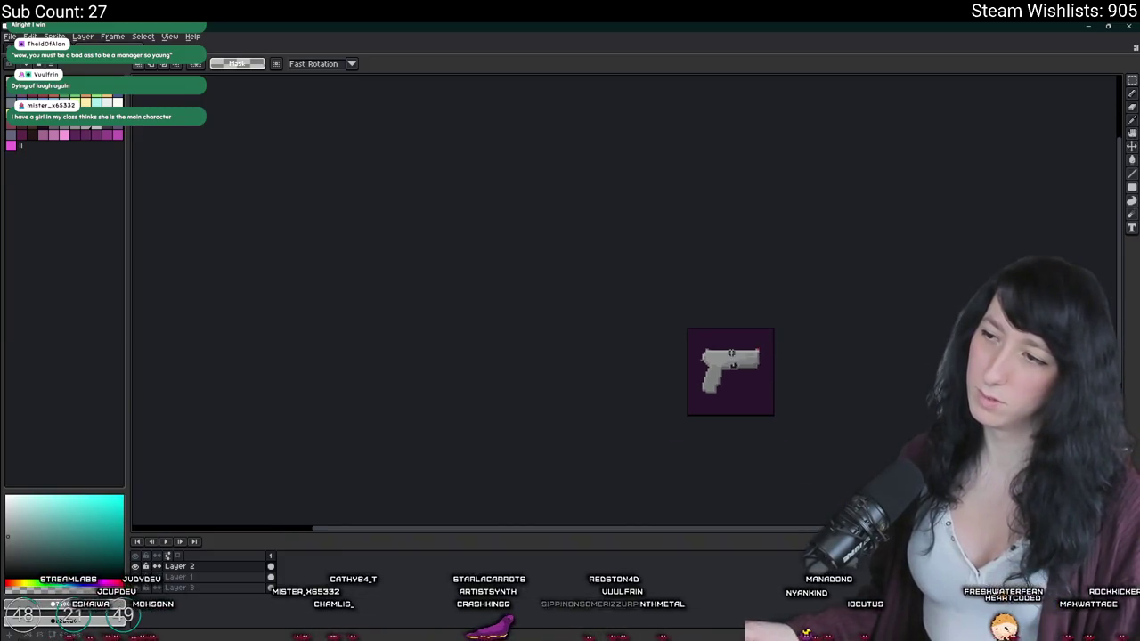
pyautogui.scroll(1, 757, 357)
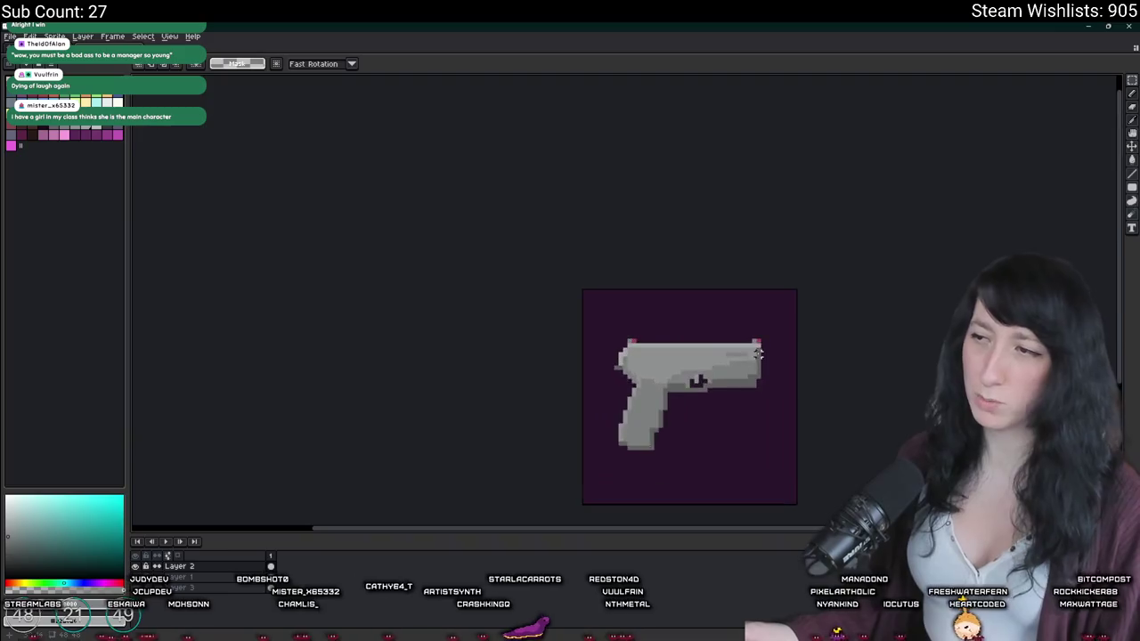
pyautogui.scroll(1, 757, 357)
pyautogui.press('b')
# Step: Erase the red from the front sight, leaving a grey nub matching the rear sight
pyautogui.press('e')
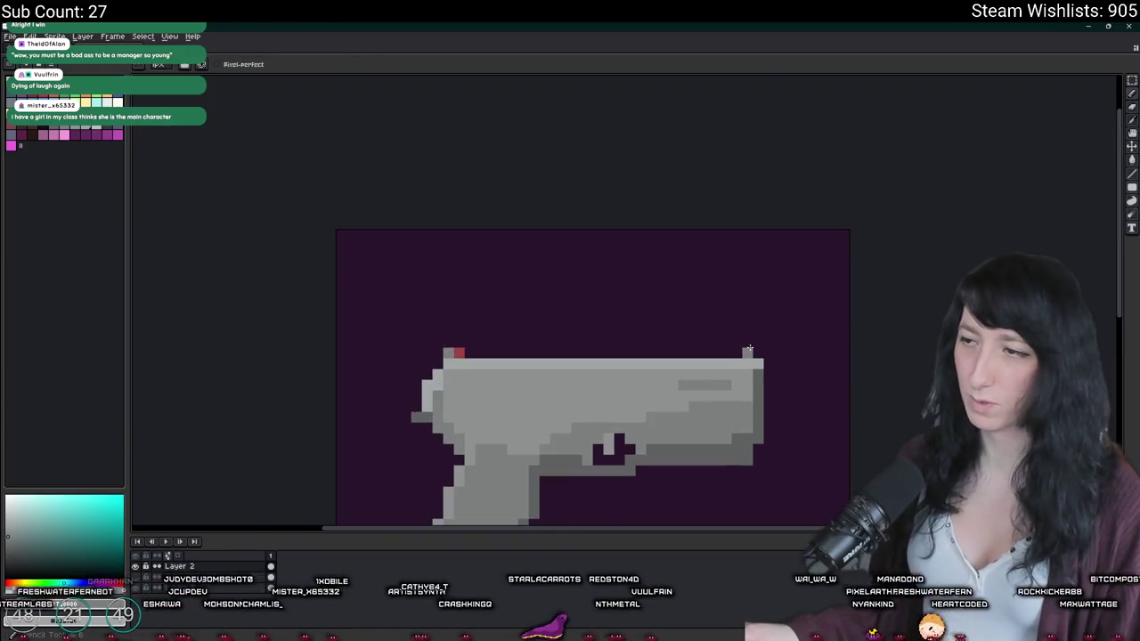
pyautogui.scroll(-3, 751, 350)
pyautogui.scroll(-1, 739, 330)
pyautogui.scroll(-2, 730, 307)
pyautogui.scroll(2, 731, 302)
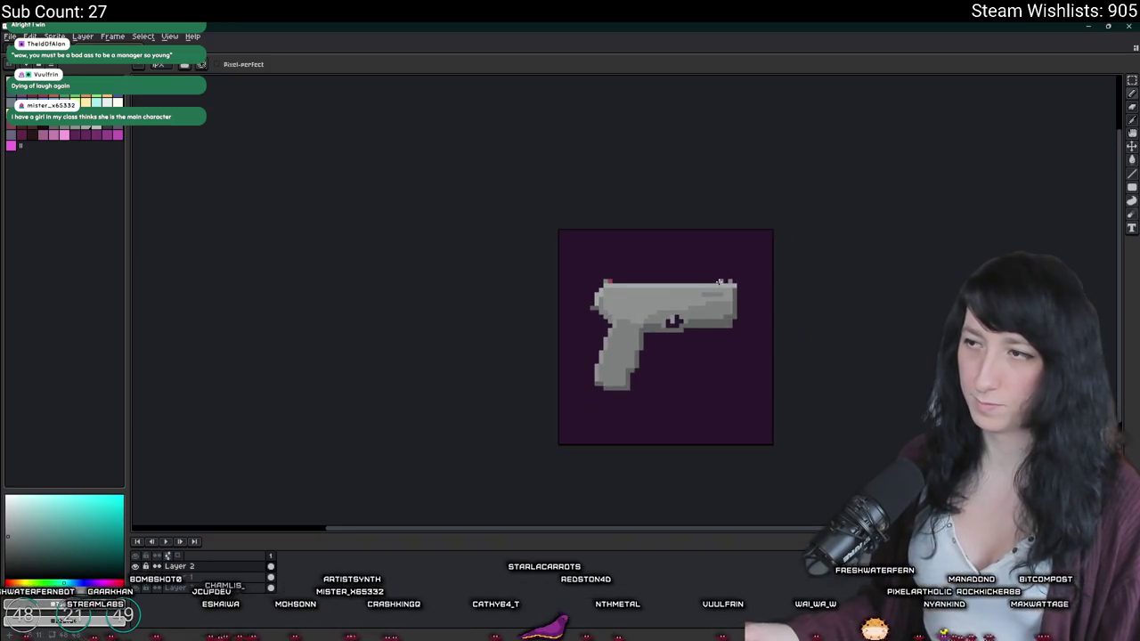
pyautogui.scroll(-1, 713, 365)
pyautogui.scroll(-1, 712, 363)
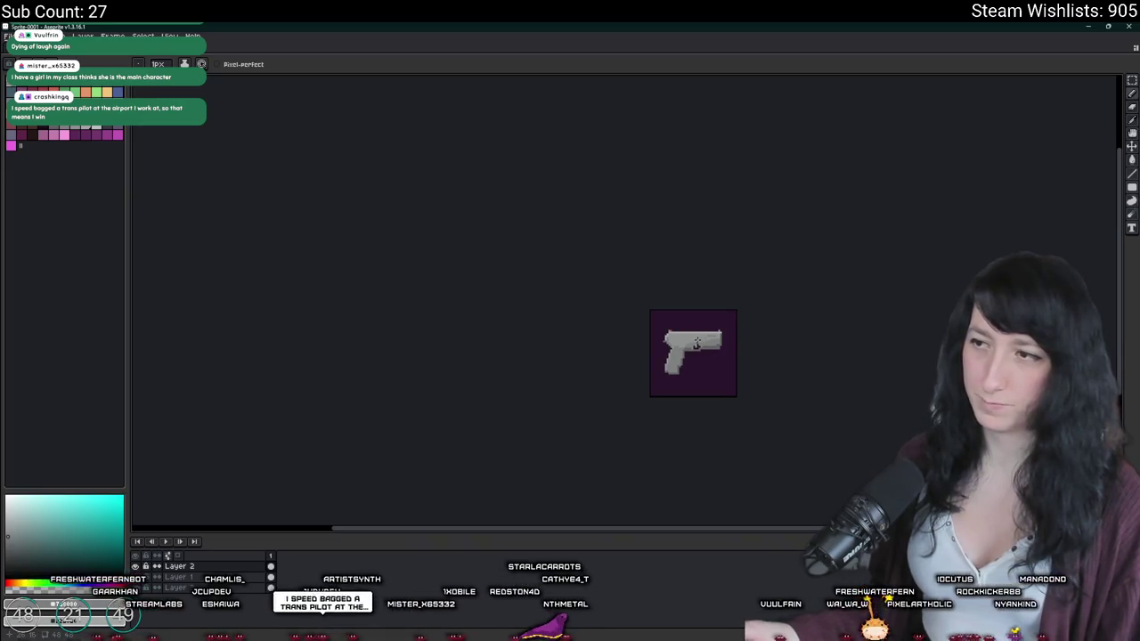
pyautogui.scroll(4, 696, 343)
pyautogui.scroll(2, 560, 311)
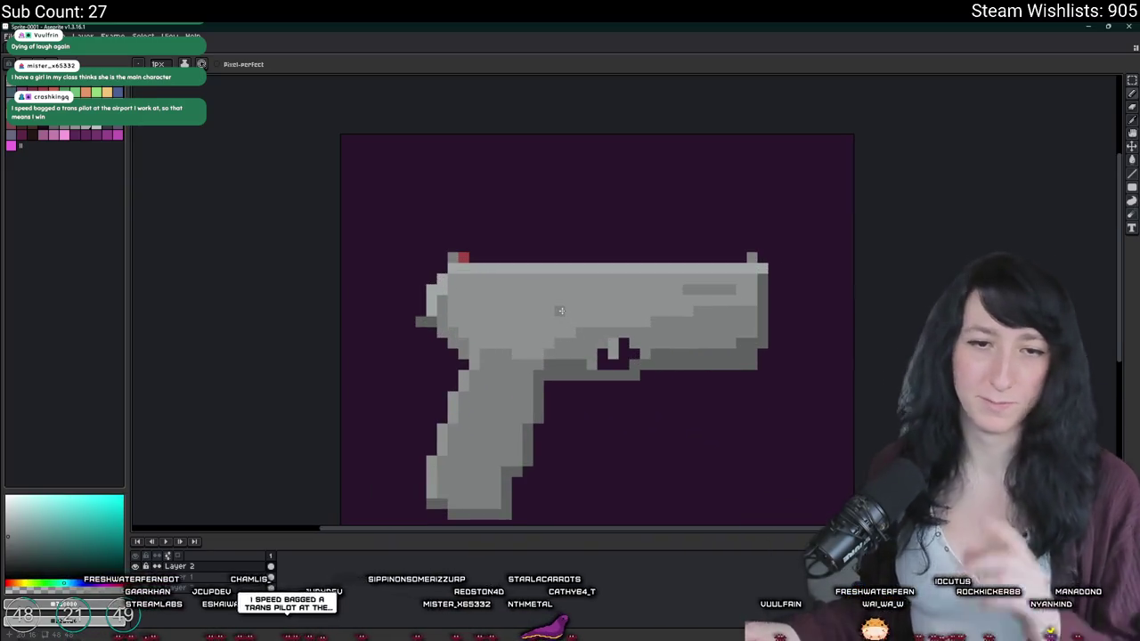
pyautogui.moveTo(560, 310); pyautogui.dragTo(502, 275)
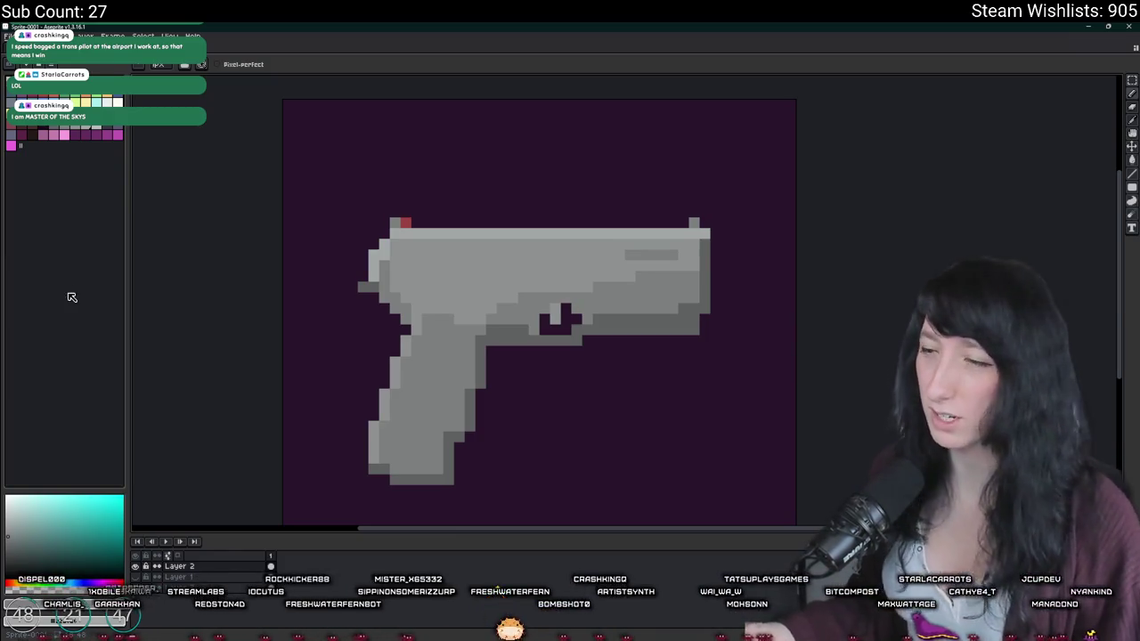
pyautogui.scroll(3, 472, 307)
pyautogui.scroll(-4, 440, 349)
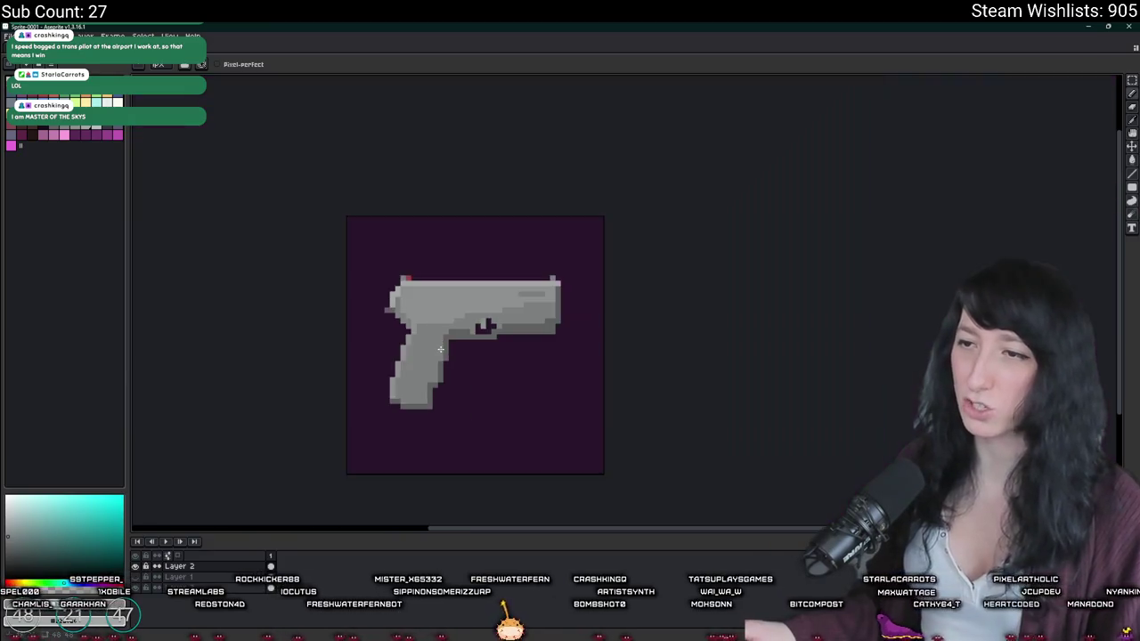
pyautogui.scroll(-1, 440, 349)
pyautogui.scroll(2, 446, 356)
pyautogui.scroll(2, 433, 294)
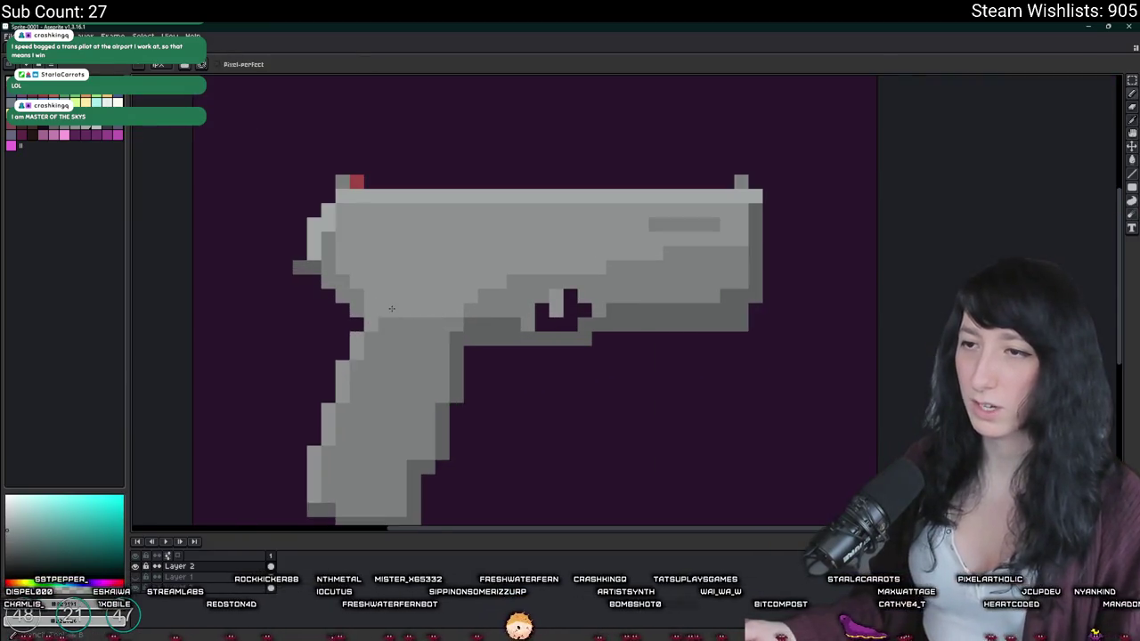
pyautogui.scroll(-3, 434, 312)
pyautogui.scroll(-1, 437, 316)
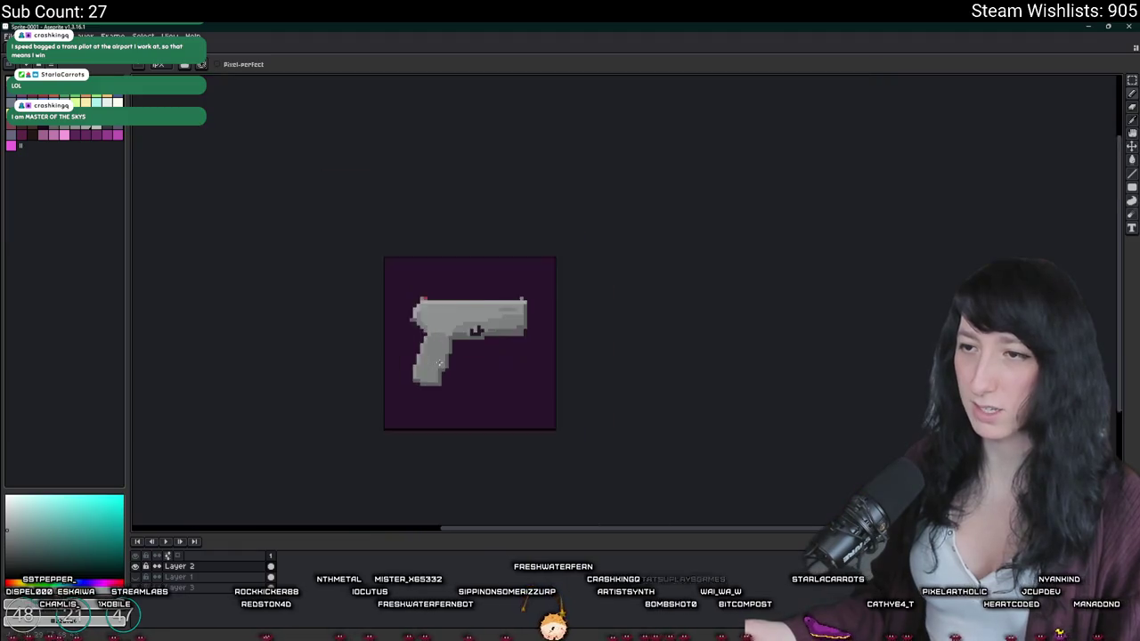
pyautogui.scroll(2, 442, 329)
pyautogui.scroll(-3, 440, 347)
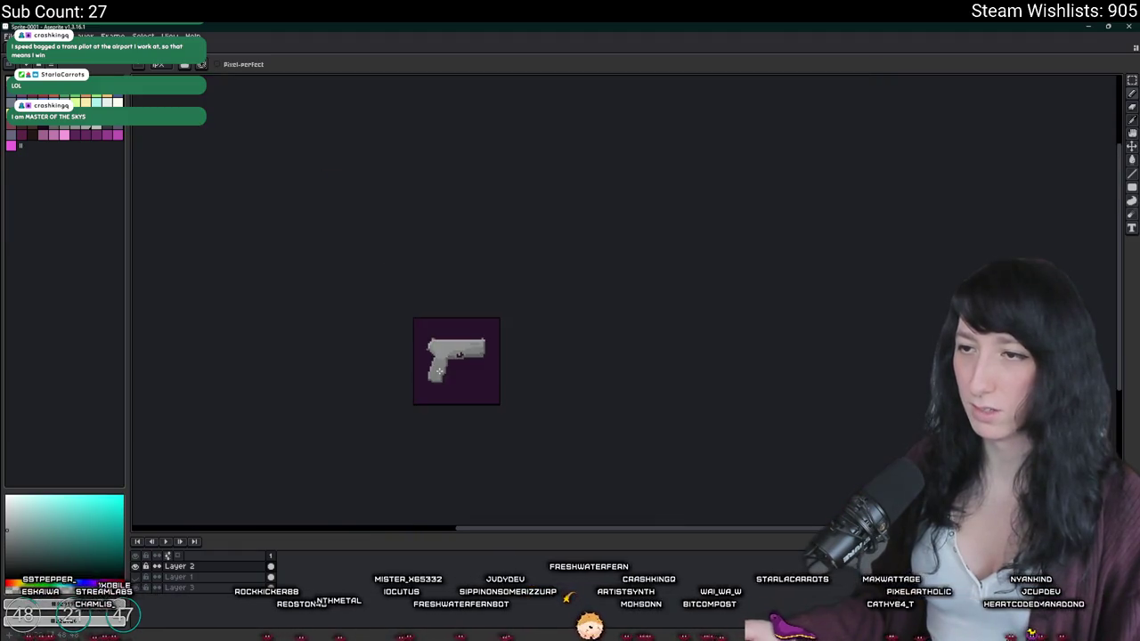
pyautogui.press('v')
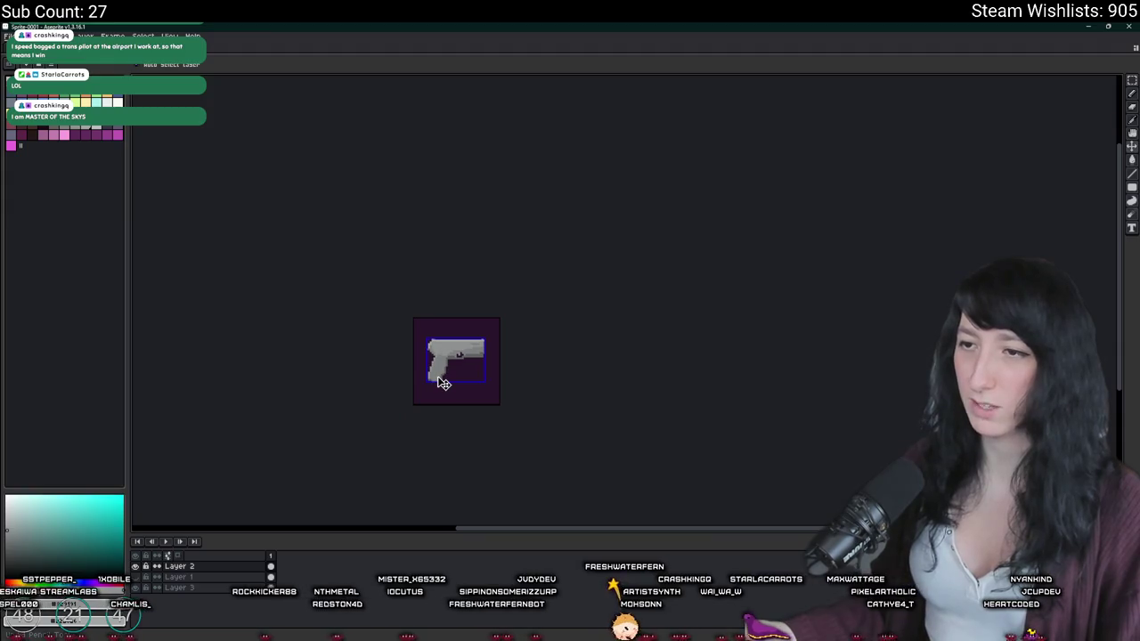
pyautogui.press('b')
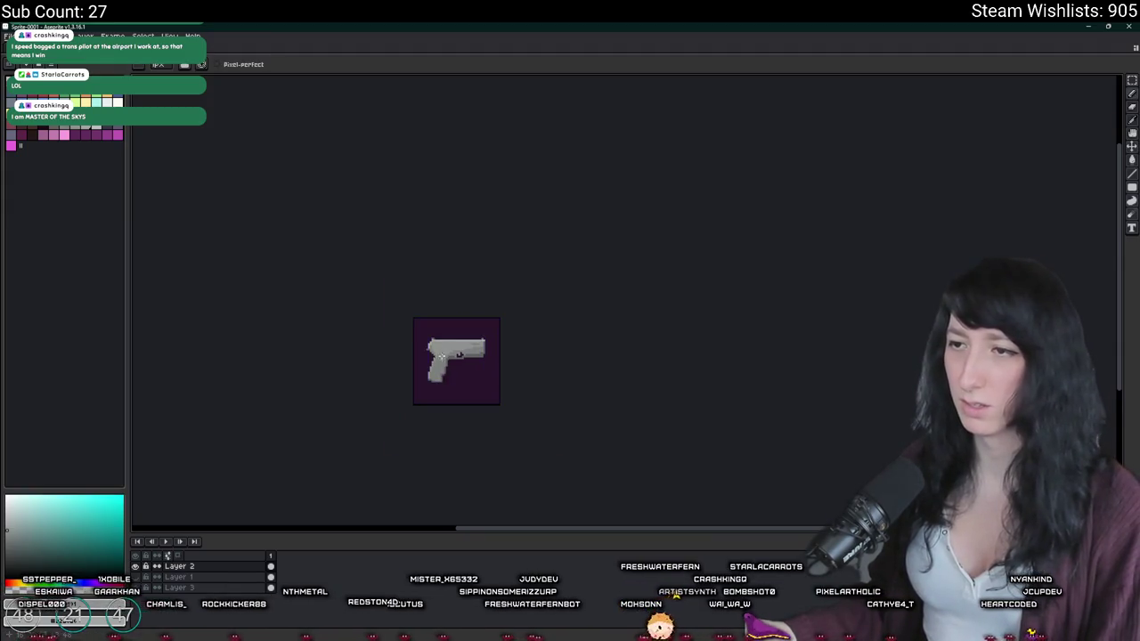
pyautogui.scroll(1, 441, 356)
pyautogui.scroll(1, 415, 323)
pyautogui.press('i')
pyautogui.scroll(3, 428, 331)
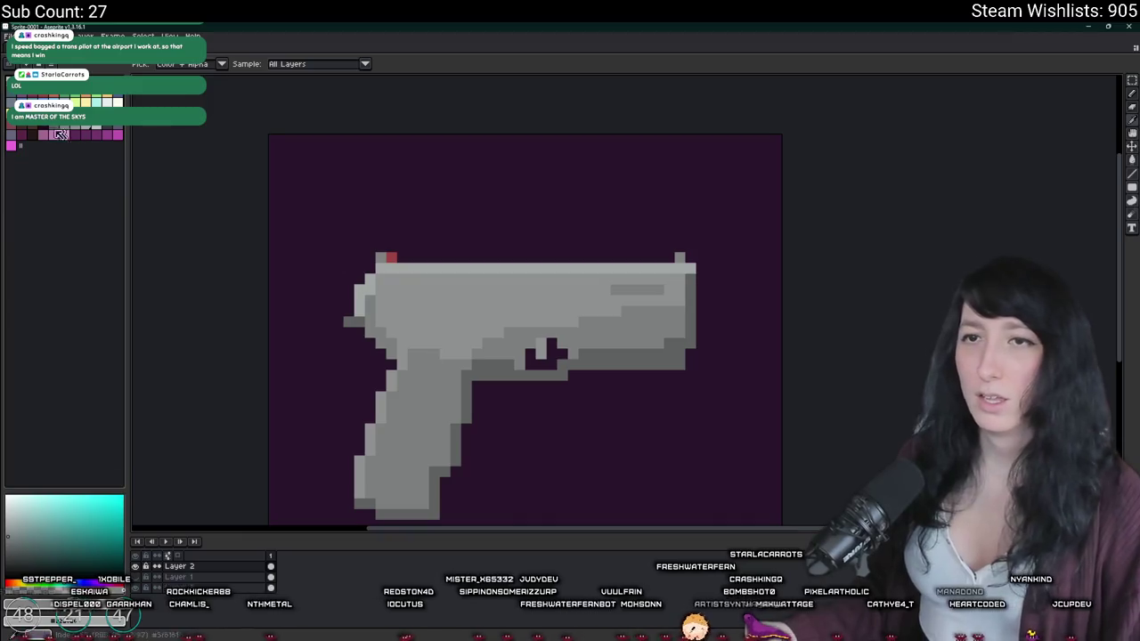
pyautogui.press('b')
pyautogui.scroll(1, 389, 449)
pyautogui.scroll(1, 389, 449)
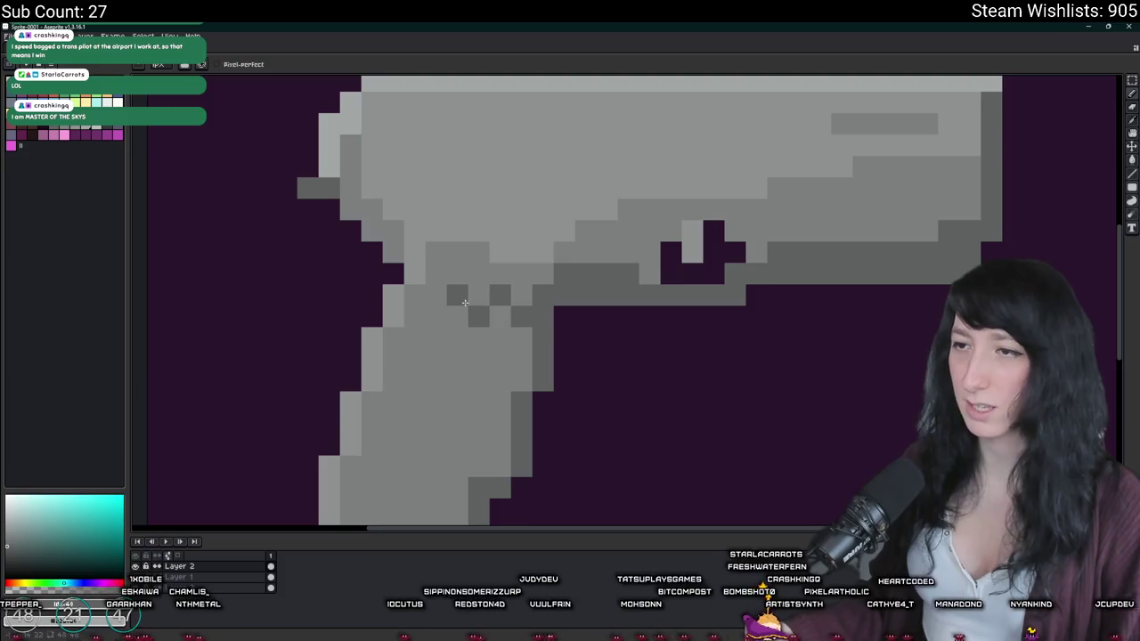
# Step: Paint dark grey checker pixels into the first rows of the grip
pyautogui.moveTo(407, 332); pyautogui.dragTo(393, 339)
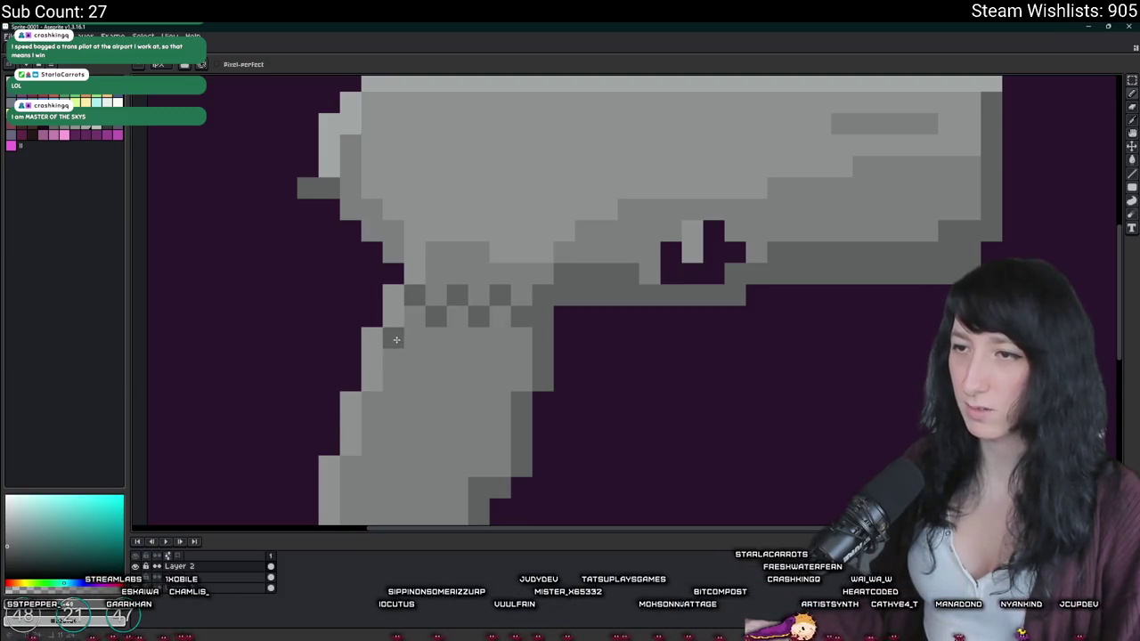
pyautogui.click(393, 360)
pyautogui.click(457, 338)
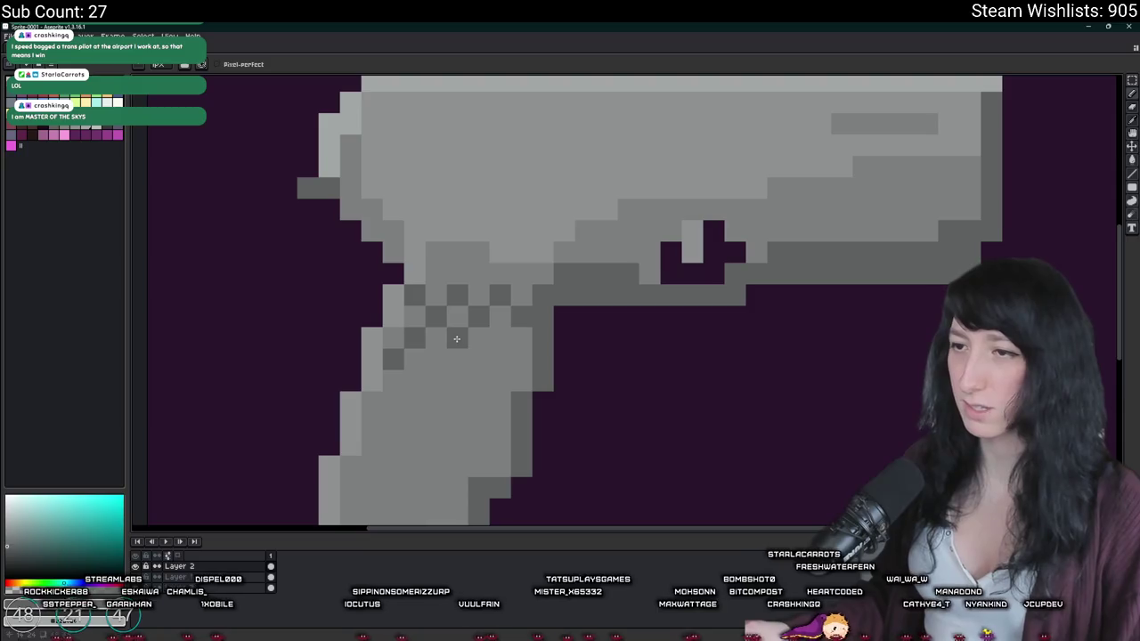
pyautogui.click(500, 339)
pyautogui.click(500, 381)
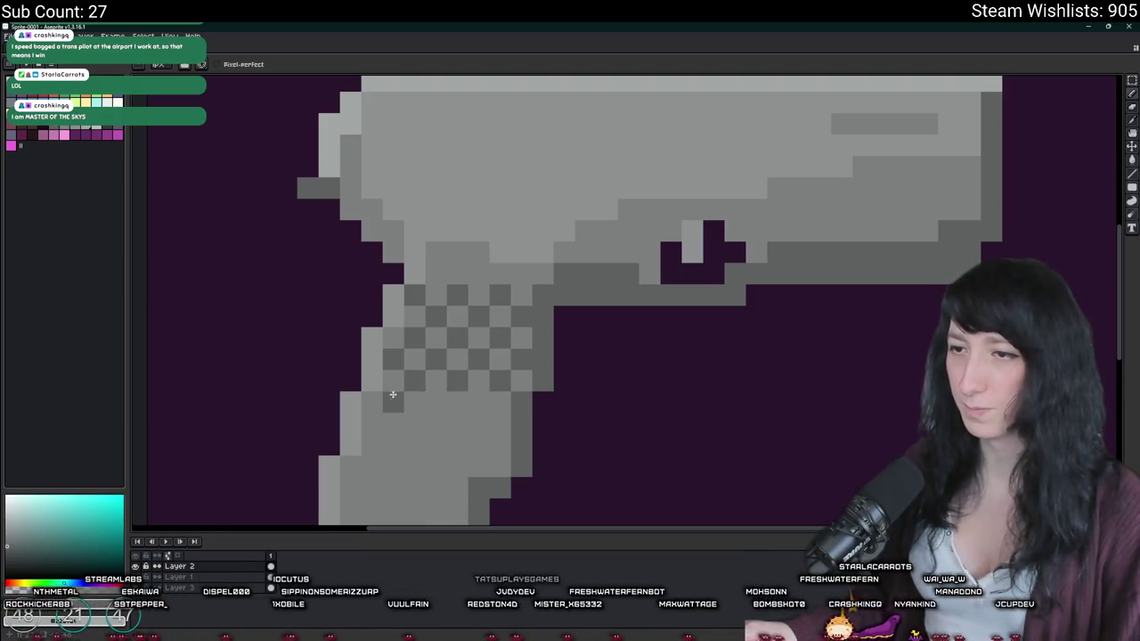
pyautogui.scroll(-5, 388, 405)
pyautogui.scroll(-2, 388, 417)
pyautogui.scroll(-2, 392, 409)
pyautogui.scroll(1, 410, 392)
pyautogui.scroll(4, 437, 361)
pyautogui.scroll(4, 436, 361)
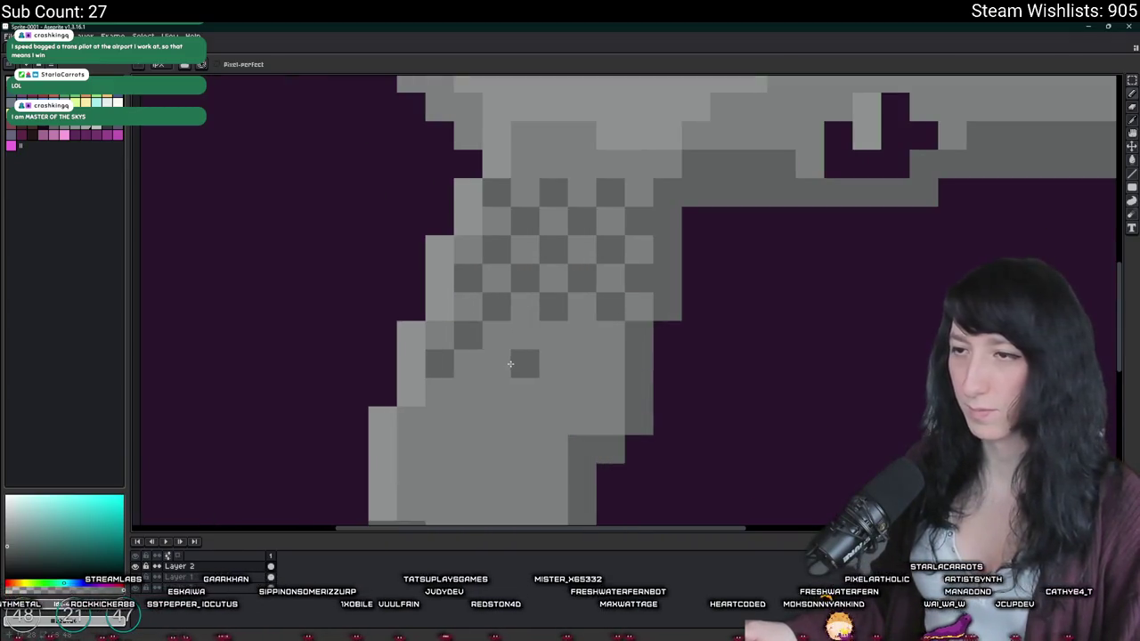
# Step: Extend the dark checker cells row by row further down the grip
pyautogui.click(587, 343)
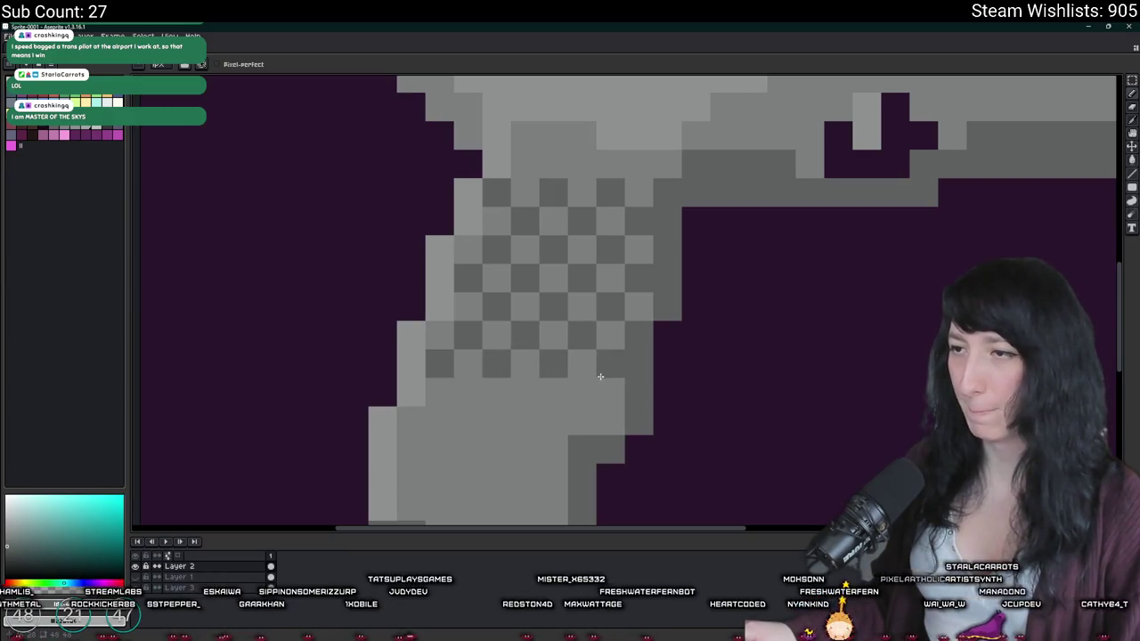
pyautogui.click(469, 392)
pyautogui.click(436, 419)
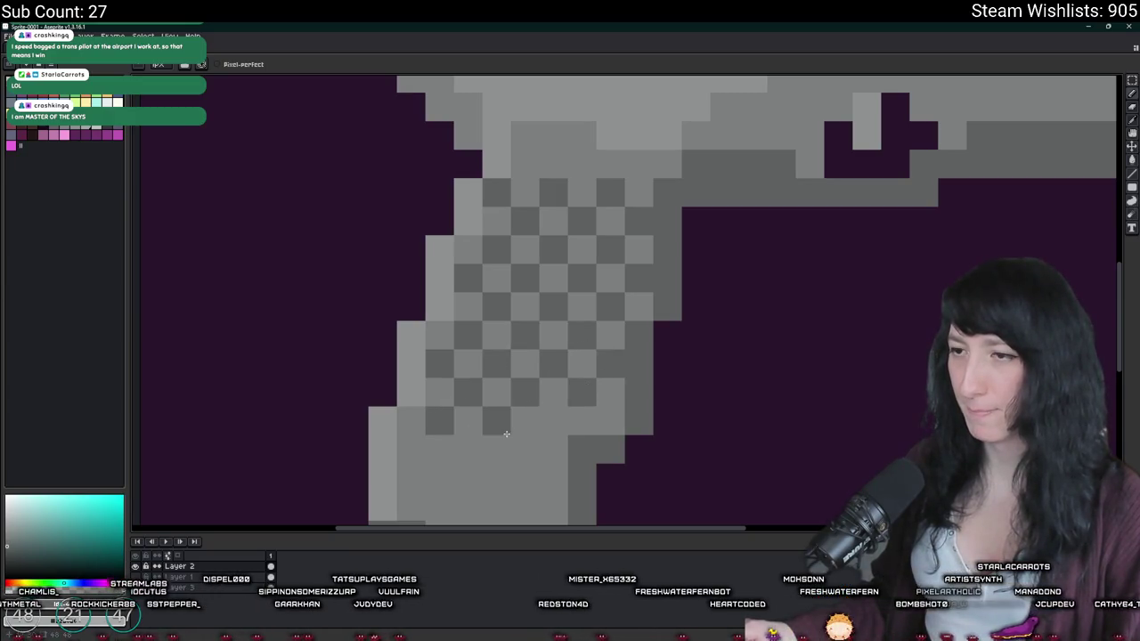
pyautogui.scroll(-2, 554, 400)
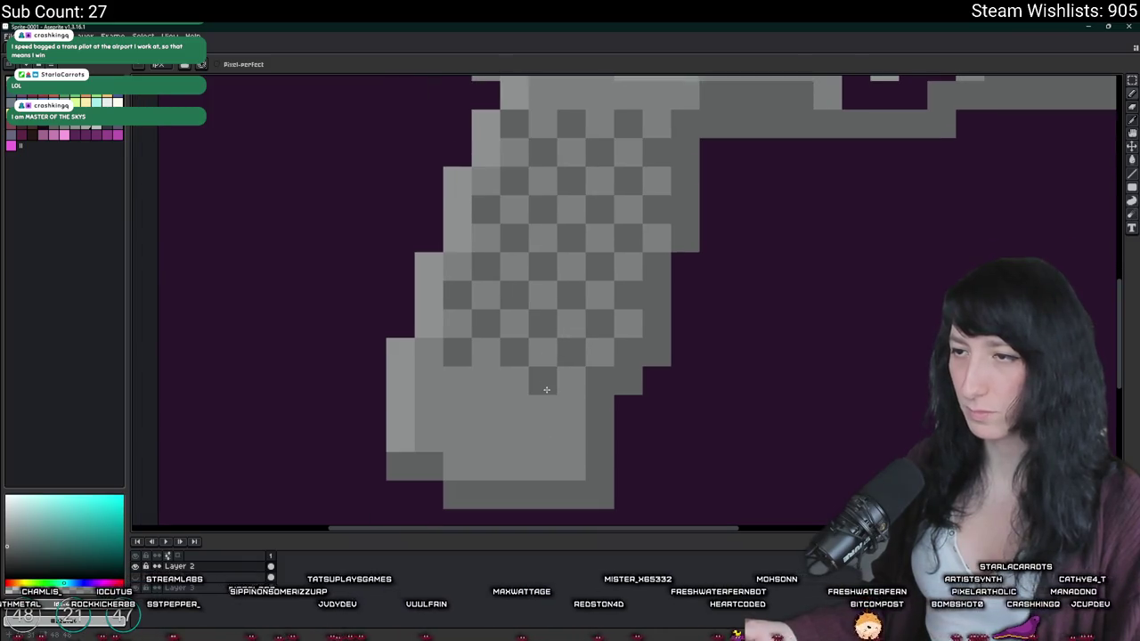
pyautogui.click(489, 410)
pyautogui.click(431, 410)
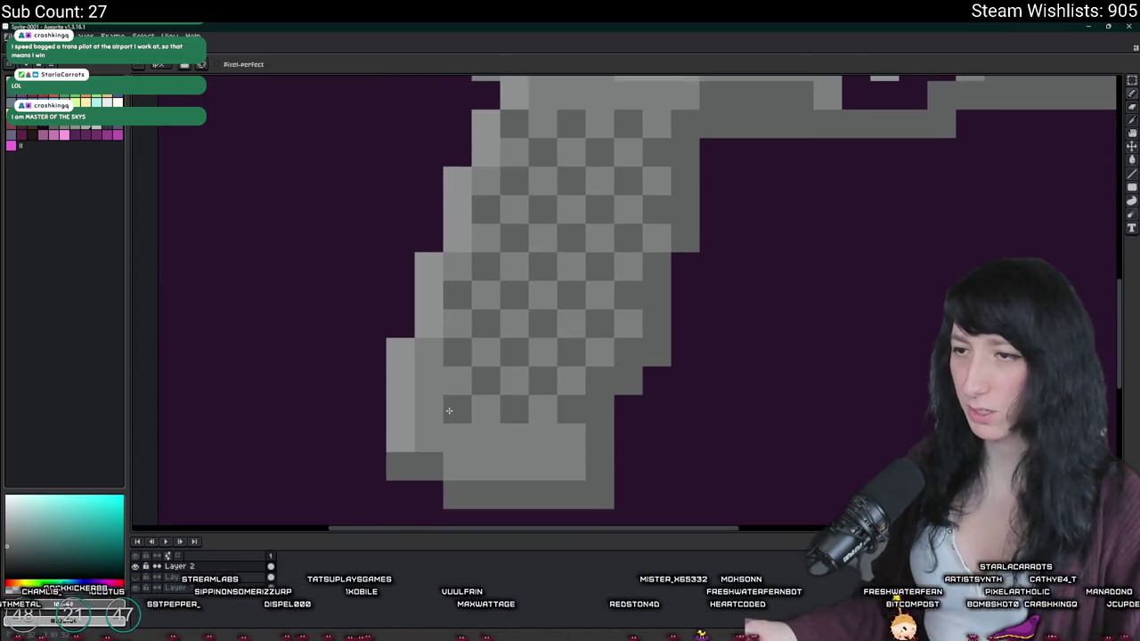
pyautogui.click(429, 438)
pyautogui.click(486, 438)
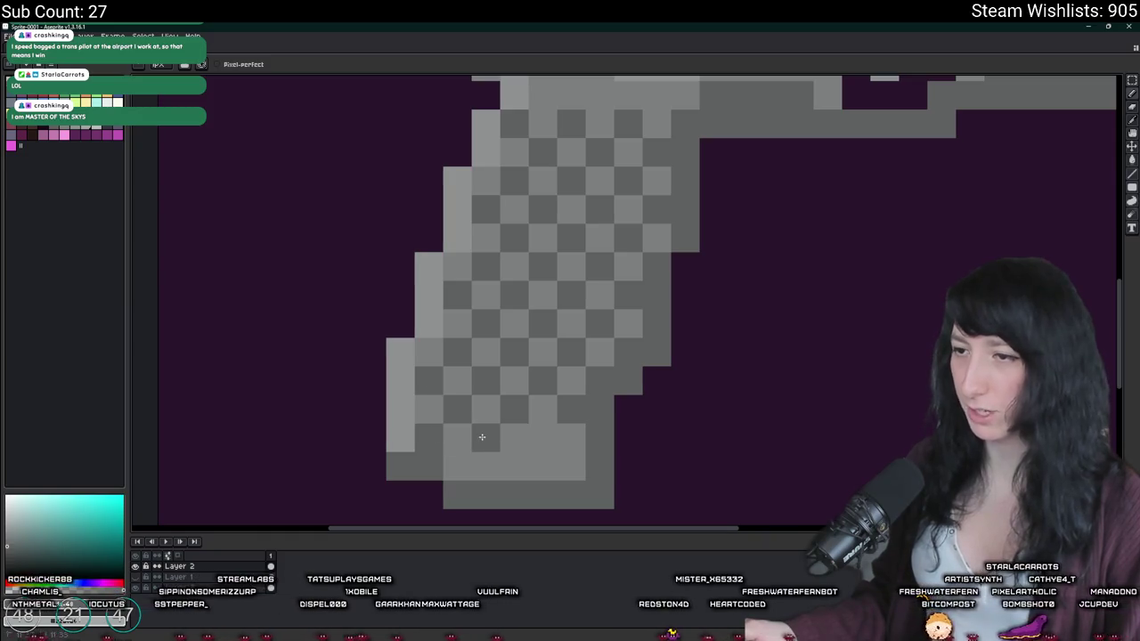
pyautogui.click(544, 438)
pyautogui.click(515, 467)
pyautogui.click(571, 467)
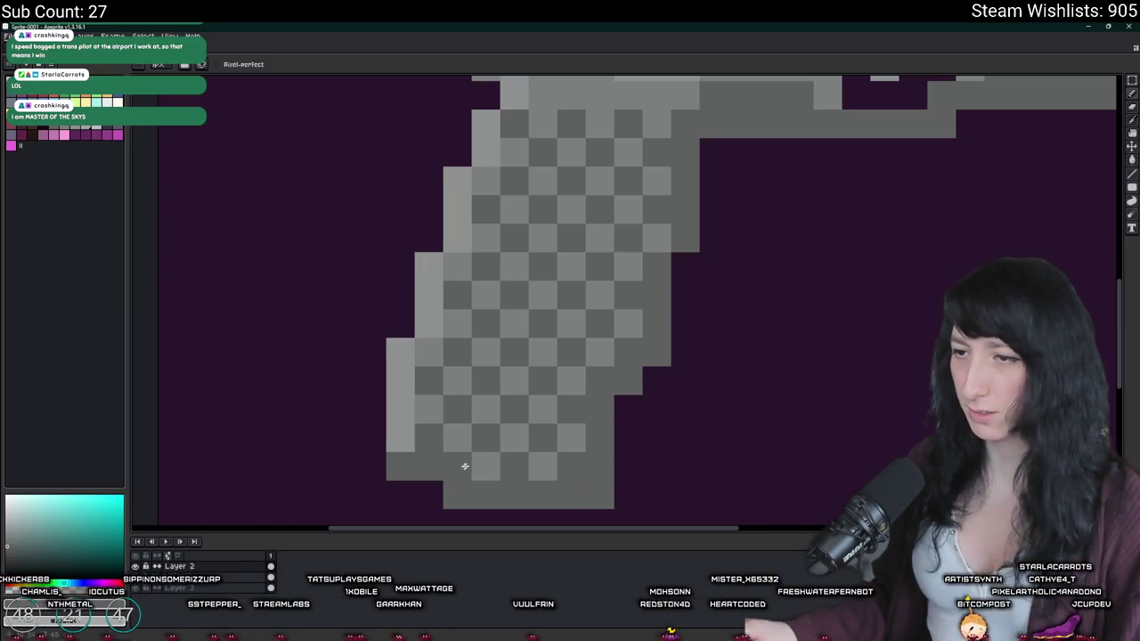
pyautogui.scroll(-9, 464, 466)
pyautogui.scroll(-1, 499, 437)
pyautogui.scroll(4, 515, 395)
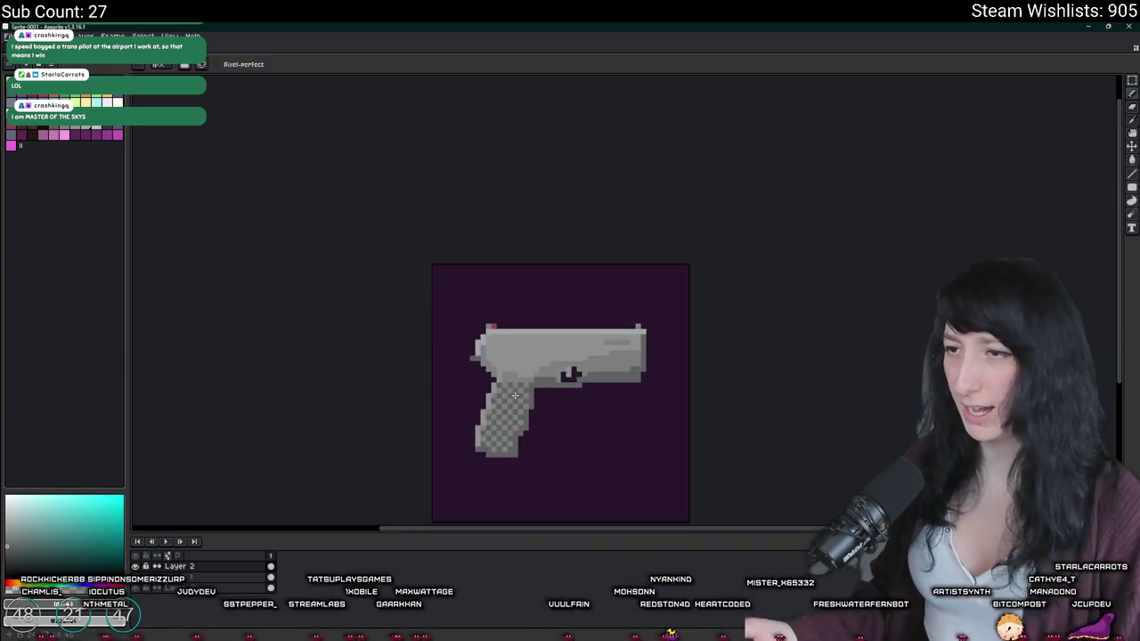
pyautogui.scroll(6, 514, 395)
# Step: Sample a grip colour from the sprite with the eyedropper, then return to the Pencil
pyautogui.press('i')
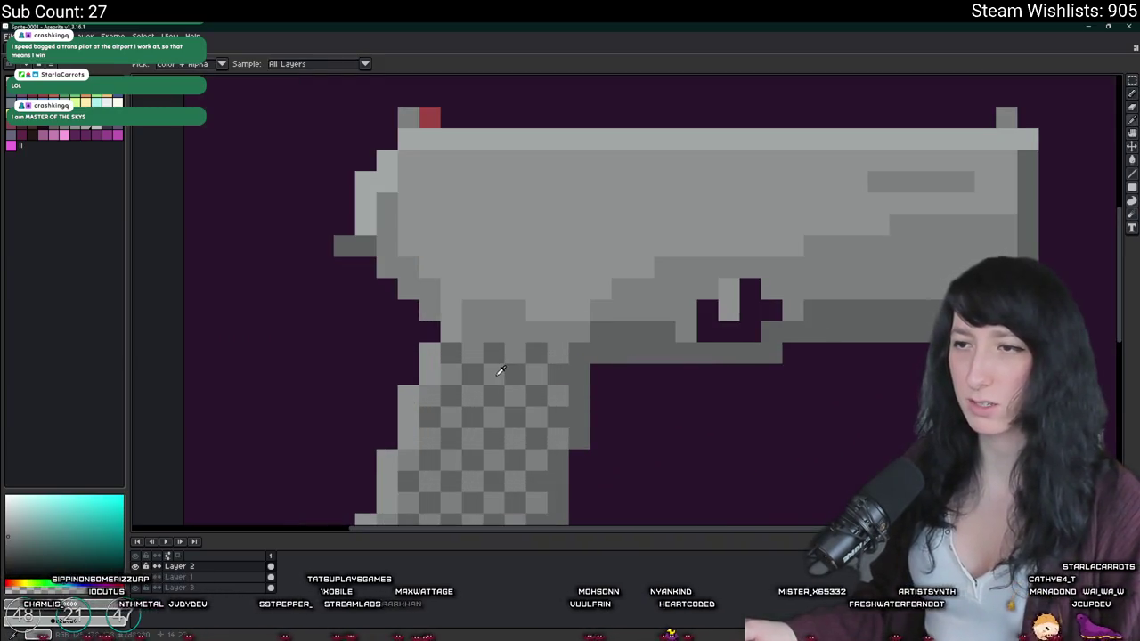
pyautogui.scroll(-4, 500, 371)
pyautogui.scroll(-3, 506, 383)
pyautogui.scroll(-1, 509, 392)
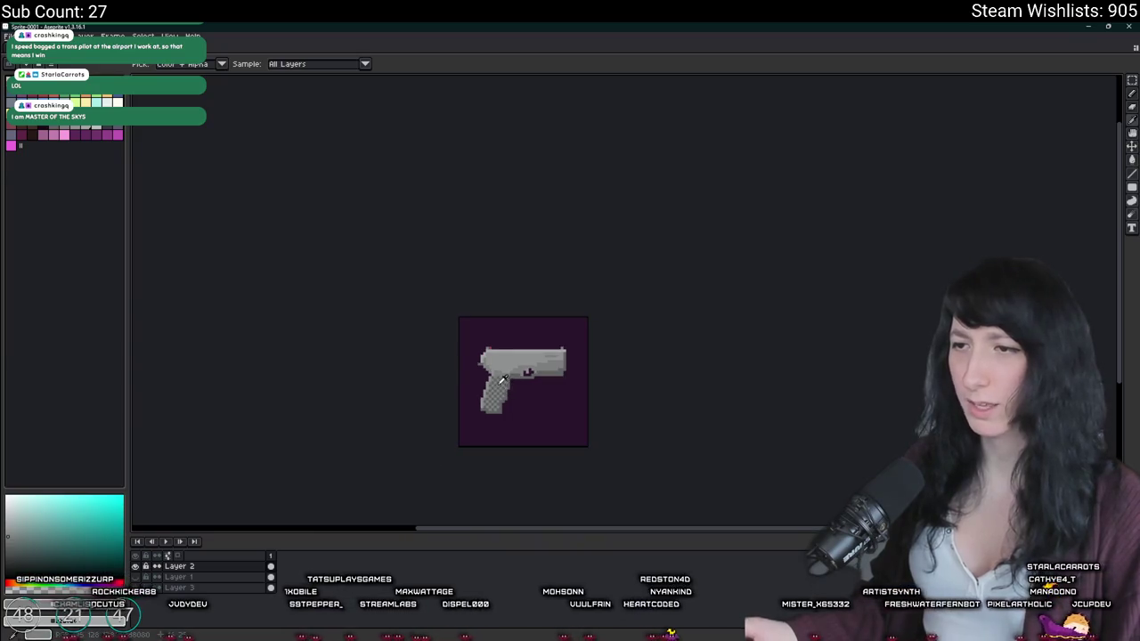
pyautogui.scroll(5, 501, 378)
pyautogui.scroll(-5, 503, 336)
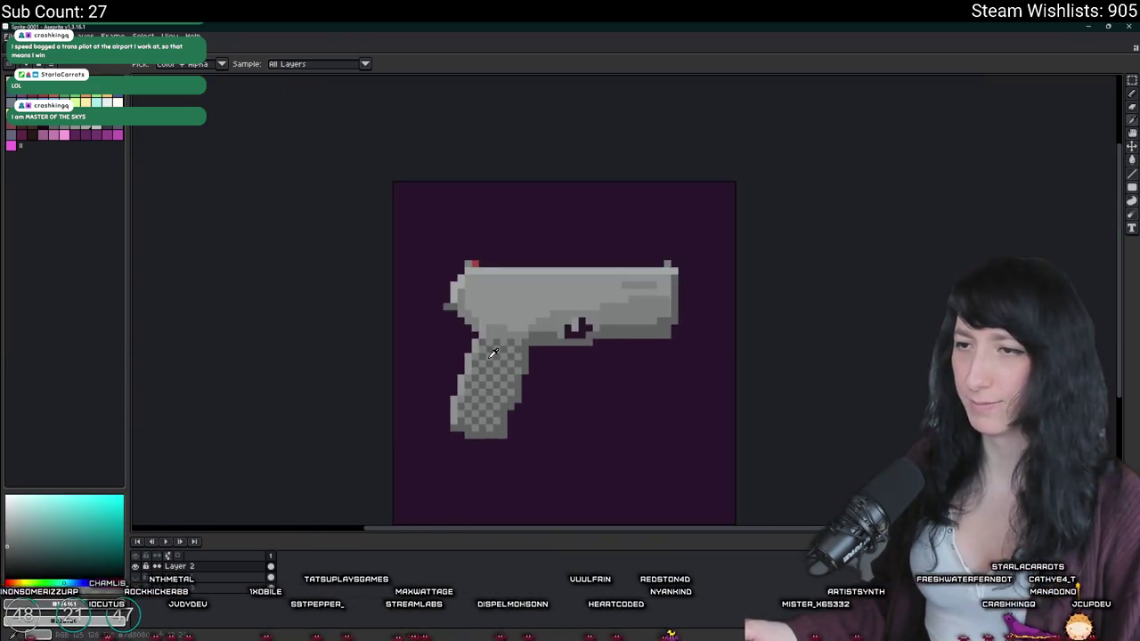
pyautogui.scroll(5, 471, 331)
pyautogui.press('b')
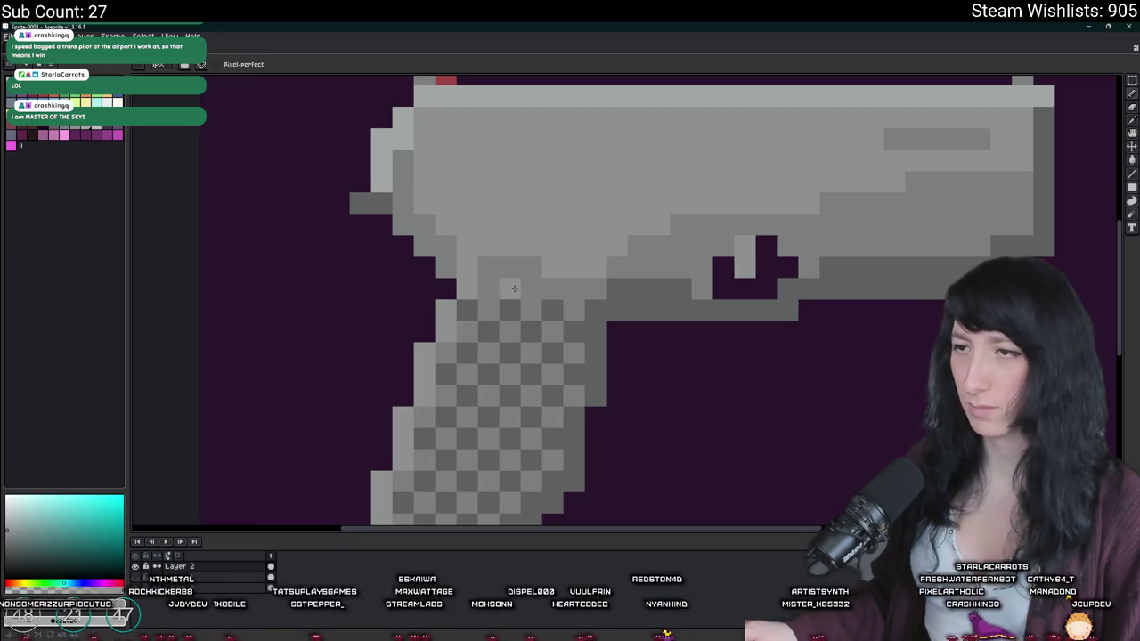
pyautogui.scroll(-5, 523, 306)
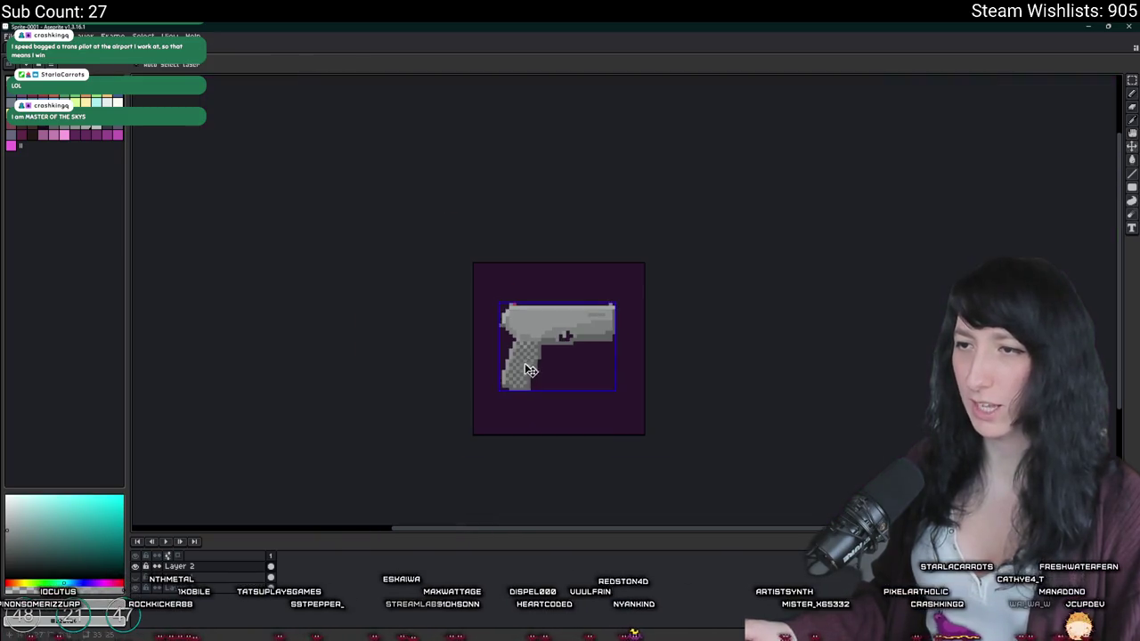
pyautogui.scroll(2, 525, 372)
pyautogui.scroll(3, 505, 378)
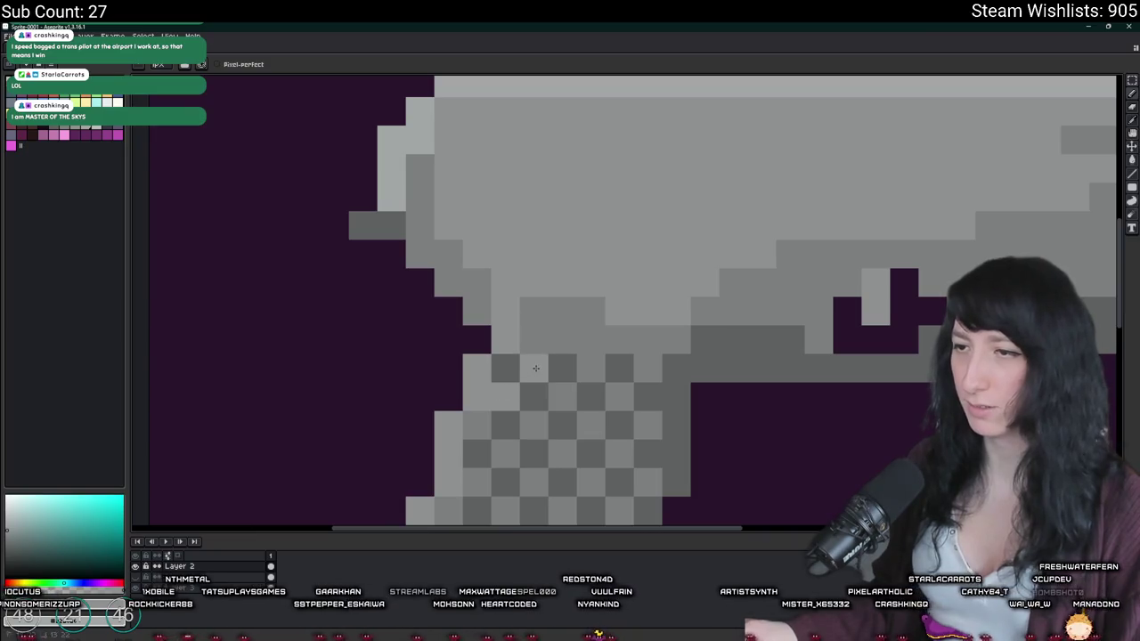
pyautogui.scroll(-2, 584, 341)
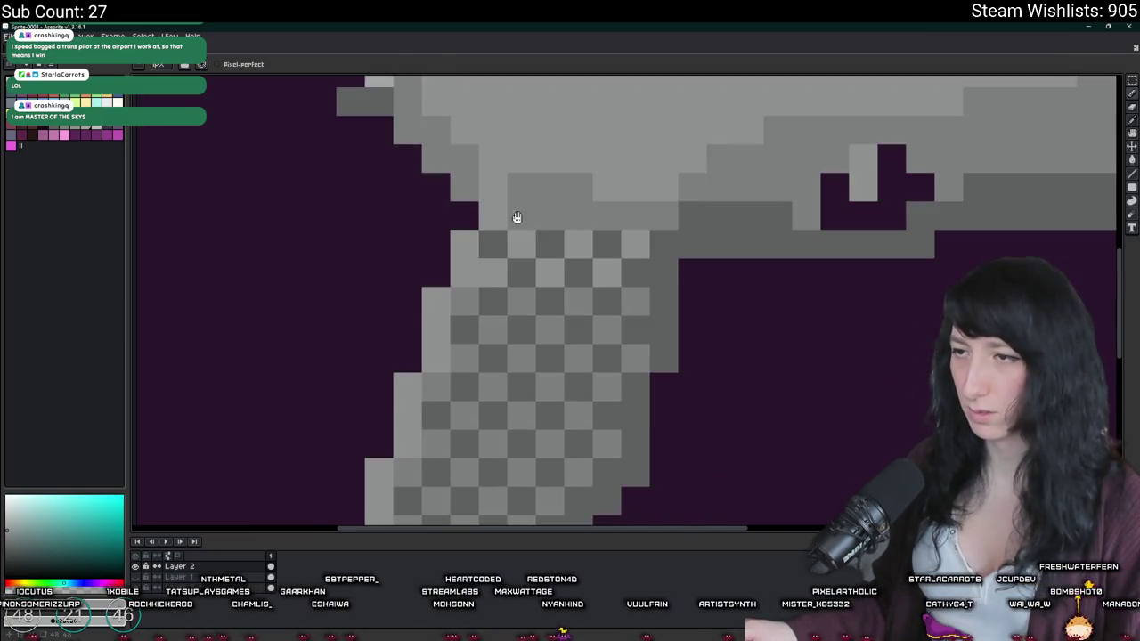
pyautogui.scroll(-3, 517, 222)
pyautogui.scroll(2, 517, 184)
pyautogui.scroll(2, 622, 418)
# Step: Repaint misplaced grip checker cells in the lighter grey
pyautogui.click(662, 447)
pyautogui.click(620, 490)
pyautogui.click(577, 447)
pyautogui.moveTo(582, 460); pyautogui.dragTo(538, 247)
pyautogui.click(448, 234)
pyautogui.click(405, 234)
# Step: Fix mismatched grip cells, alternating light and dark grey so the checker pattern is even
pyautogui.rightClick(389, 244)
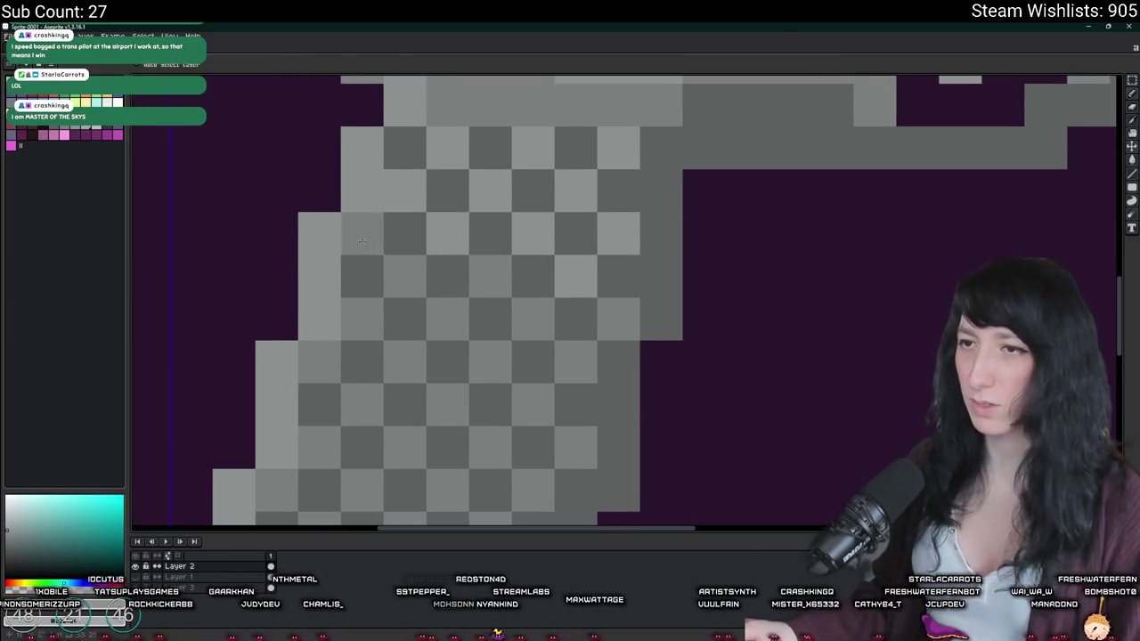
pyautogui.moveTo(362, 233); pyautogui.dragTo(361, 276)
pyautogui.rightClick(361, 276)
pyautogui.click(362, 319)
pyautogui.click(404, 276)
pyautogui.click(489, 276)
pyautogui.moveTo(490, 319); pyautogui.dragTo(447, 319)
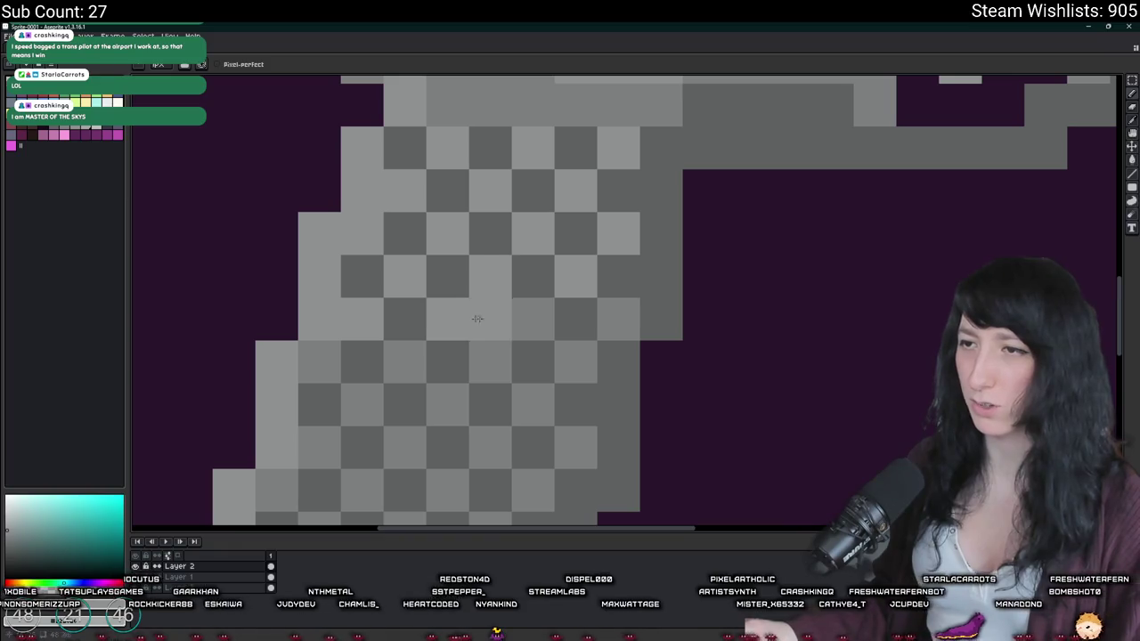
pyautogui.rightClick(532, 318)
pyautogui.click(618, 318)
pyautogui.click(575, 361)
pyautogui.click(490, 362)
pyautogui.scroll(-3, 468, 393)
pyautogui.scroll(-6, 468, 392)
# Step: Zoom out and back in to review the whole pistol sprite
pyautogui.scroll(-1, 485, 383)
pyautogui.scroll(-1, 499, 376)
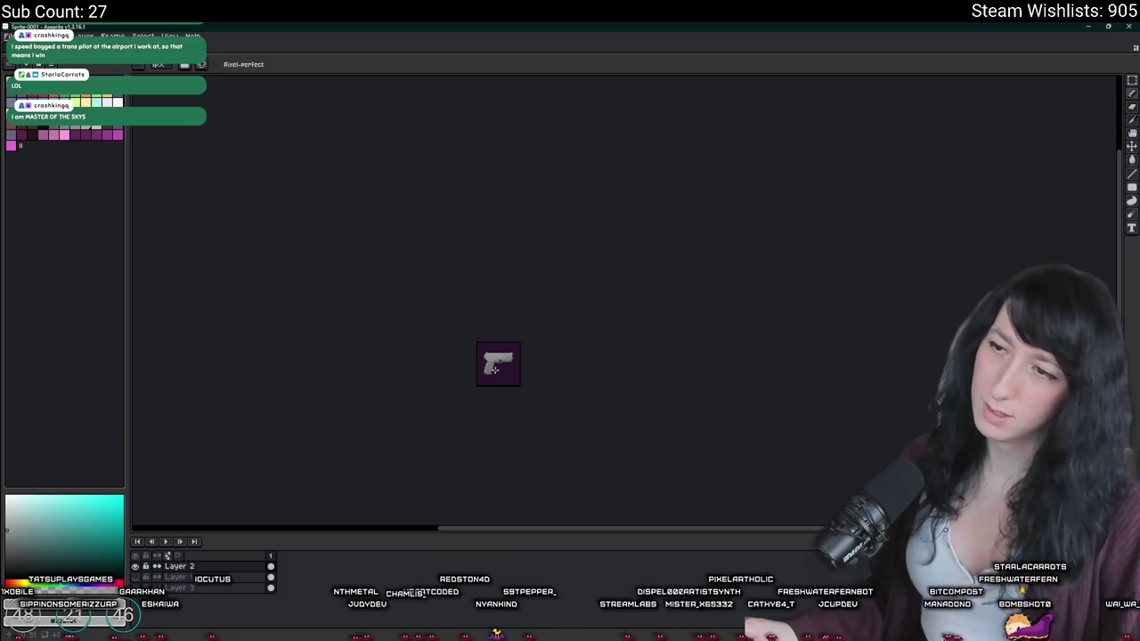
pyautogui.scroll(1, 497, 372)
pyautogui.scroll(2, 516, 386)
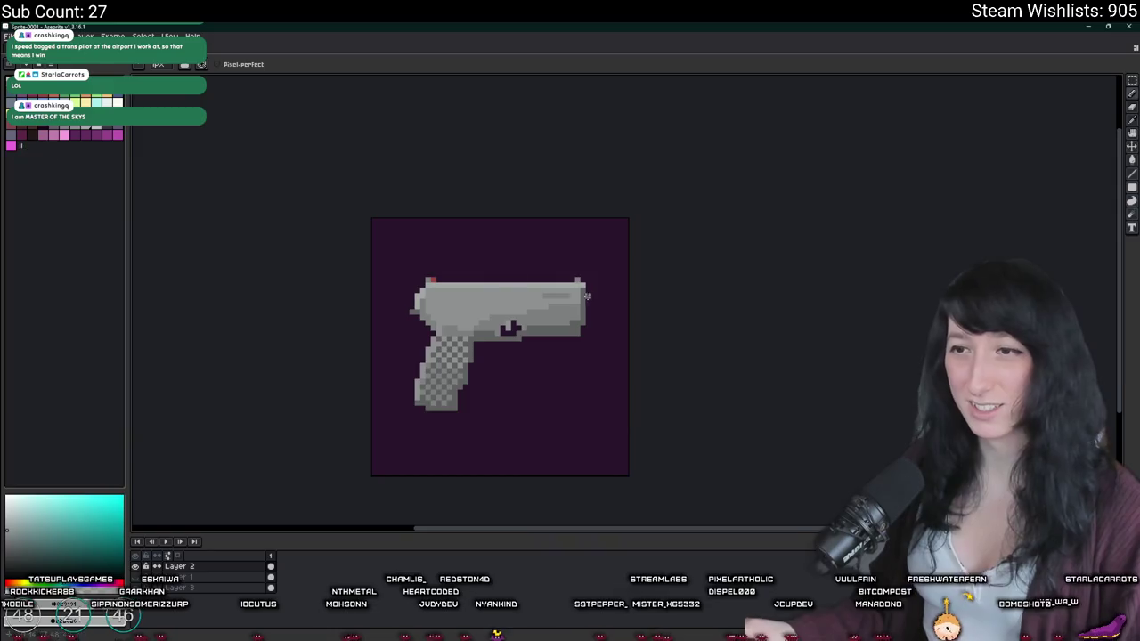
pyautogui.scroll(-1, 606, 336)
pyautogui.scroll(-1, 614, 358)
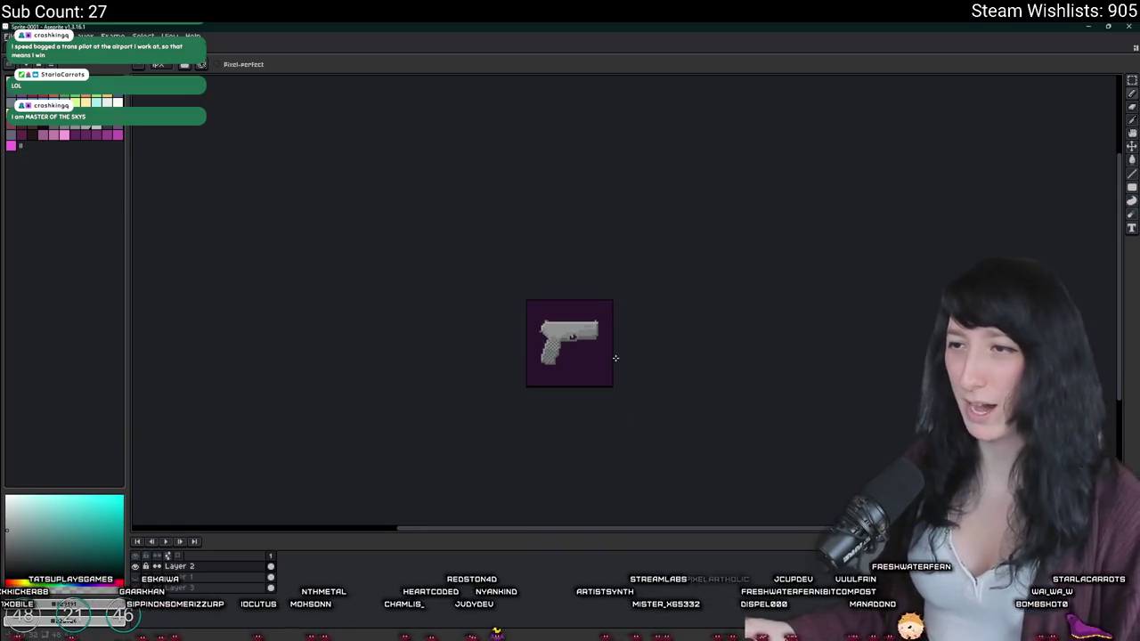
pyautogui.scroll(1, 589, 340)
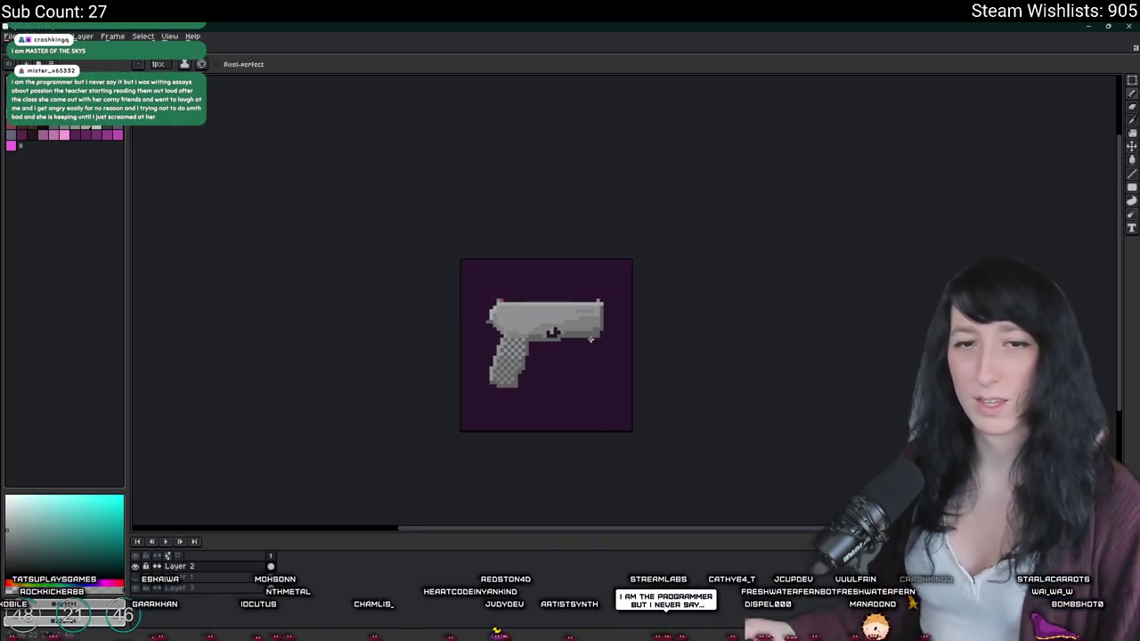
pyautogui.scroll(1, 590, 340)
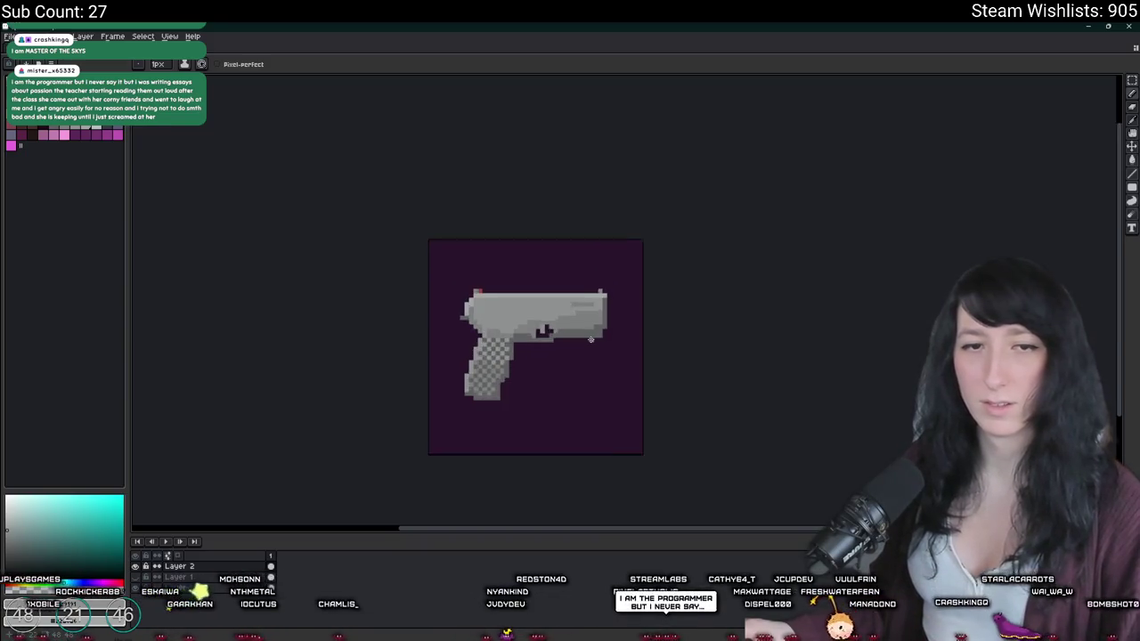
pyautogui.hscroll(2, 570, 339)
# Step: Clear the grip's checker texture back to plain grey, using Move then returning to the Pencil
pyautogui.press('v')
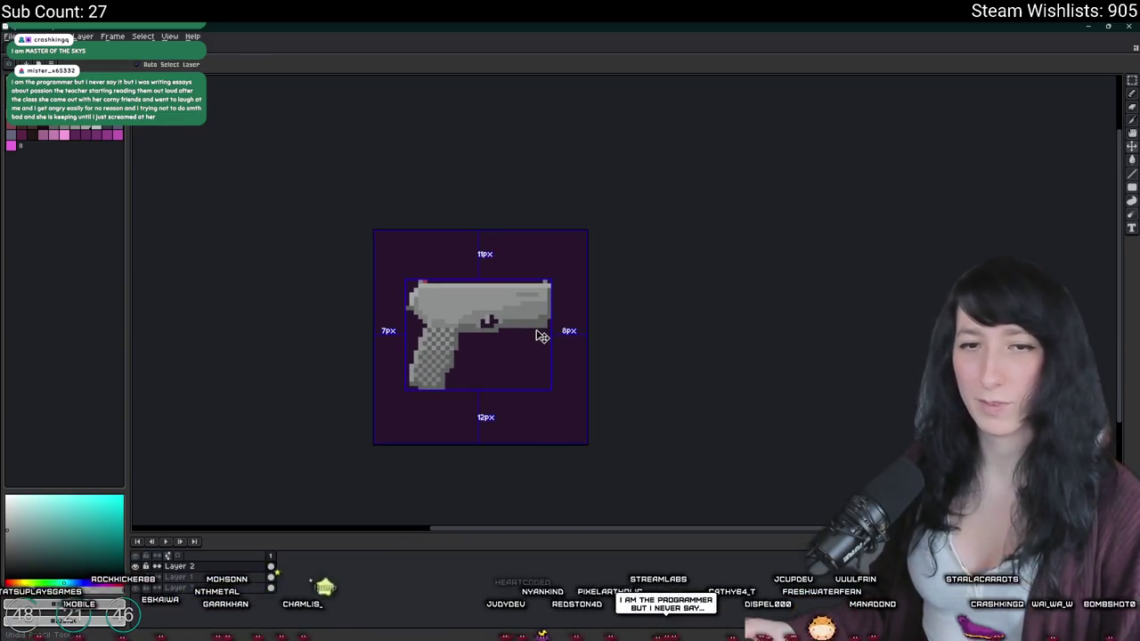
pyautogui.scroll(-2, 542, 336)
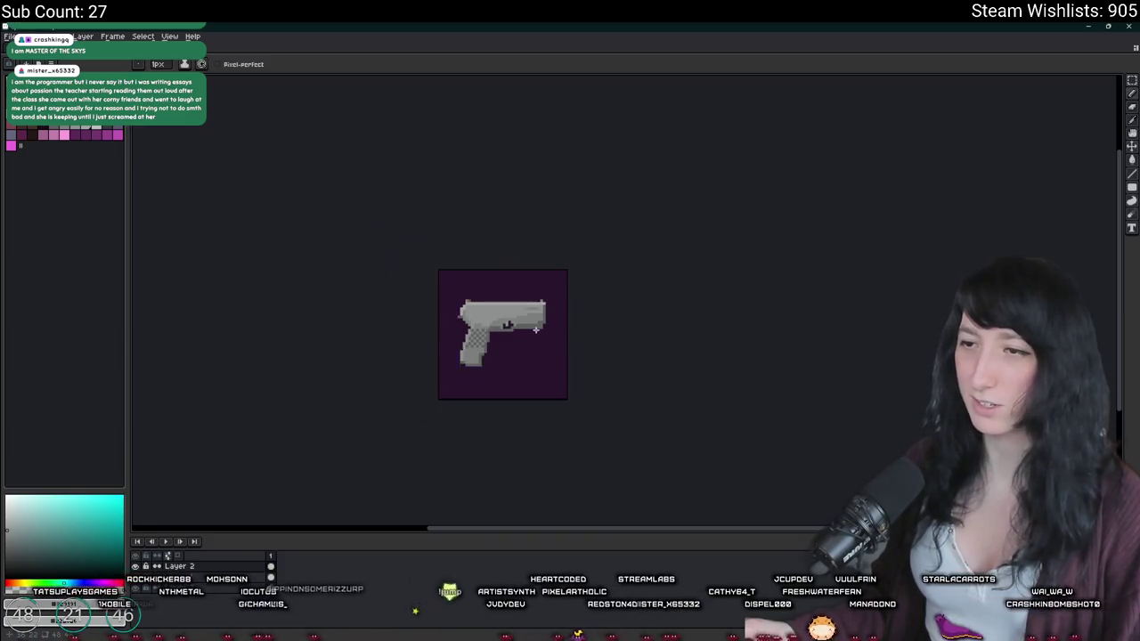
pyautogui.scroll(-5, 541, 336)
pyautogui.scroll(1, 542, 336)
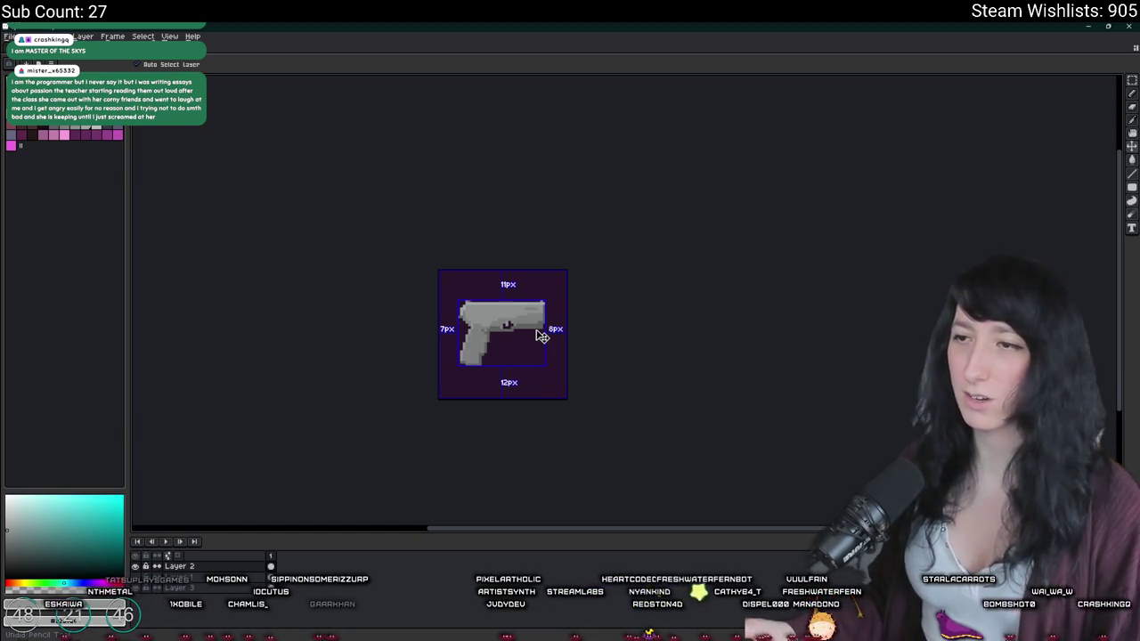
pyautogui.press('b')
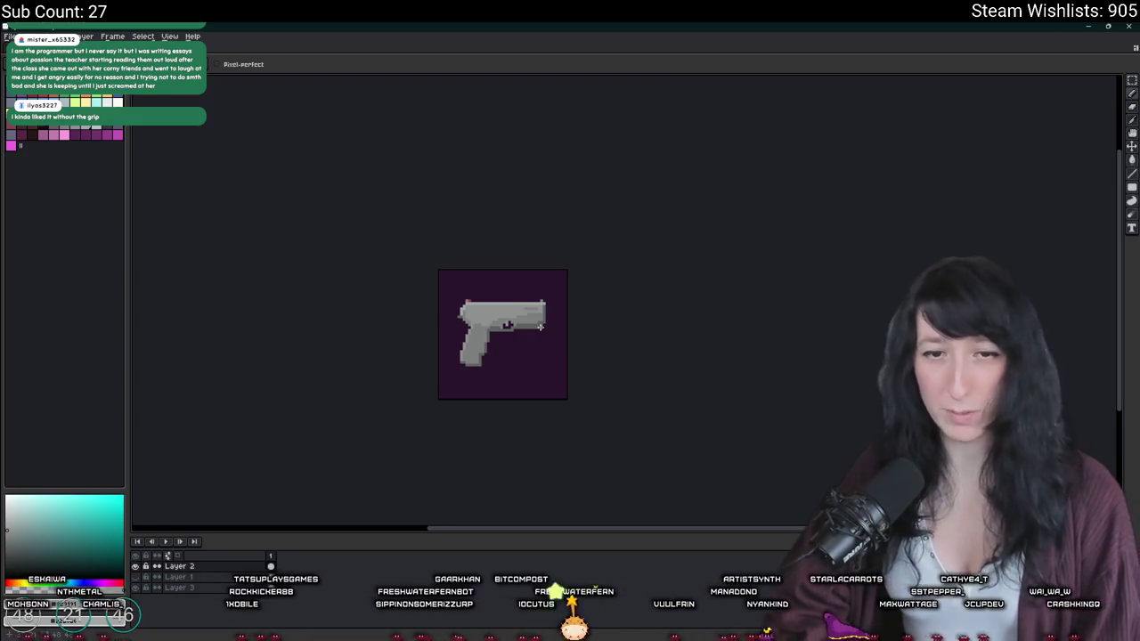
pyautogui.scroll(1, 461, 332)
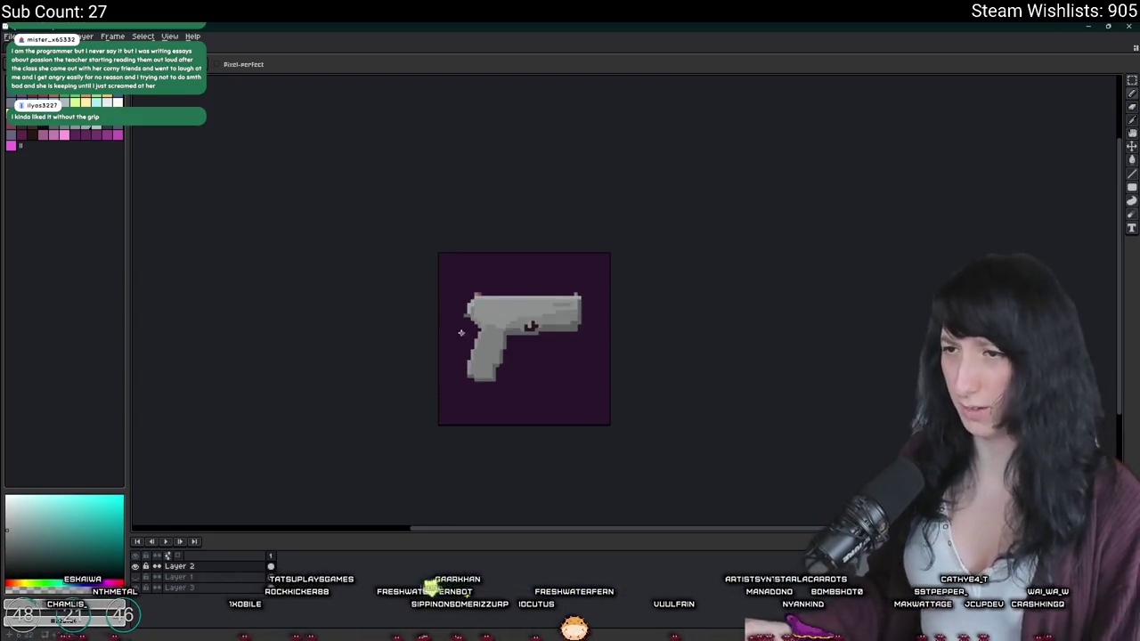
pyautogui.scroll(2, 461, 333)
# Step: Lighten the dark dither pixels at the top and upper part of the grip
pyautogui.scroll(2, 448, 268)
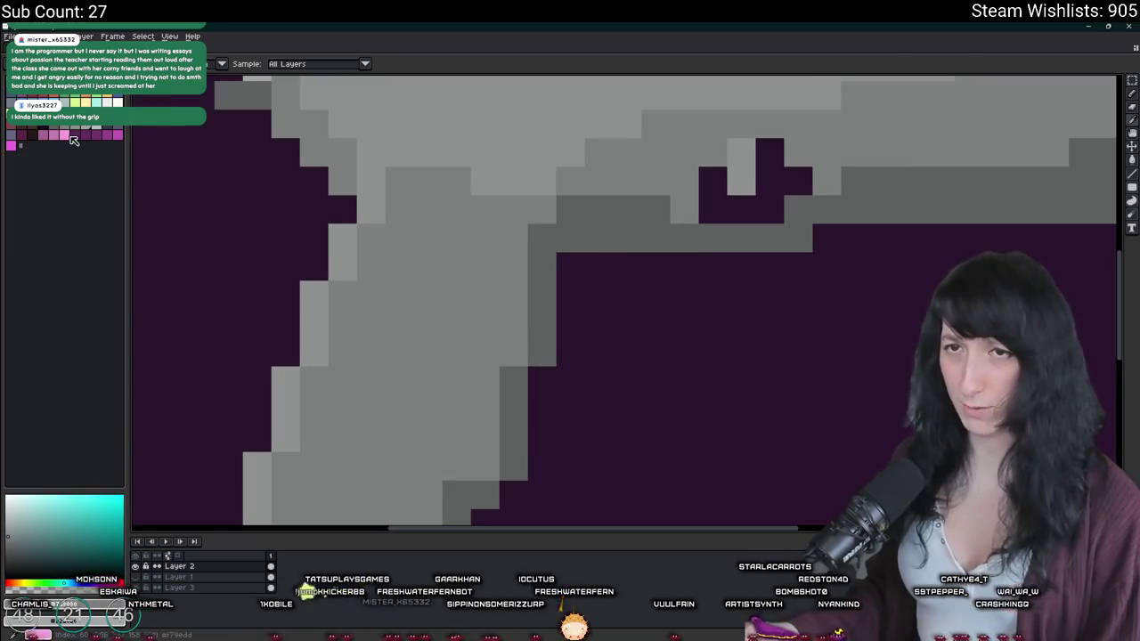
pyautogui.press('b')
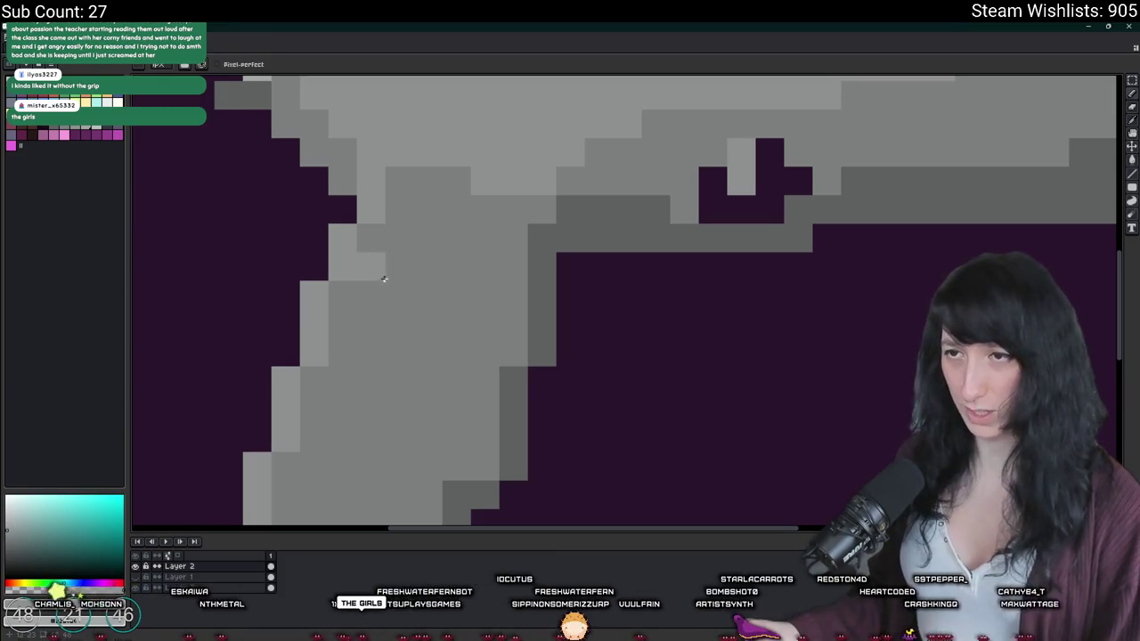
pyautogui.click(399, 181)
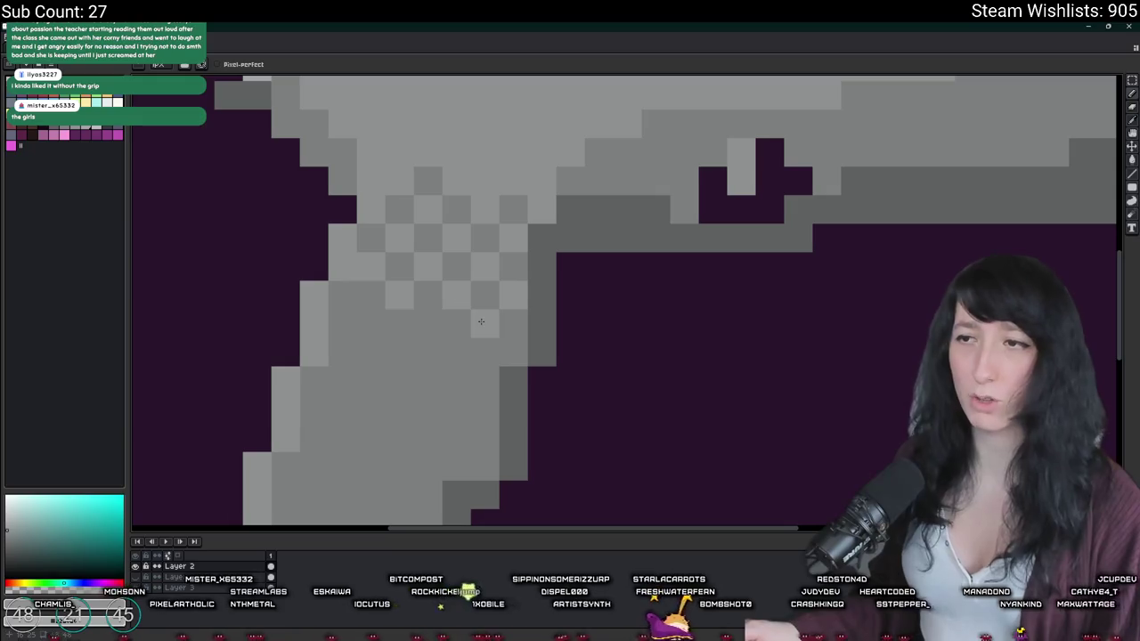
pyautogui.click(342, 296)
pyautogui.click(342, 353)
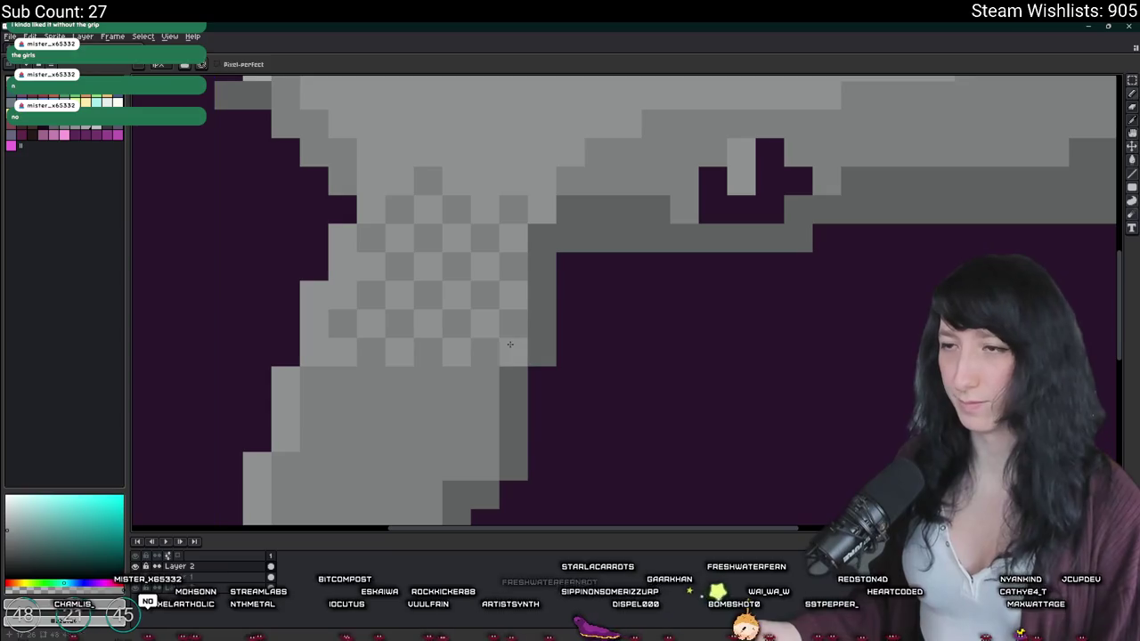
pyautogui.scroll(-4, 498, 347)
pyautogui.scroll(-4, 486, 387)
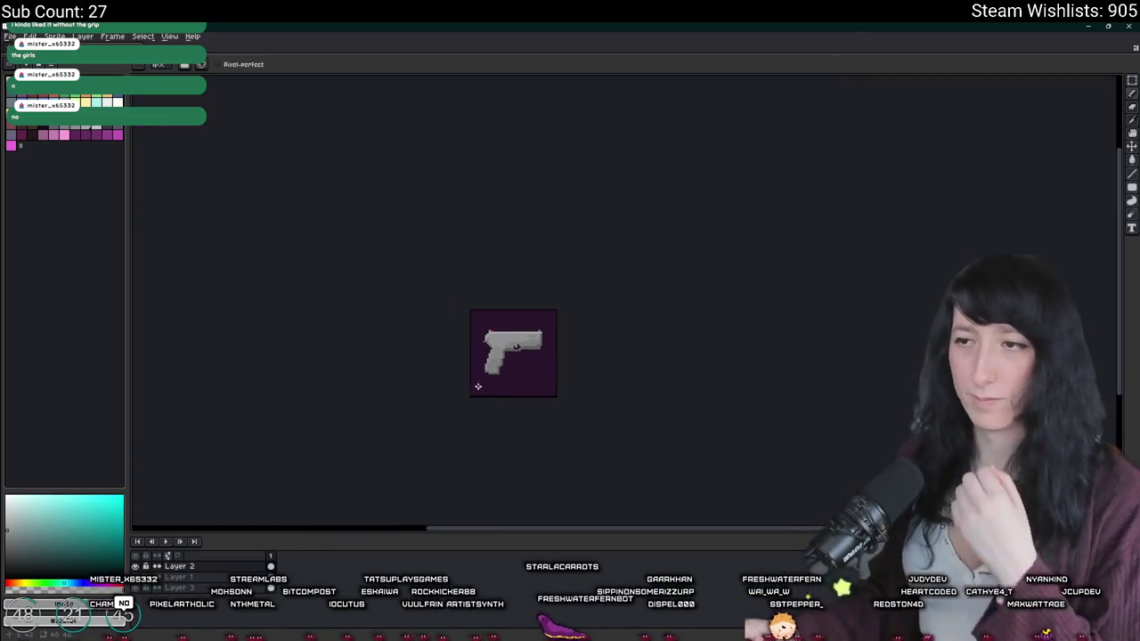
pyautogui.scroll(2, 486, 391)
pyautogui.scroll(1, 498, 366)
pyautogui.scroll(2, 523, 330)
pyautogui.scroll(1, 523, 330)
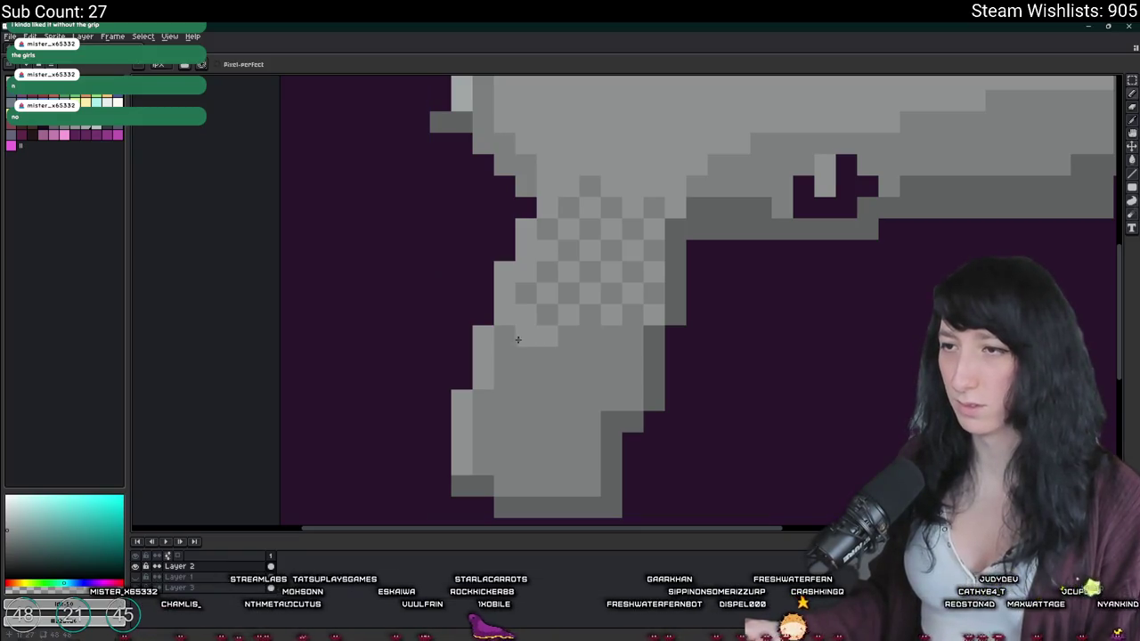
# Step: Darken a couple of grip pixels to extend the checker dither, bringing the lower grip into view
pyautogui.click(538, 371)
pyautogui.click(501, 362)
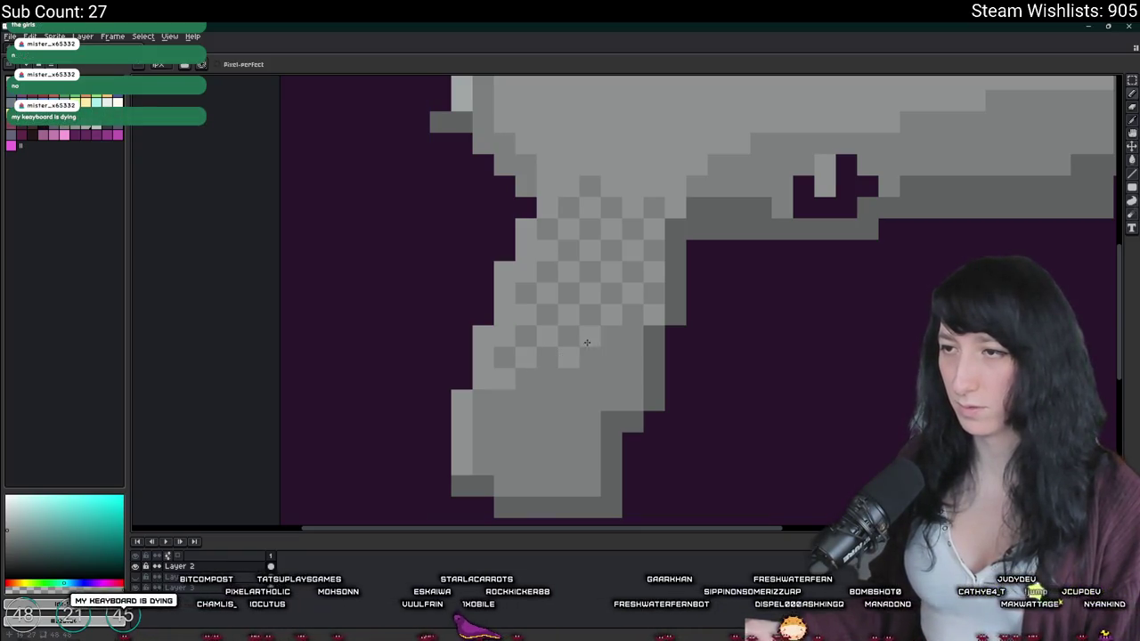
pyautogui.moveTo(610, 352); pyautogui.dragTo(592, 305)
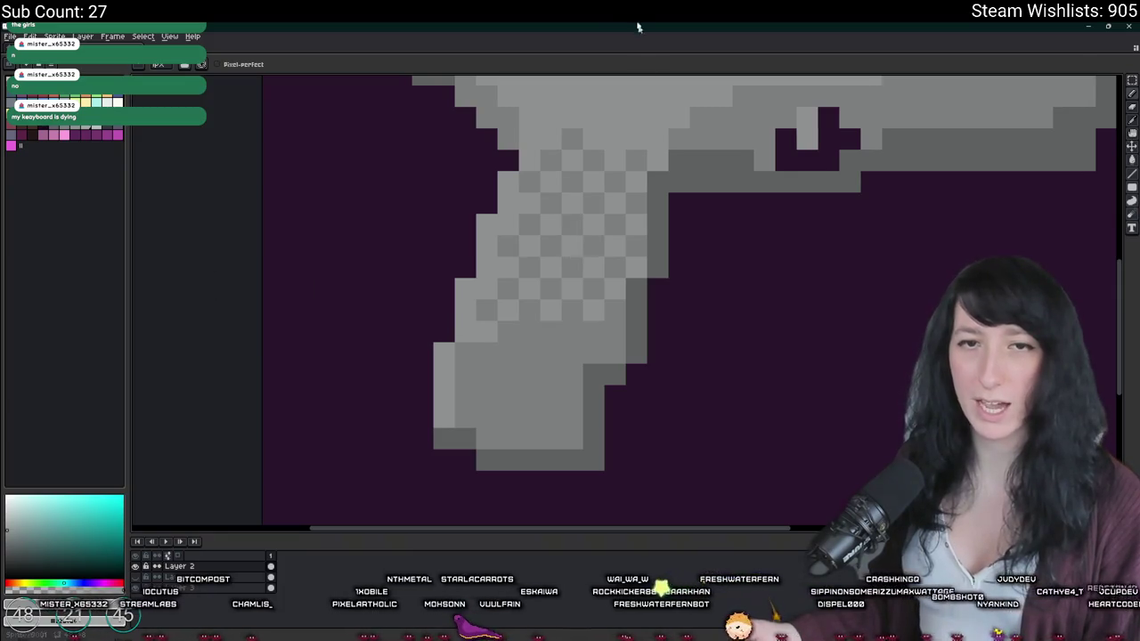
pyautogui.scroll(3, 623, 343)
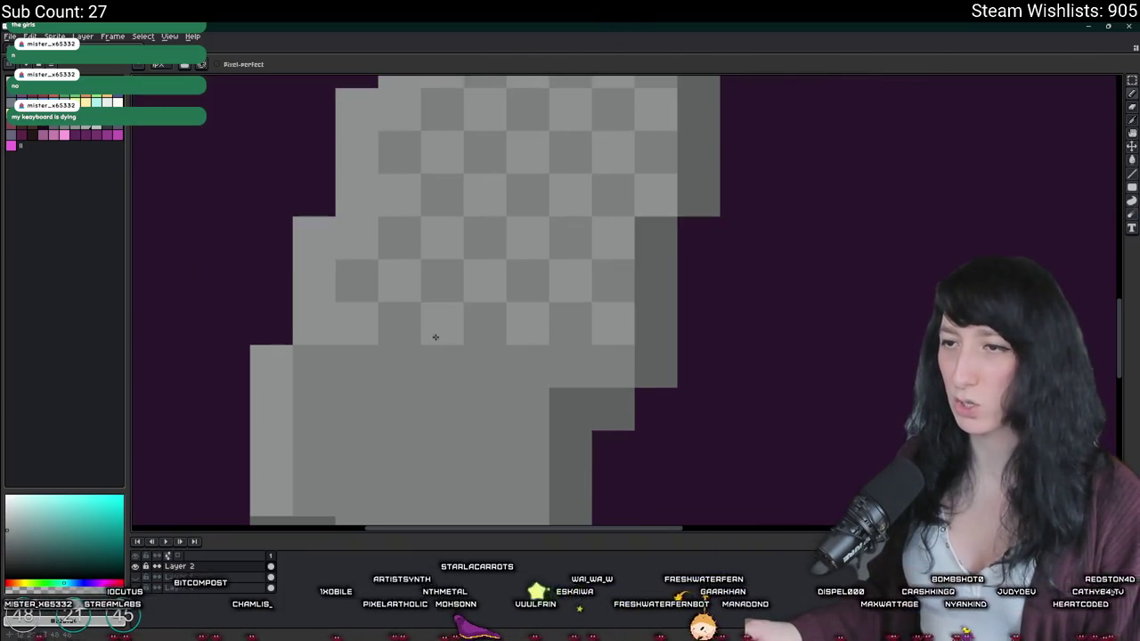
pyautogui.moveTo(435, 337); pyautogui.dragTo(494, 206)
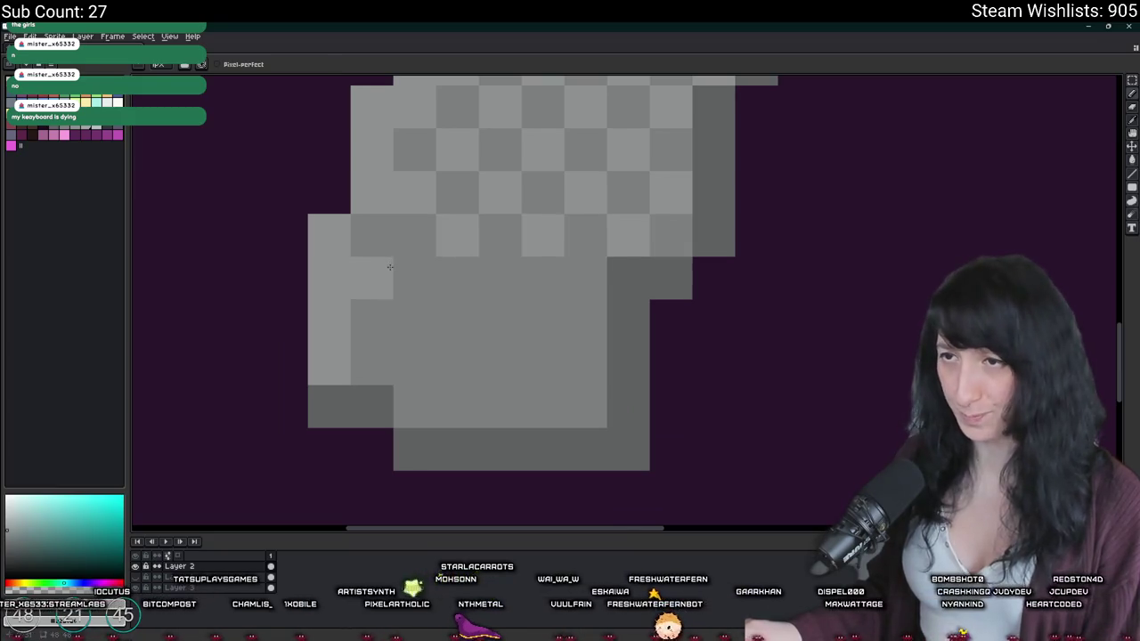
# Step: Add checker pixels across the lower grip, continuing the pattern toward its bottom rows
pyautogui.click(373, 235)
pyautogui.click(372, 277)
pyautogui.click(372, 321)
pyautogui.click(415, 278)
pyautogui.click(458, 278)
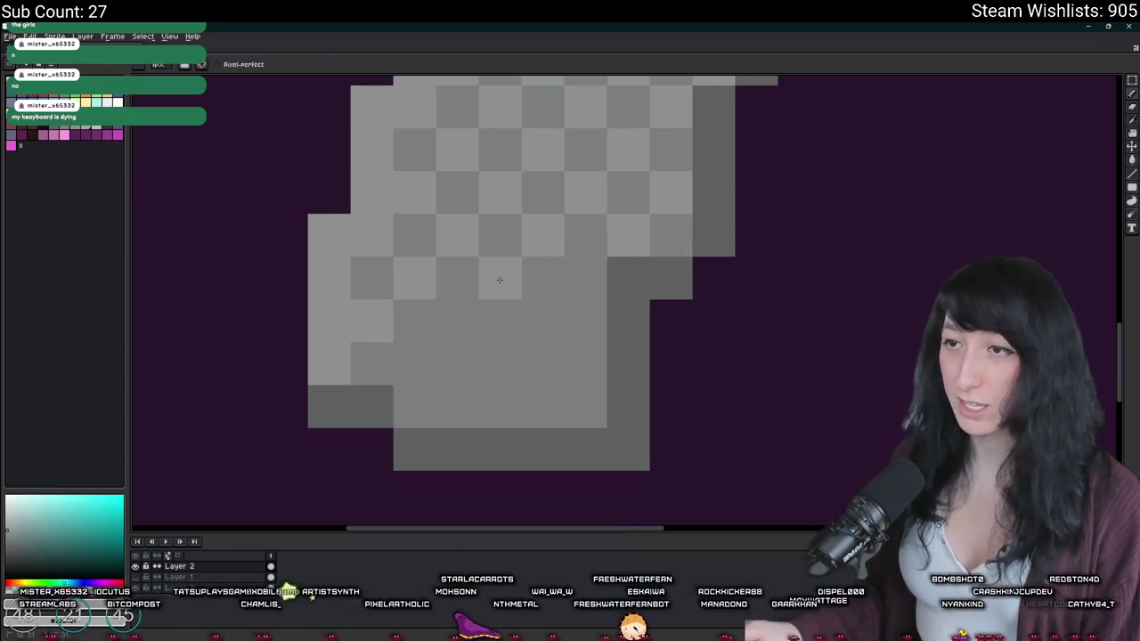
pyautogui.click(544, 278)
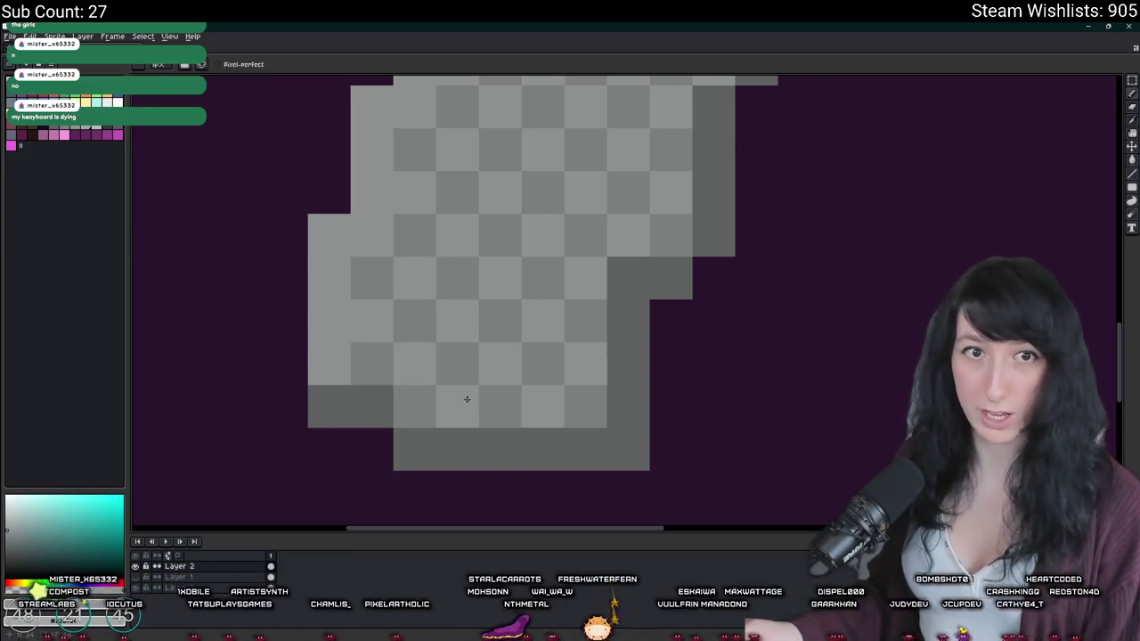
pyautogui.scroll(-5, 568, 363)
pyautogui.scroll(-1, 588, 354)
pyautogui.scroll(-1, 600, 347)
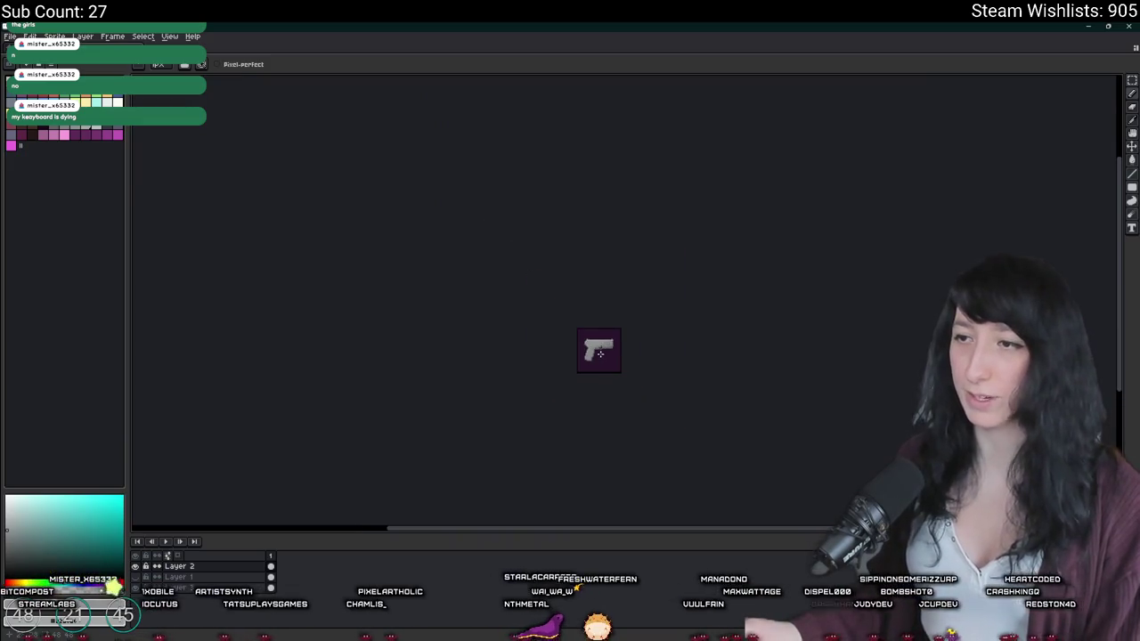
pyautogui.scroll(1, 600, 346)
pyautogui.scroll(2, 600, 347)
pyautogui.scroll(1, 579, 343)
pyautogui.scroll(1, 555, 331)
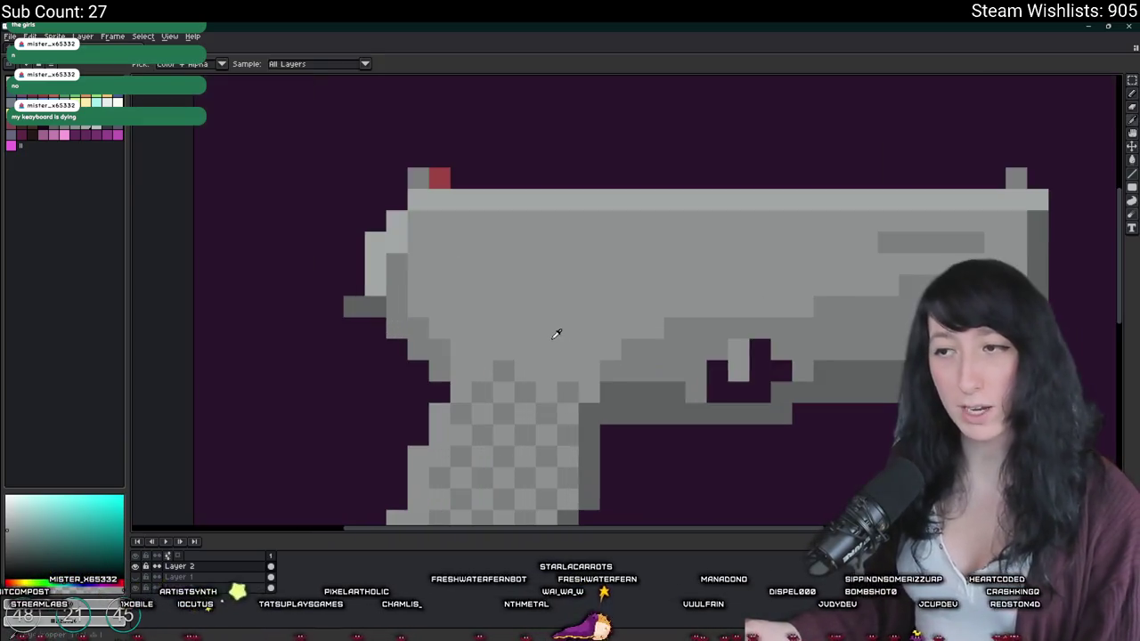
pyautogui.scroll(-3, 499, 367)
pyautogui.scroll(-1, 548, 383)
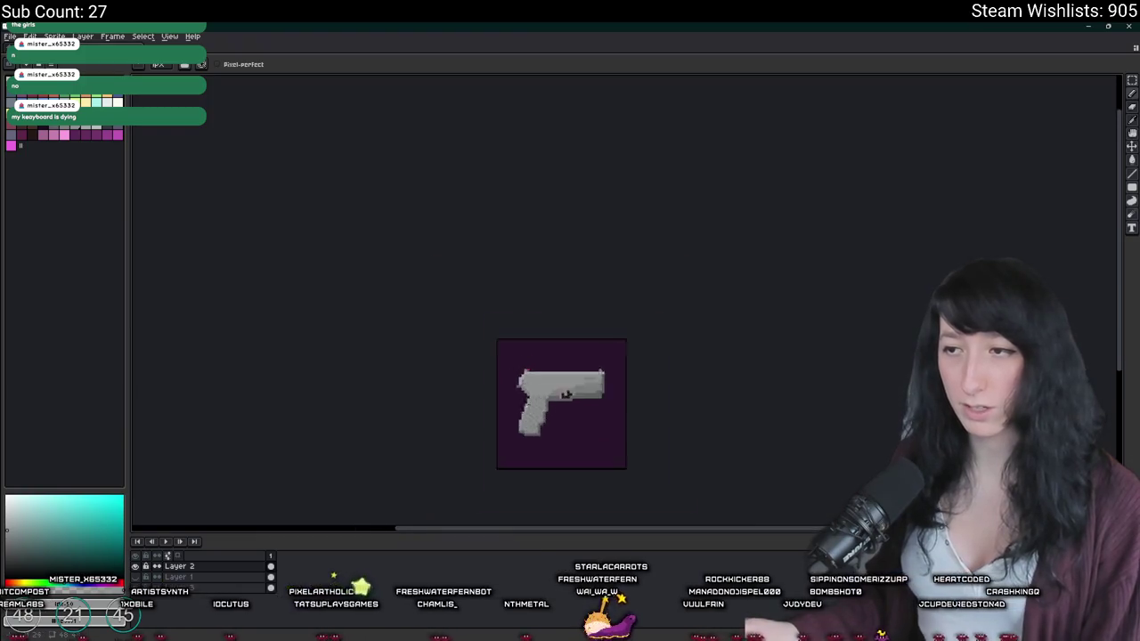
pyautogui.scroll(3, 553, 387)
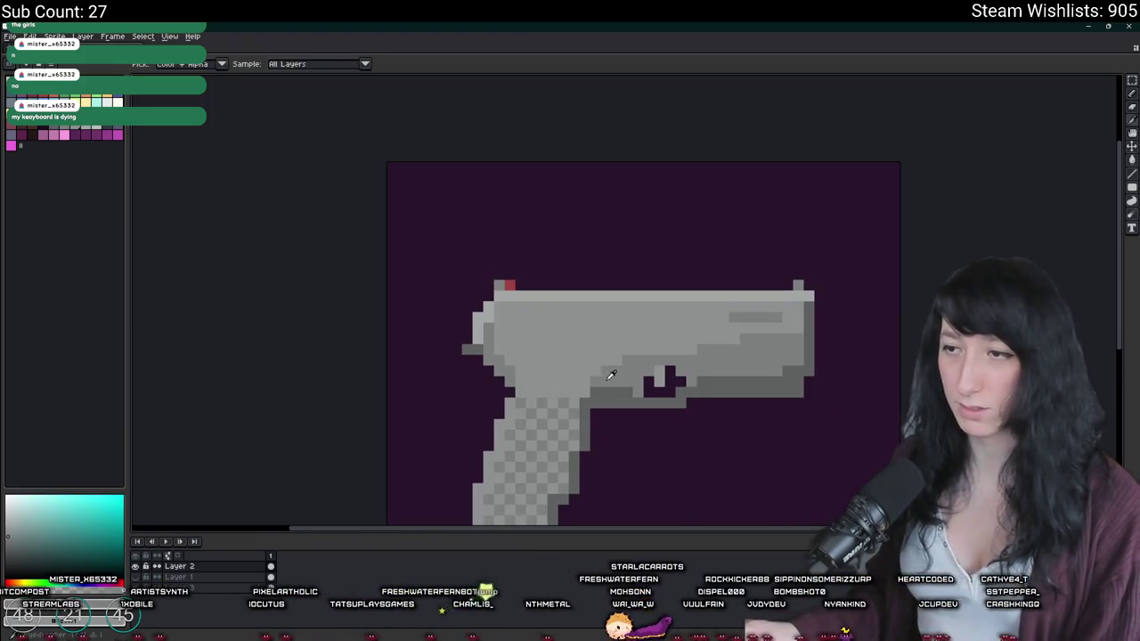
pyautogui.scroll(3, 570, 395)
pyautogui.moveTo(570, 395); pyautogui.dragTo(559, 221)
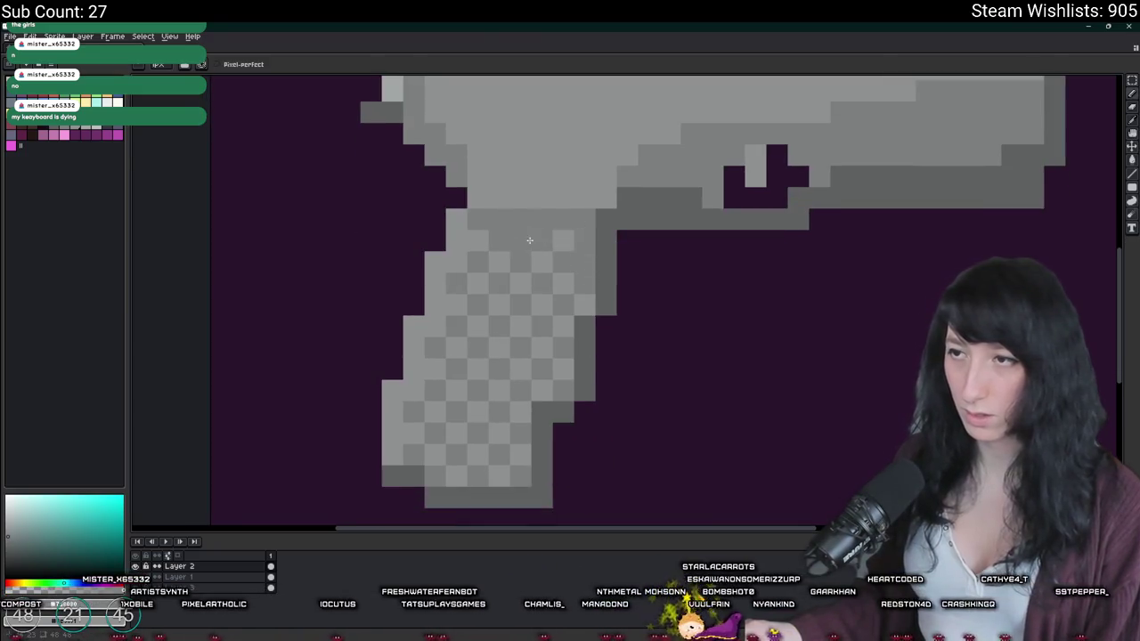
pyautogui.scroll(-5, 476, 237)
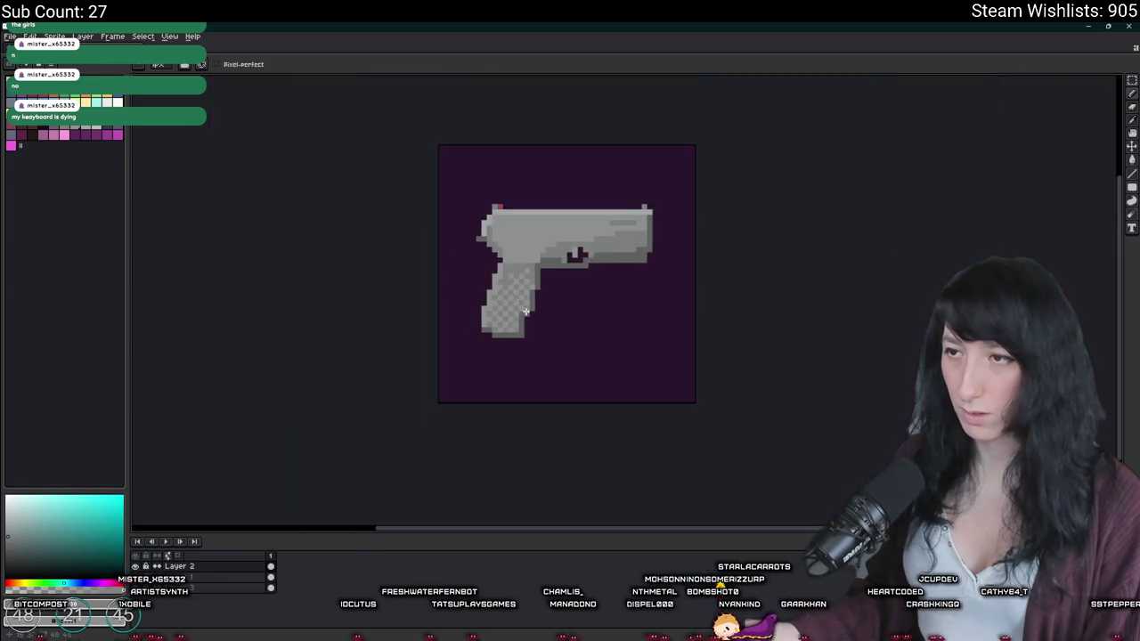
pyautogui.scroll(-1, 516, 249)
pyautogui.scroll(4, 541, 261)
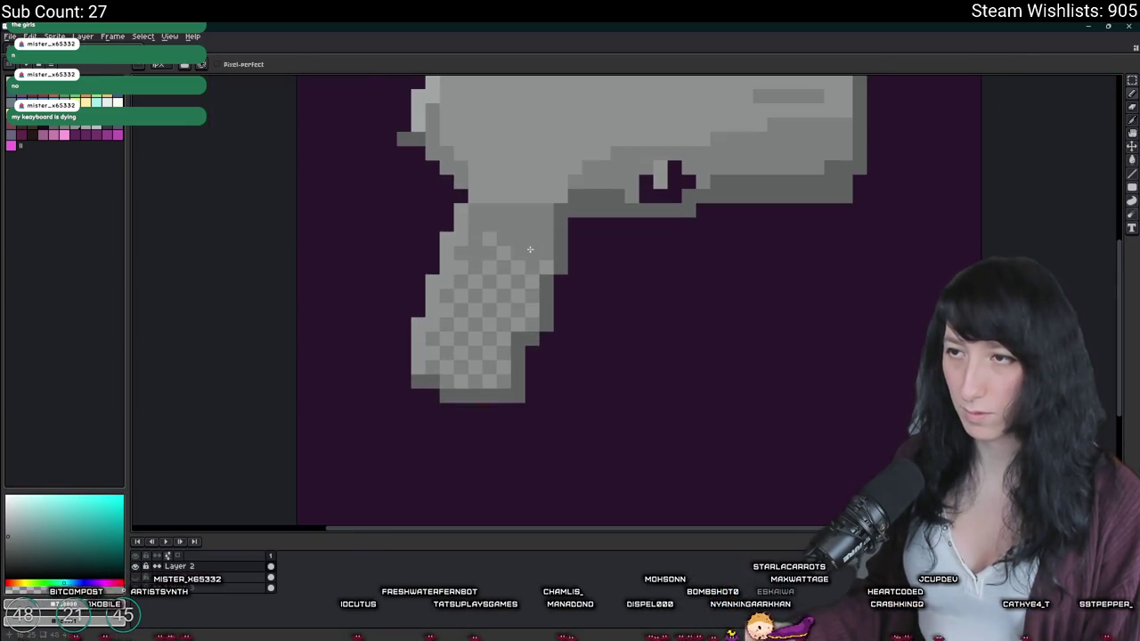
pyautogui.scroll(-4, 500, 248)
pyautogui.scroll(1, 507, 267)
pyautogui.scroll(1, 512, 285)
pyautogui.scroll(1, 515, 293)
pyautogui.scroll(-1, 516, 294)
pyautogui.scroll(-2, 525, 302)
pyautogui.scroll(-1, 535, 312)
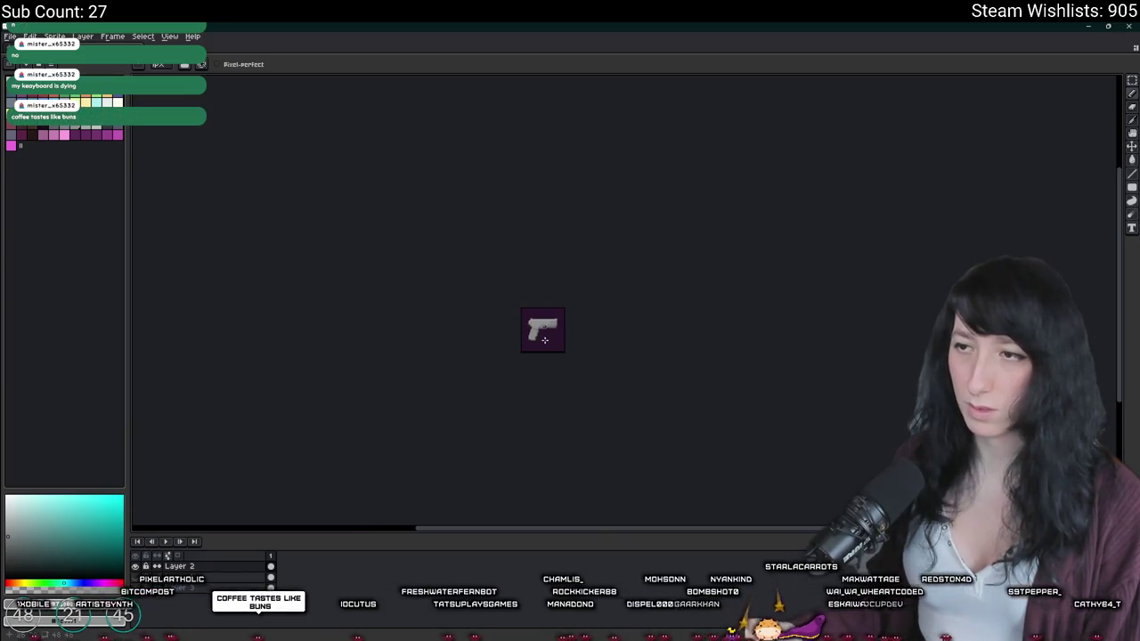
pyautogui.scroll(2, 547, 330)
pyautogui.press('v')
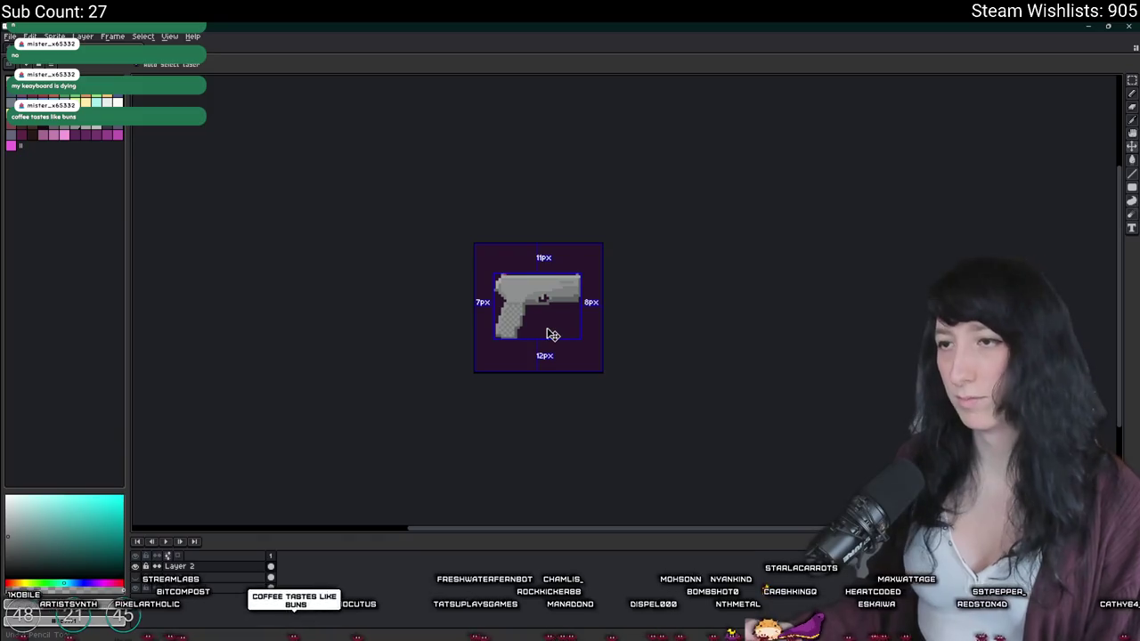
pyautogui.press('b')
pyautogui.scroll(-1, 548, 347)
pyautogui.scroll(-1, 545, 356)
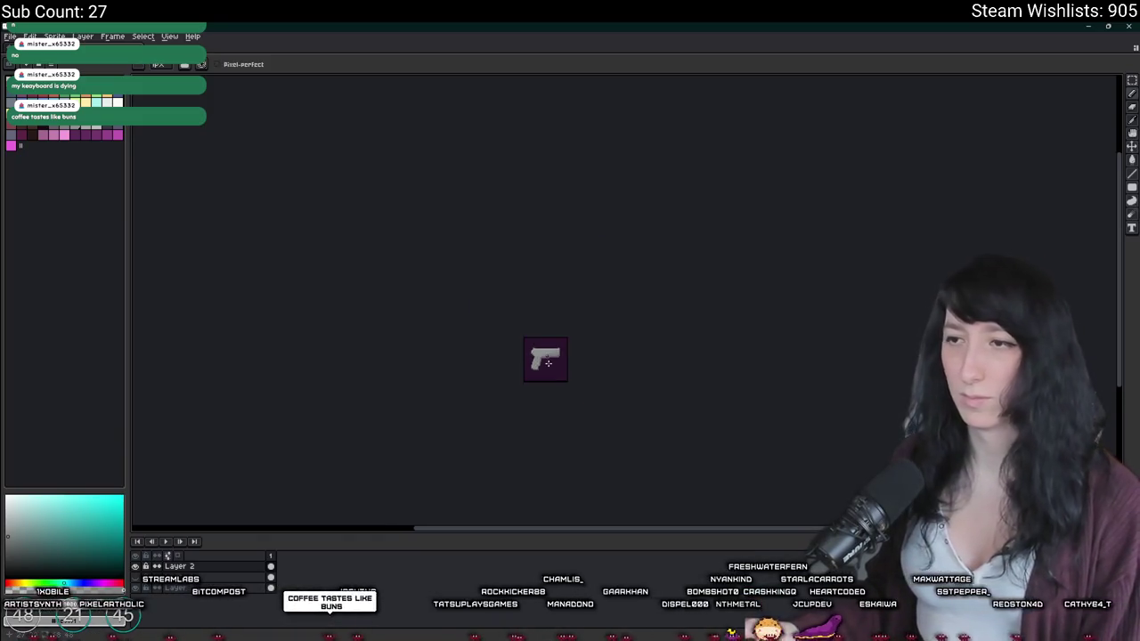
pyautogui.scroll(1, 548, 362)
pyautogui.scroll(1, 548, 363)
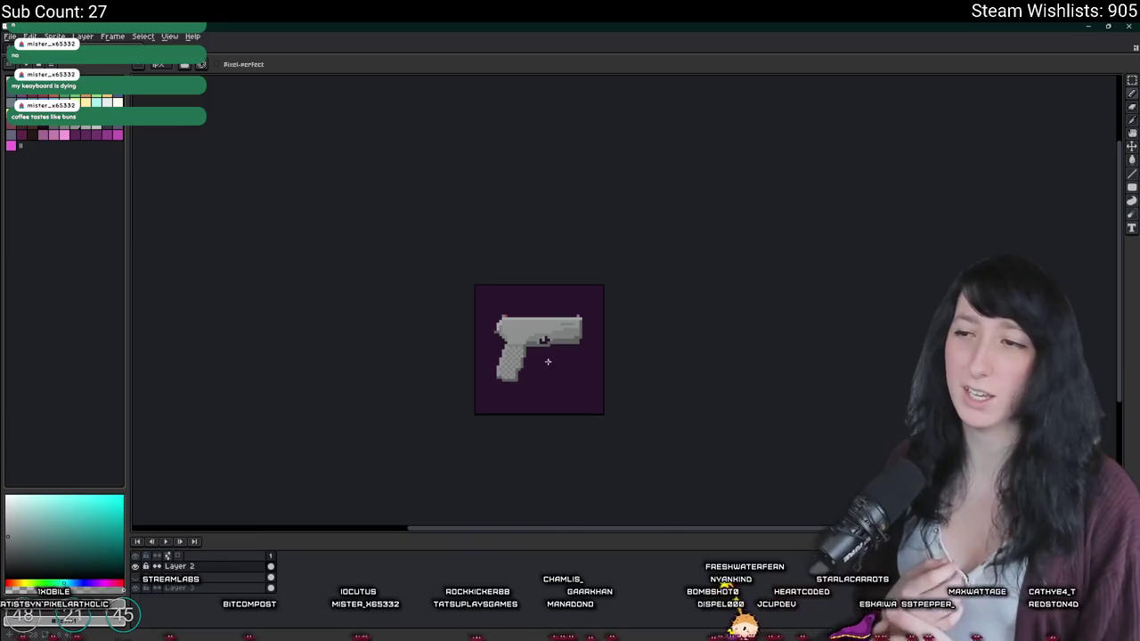
pyautogui.scroll(1, 548, 362)
pyautogui.press('v')
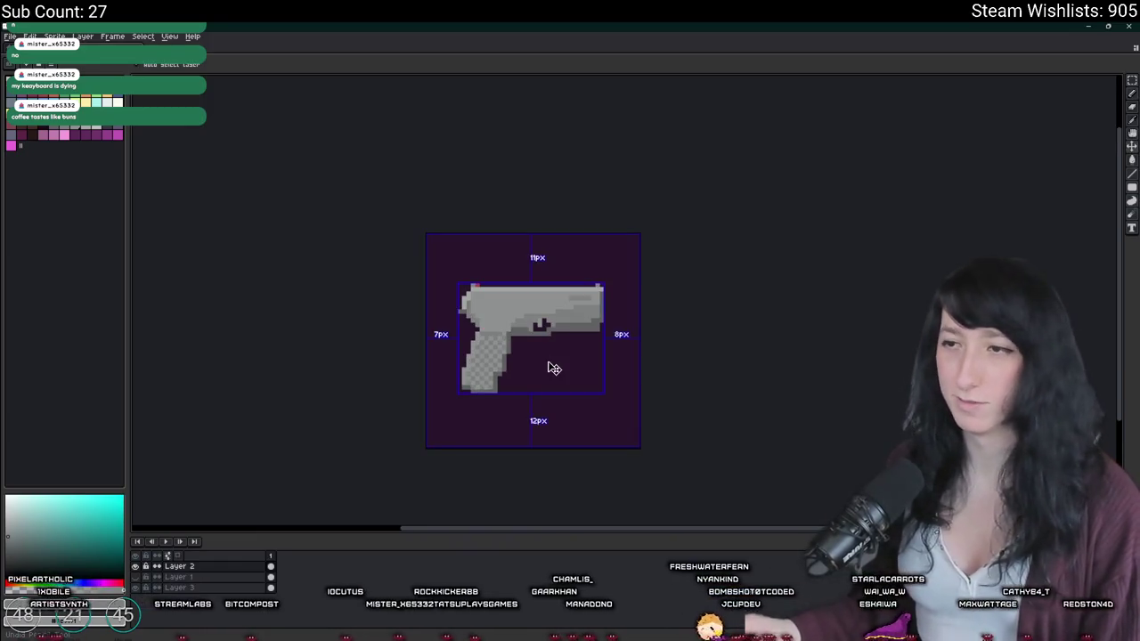
pyautogui.scroll(-1, 555, 368)
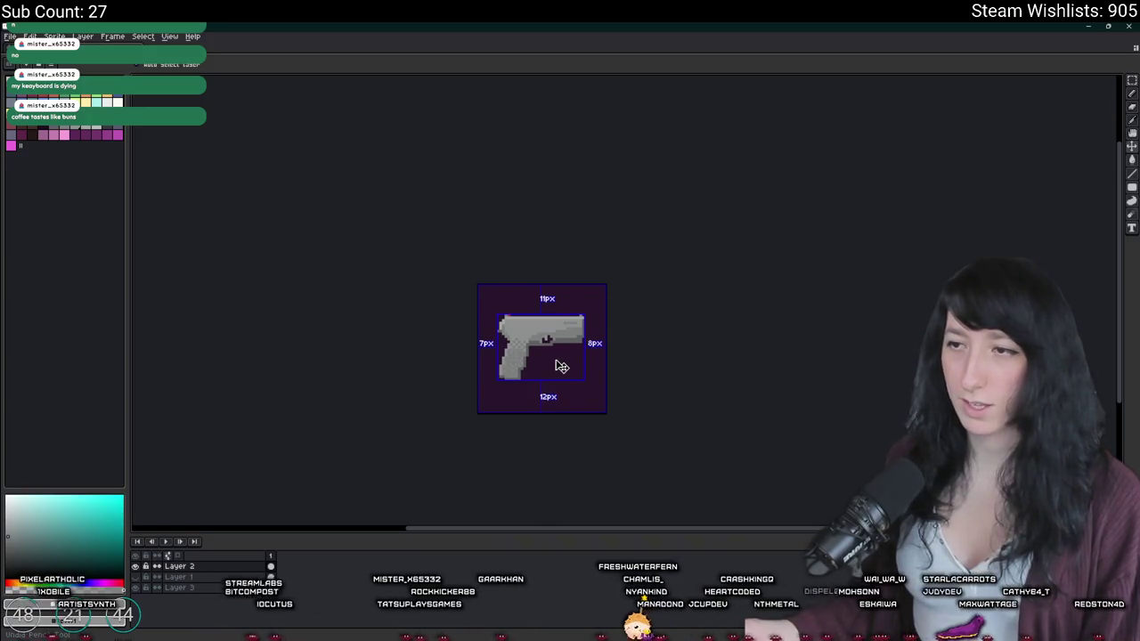
pyautogui.scroll(2, 527, 356)
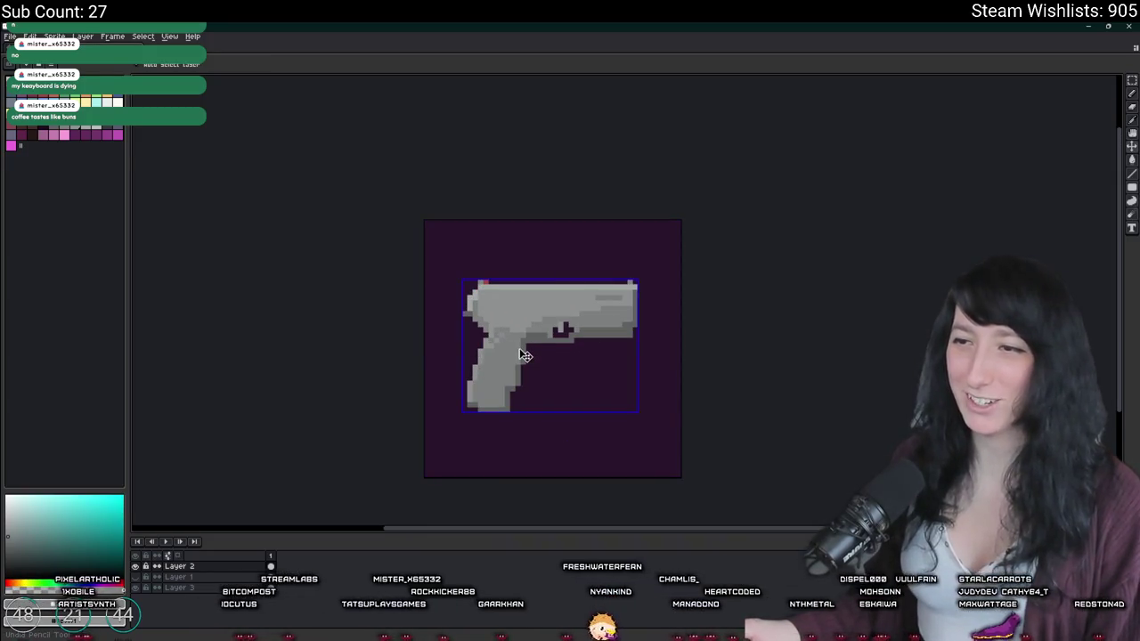
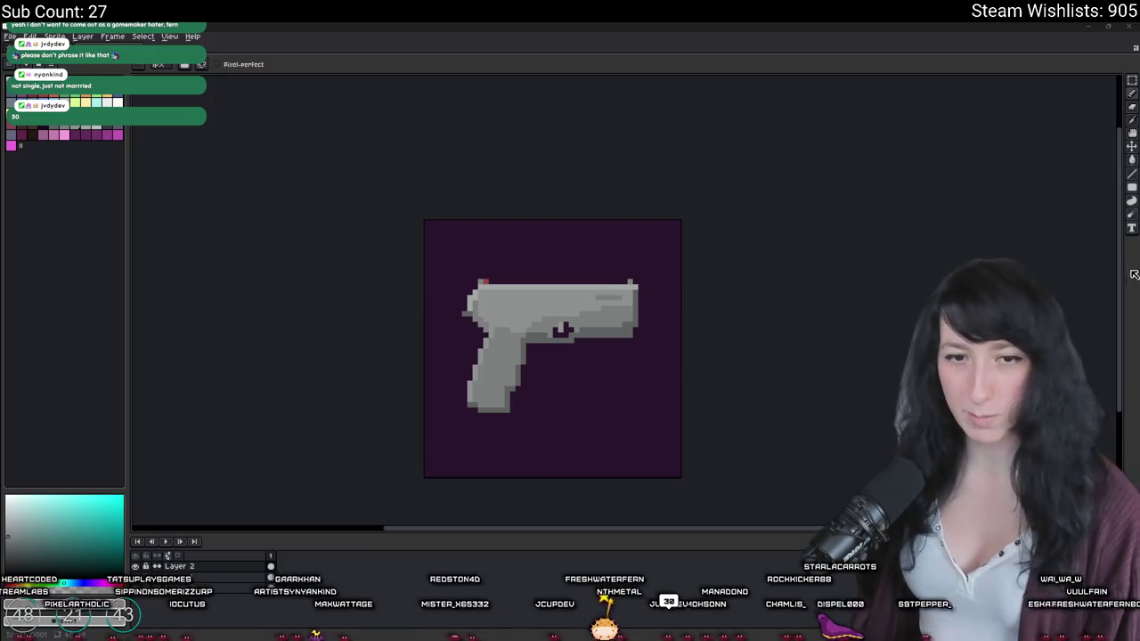
# Step: View the Bluesky post's photo full-size, then return to the Aseprite pistol sprite
pyautogui.hotkey('alt', 'Tab')
pyautogui.hotkey('alt', 'Tab')
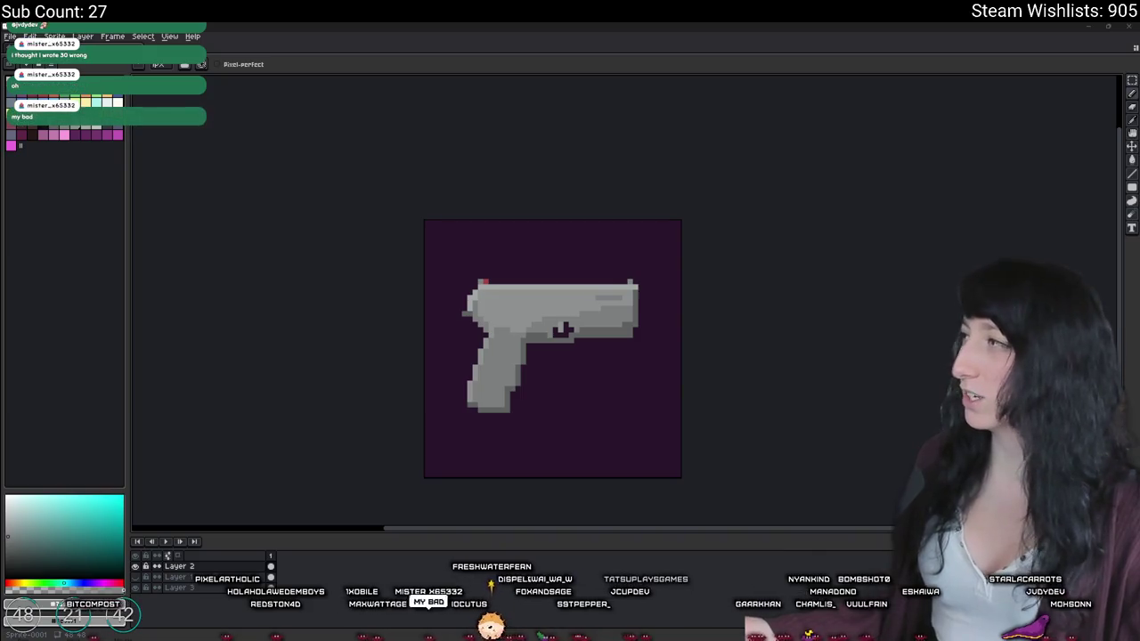
pyautogui.hotkey('alt', 'Tab')
pyautogui.click(626, 421)
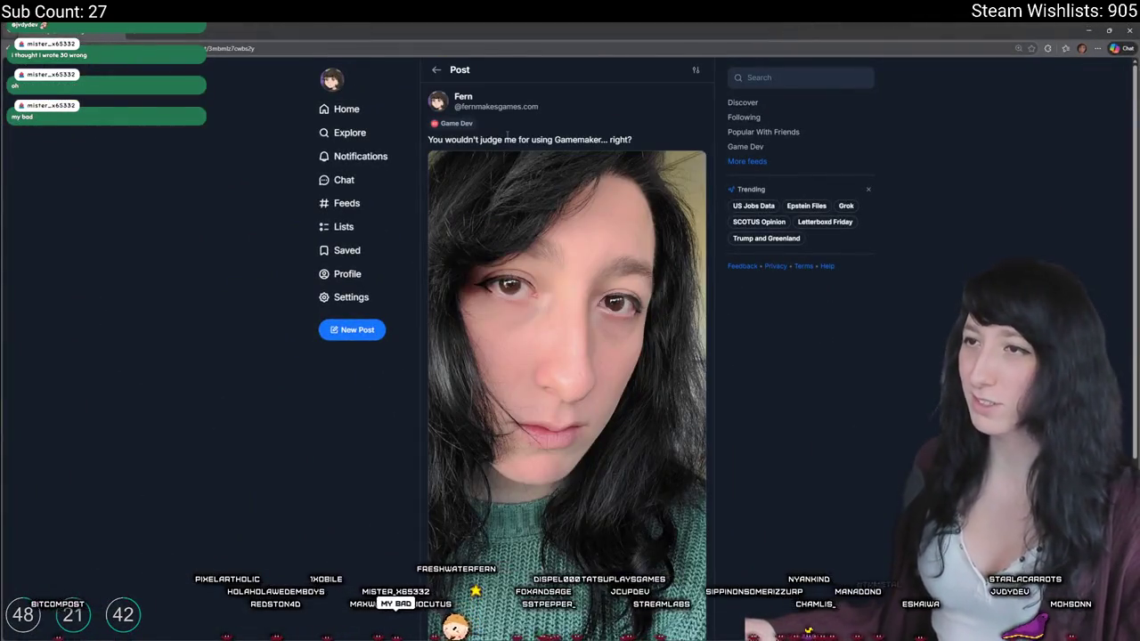
pyautogui.click(577, 289)
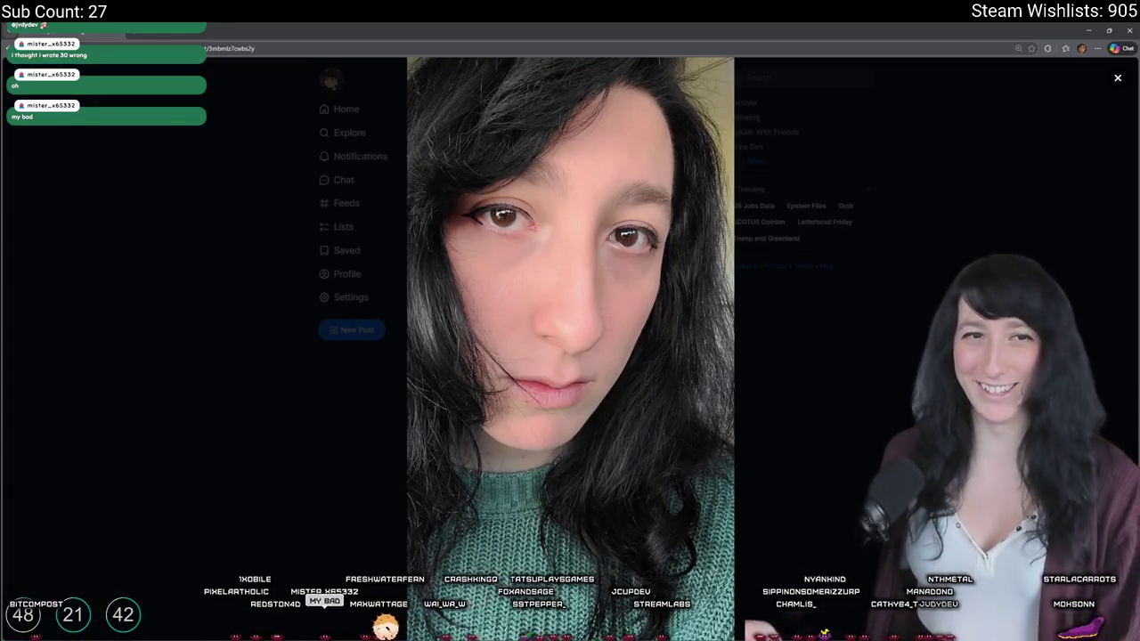
pyautogui.hotkey('alt', 'Tab')
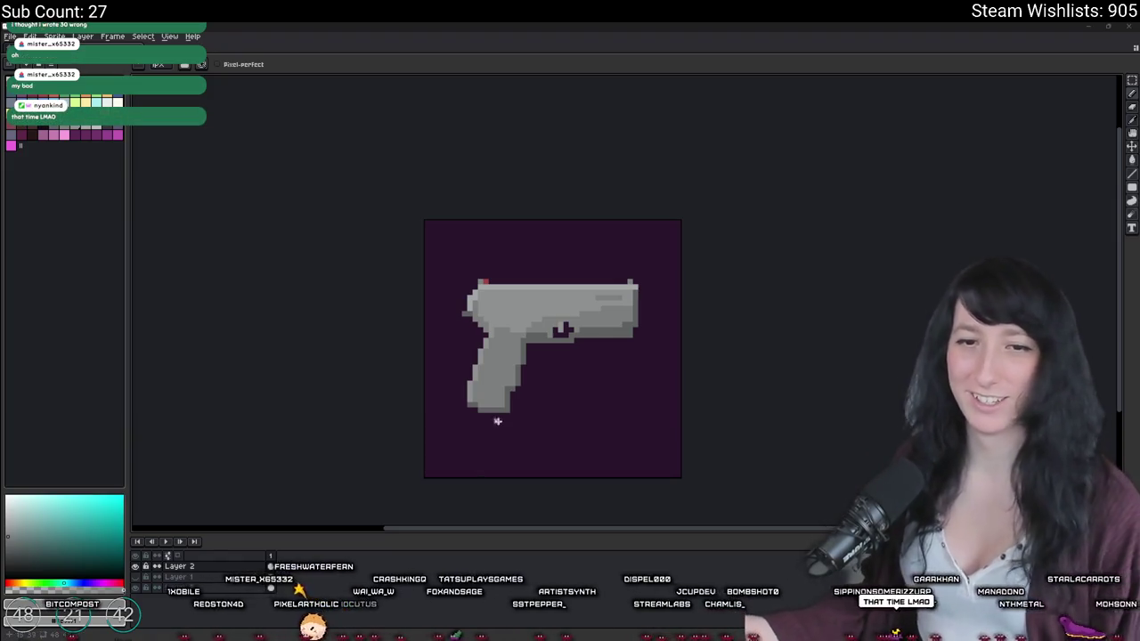
# Step: Zoom in until the grey pistol sprite fills most of the canvas
pyautogui.scroll(1, 498, 421)
pyautogui.scroll(1, 498, 421)
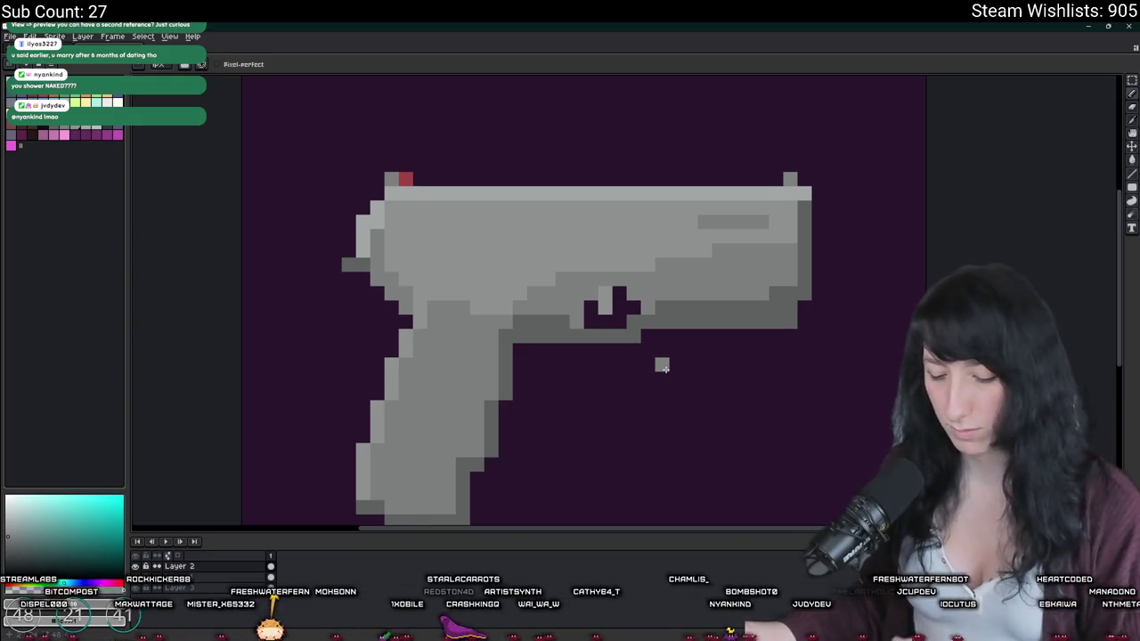
# Step: Show the live Preview panel, shift the pistol right and raise the panel
pyautogui.press('F7')
pyautogui.scroll(-1, 661, 366)
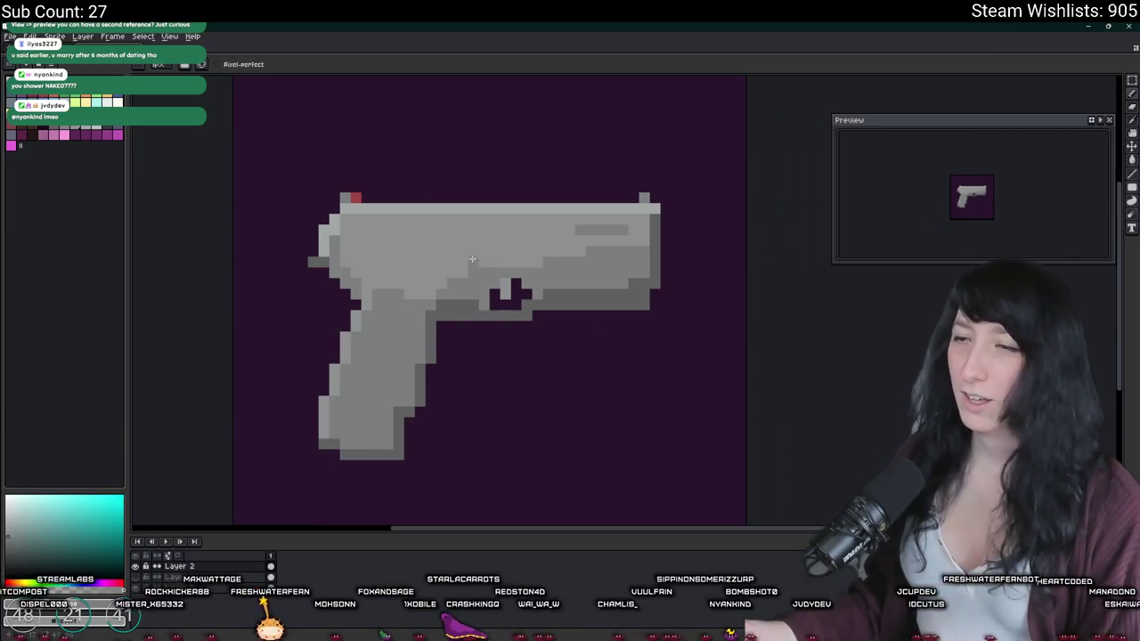
pyautogui.moveTo(472, 260); pyautogui.dragTo(552, 241)
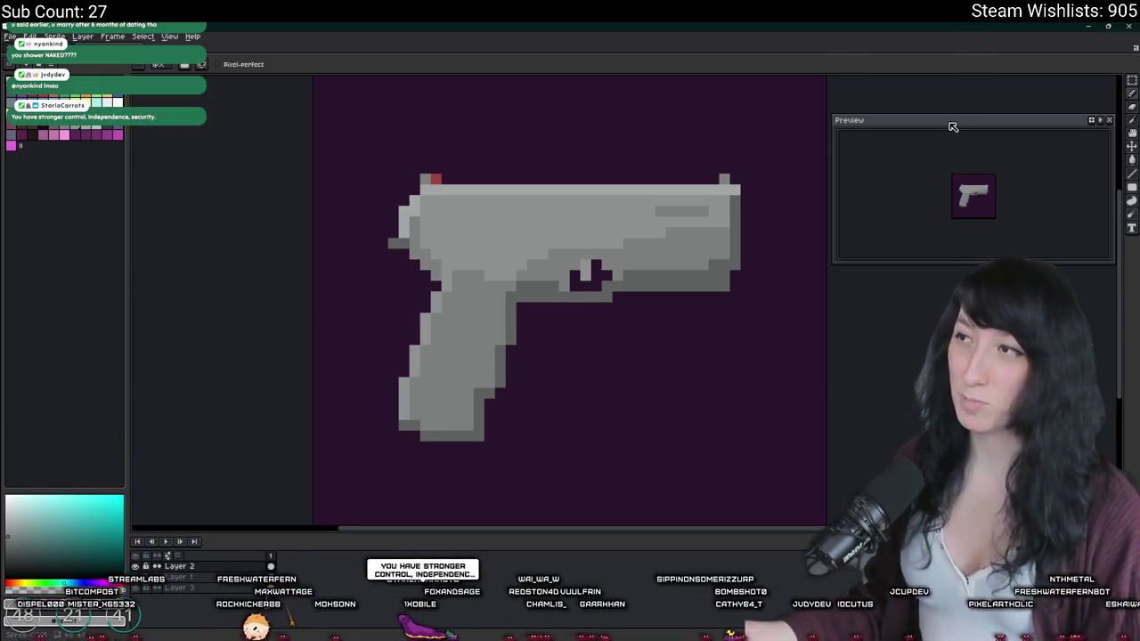
pyautogui.moveTo(952, 121); pyautogui.dragTo(951, 93)
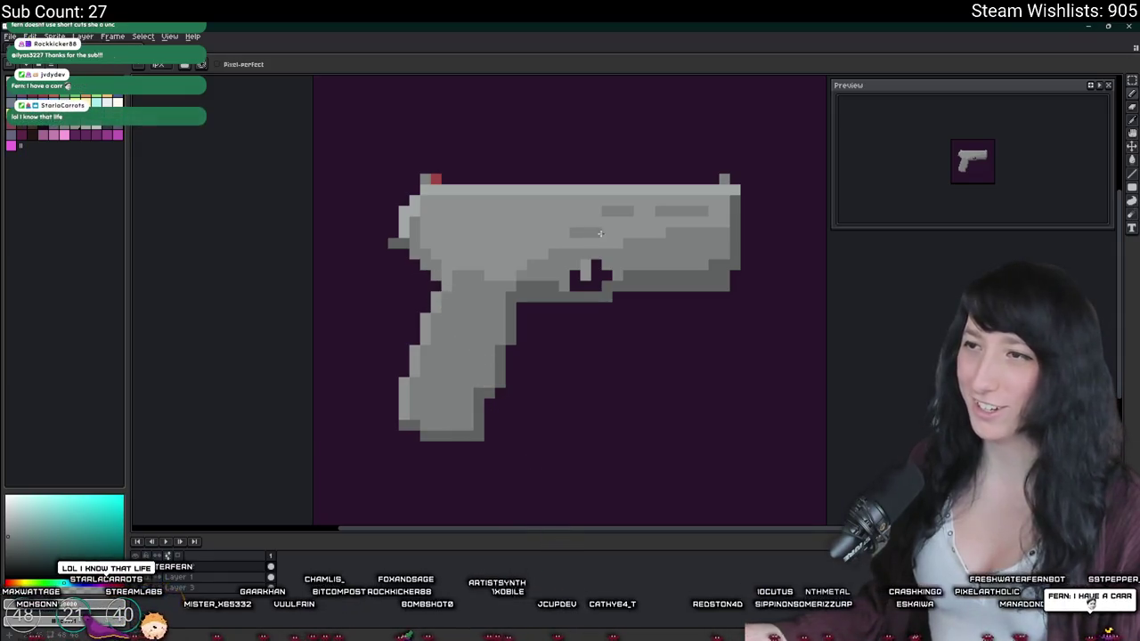
# Step: Redraw dark grey shading strokes and a stair-stepped edge on the slide
pyautogui.press('v')
pyautogui.press('b')
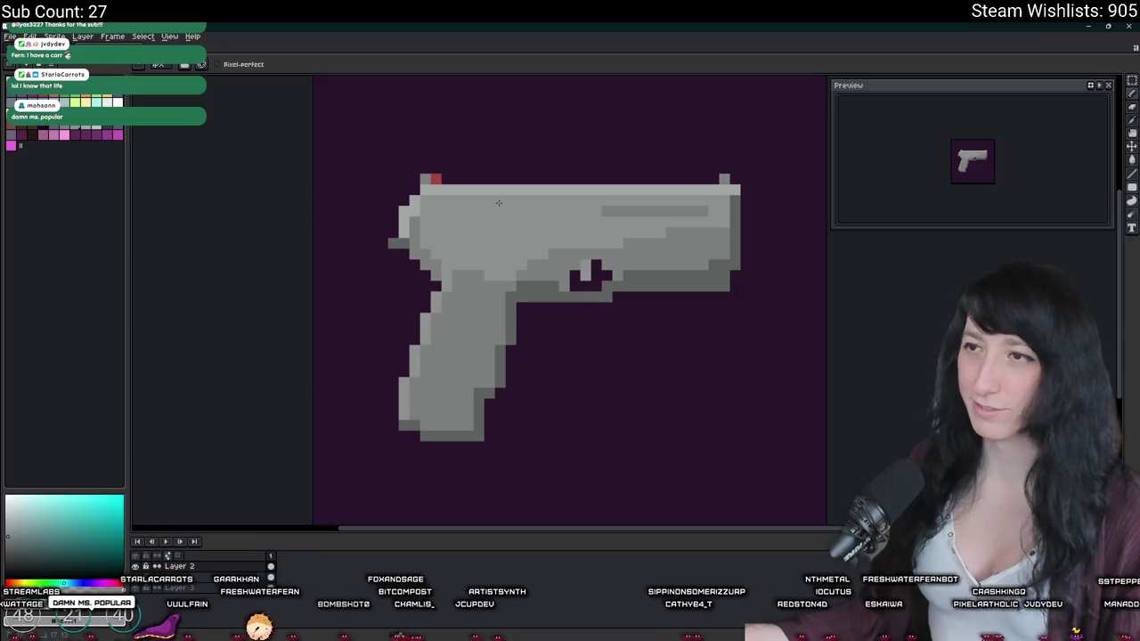
pyautogui.hotkey('ctrl', 'z')
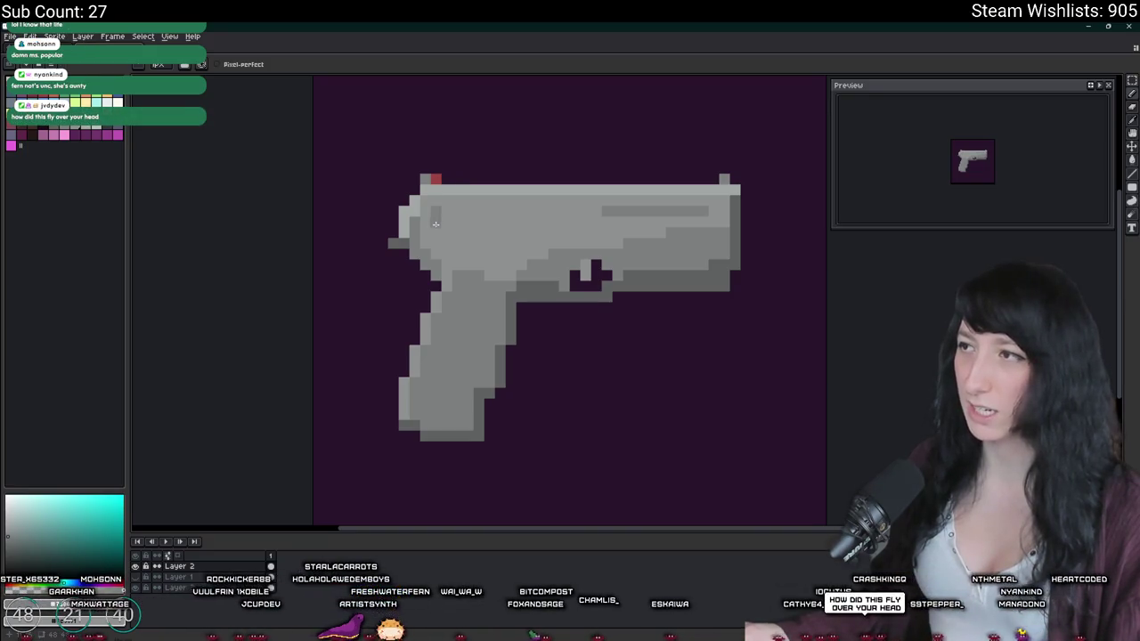
pyautogui.moveTo(453, 211); pyautogui.dragTo(505, 211)
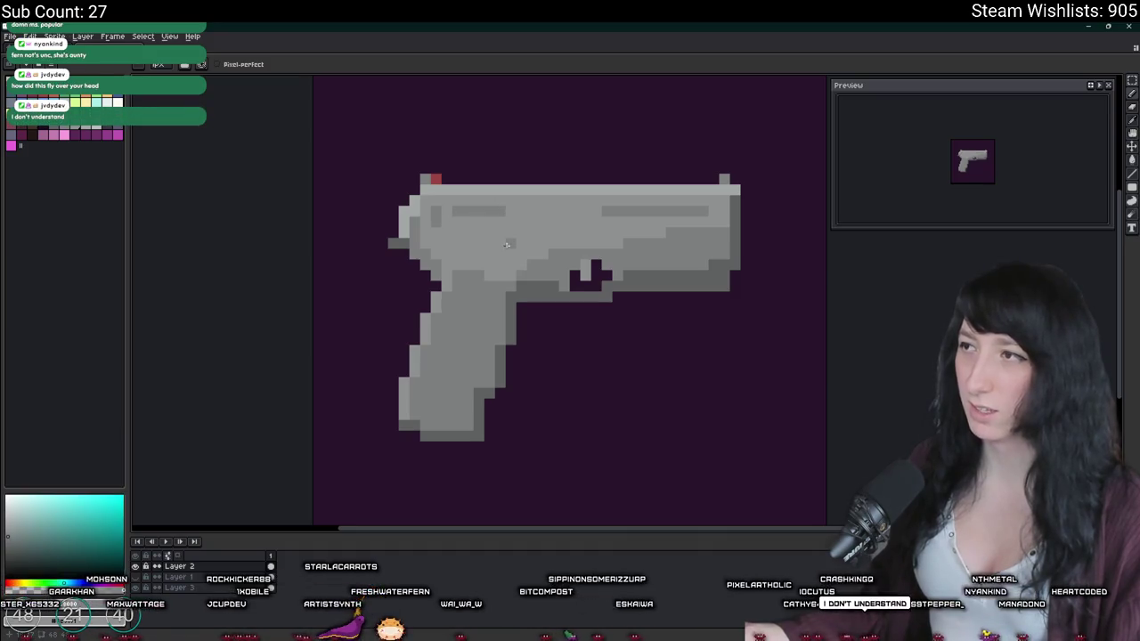
pyautogui.hotkey('ctrl', 'z')
pyautogui.moveTo(588, 232); pyautogui.dragTo(555, 233)
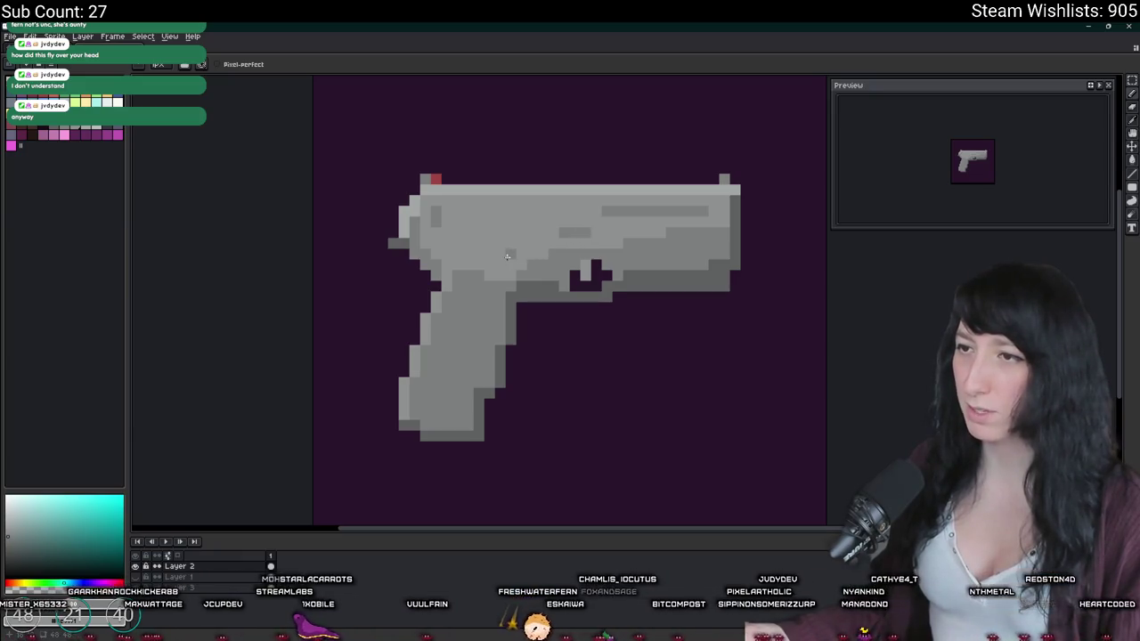
pyautogui.moveTo(507, 257); pyautogui.dragTo(533, 232)
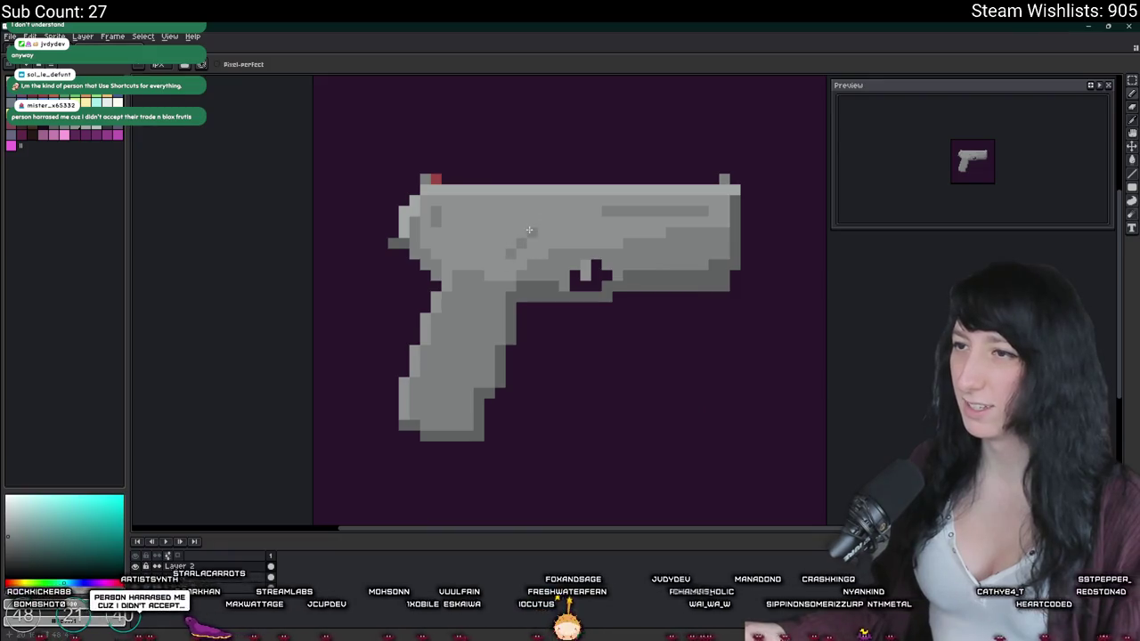
pyautogui.moveTo(550, 233); pyautogui.dragTo(577, 233)
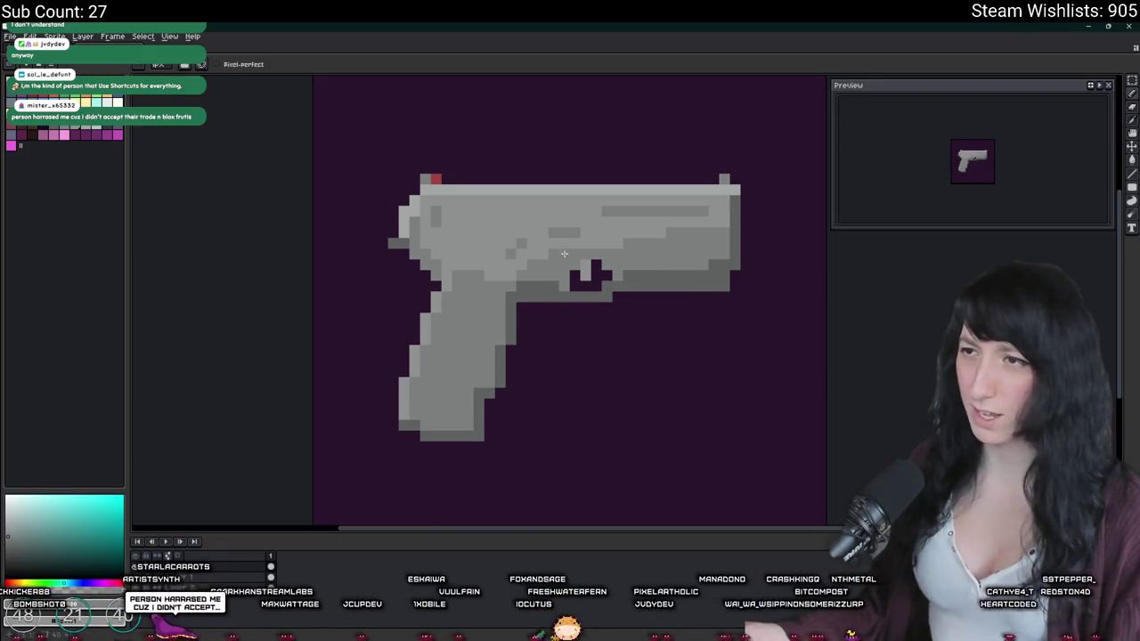
pyautogui.scroll(-2, 570, 285)
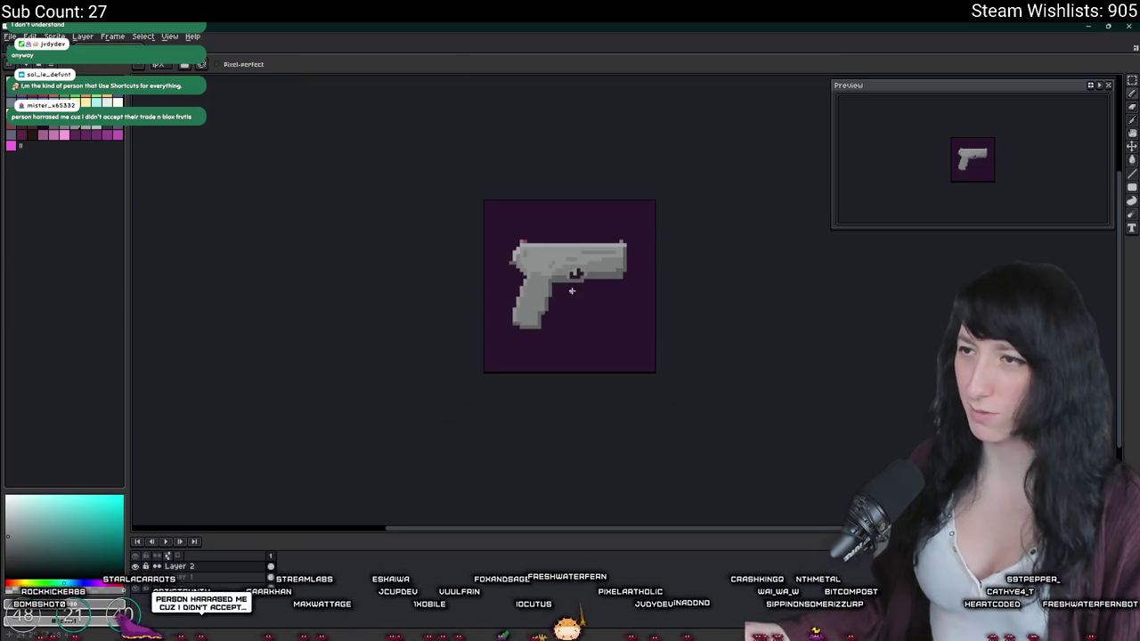
# Step: Move the rear slide's dark mark forward as a short dash and choose a bright green
pyautogui.scroll(-3, 572, 290)
pyautogui.scroll(4, 573, 311)
pyautogui.scroll(2, 487, 248)
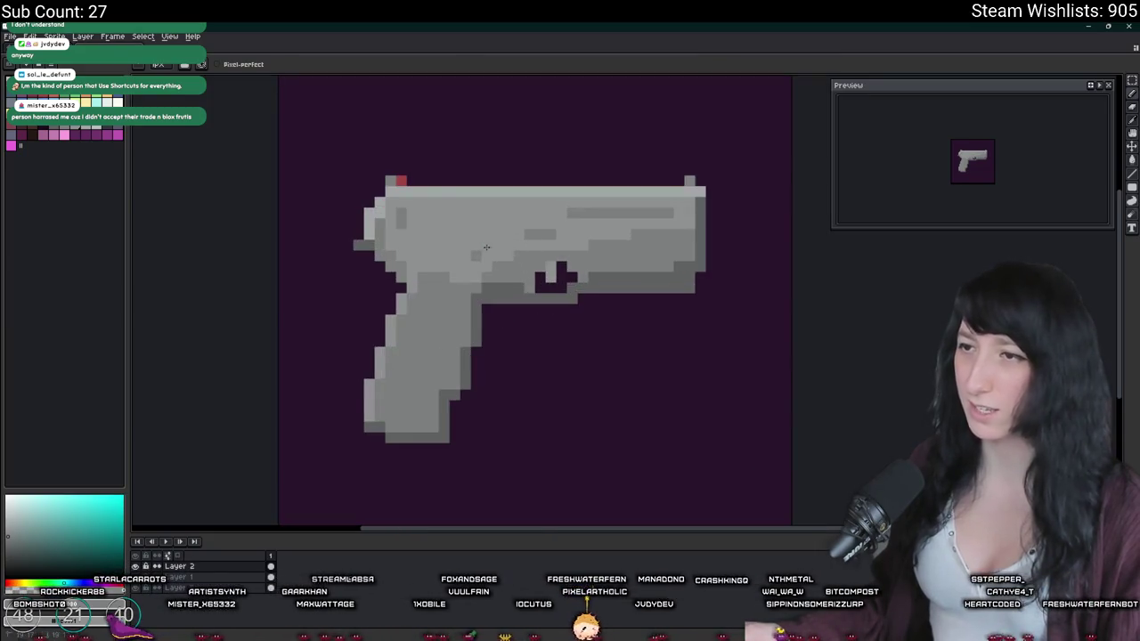
pyautogui.scroll(2, 486, 248)
pyautogui.scroll(1, 942, 126)
pyautogui.scroll(-1, 953, 143)
pyautogui.scroll(-1, 963, 152)
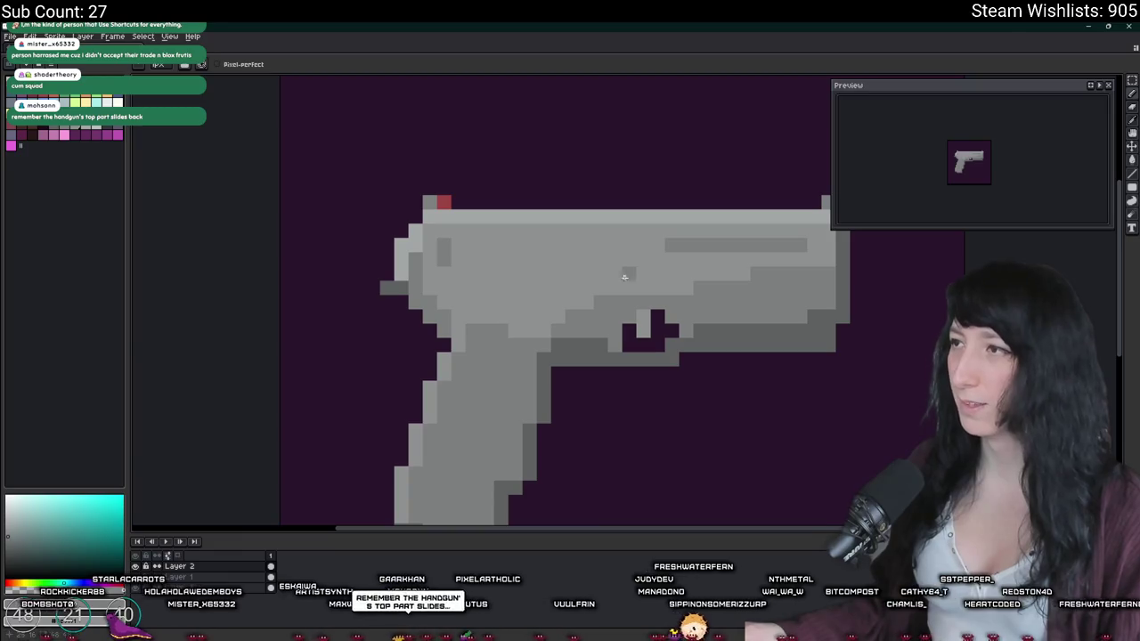
pyautogui.moveTo(472, 286)
pyautogui.mouseDown()
pyautogui.moveTo(458, 259)
pyautogui.moveTo(487, 259)
pyautogui.mouseUp()
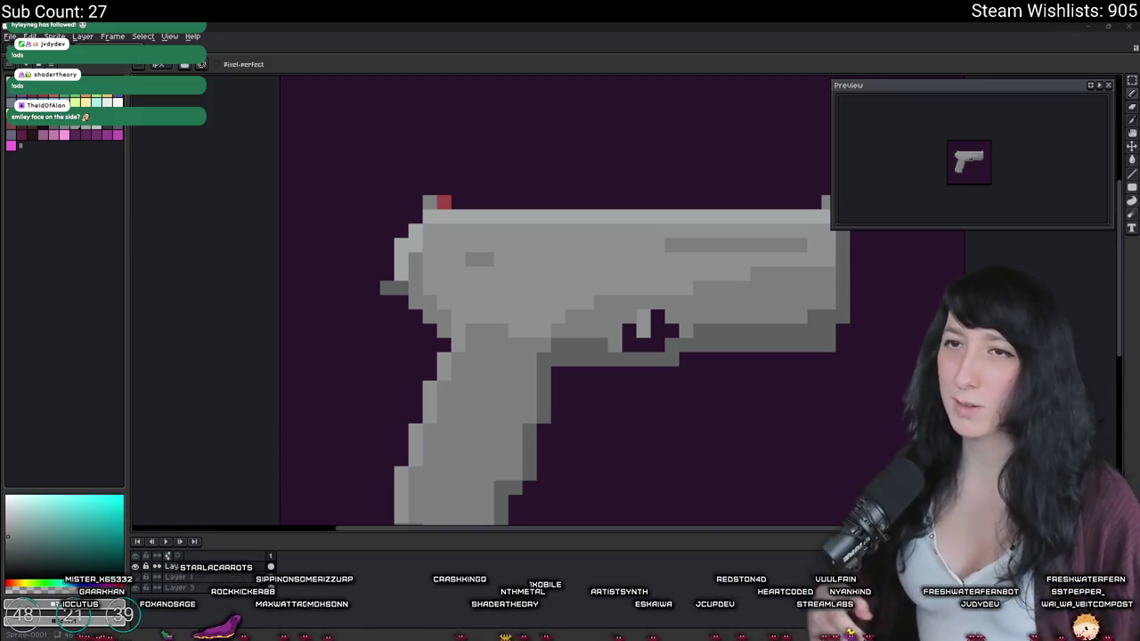
pyautogui.click(59, 530)
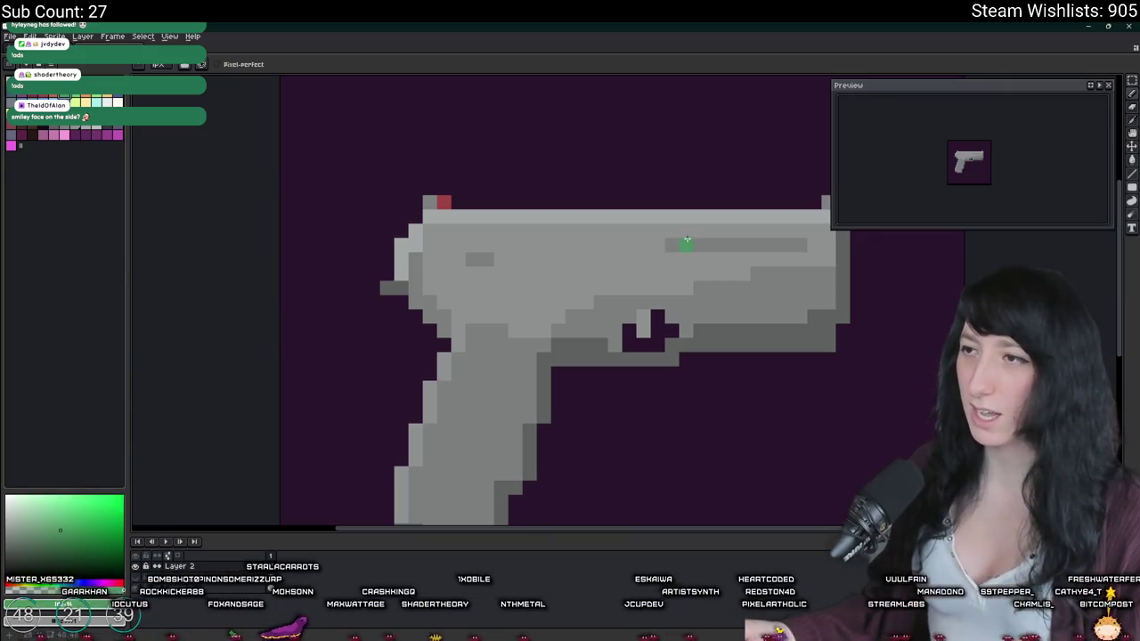
# Step: Try green stripes along the slide and a green line down the grip's front edge
pyautogui.moveTo(718, 258); pyautogui.dragTo(761, 259)
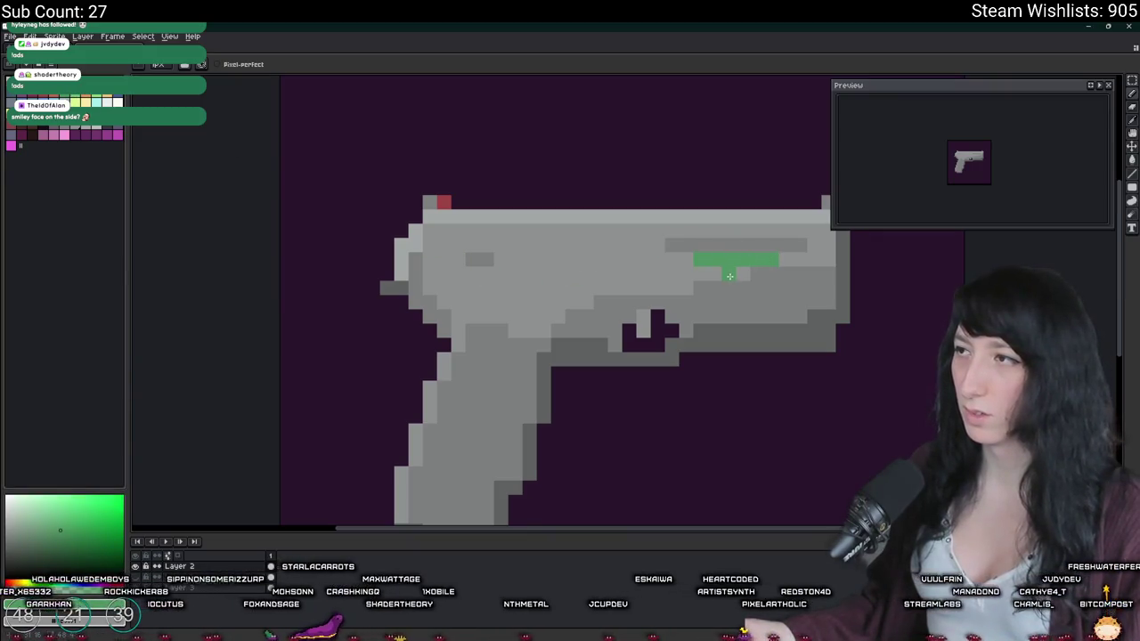
pyautogui.hotkey('ctrl', 'z')
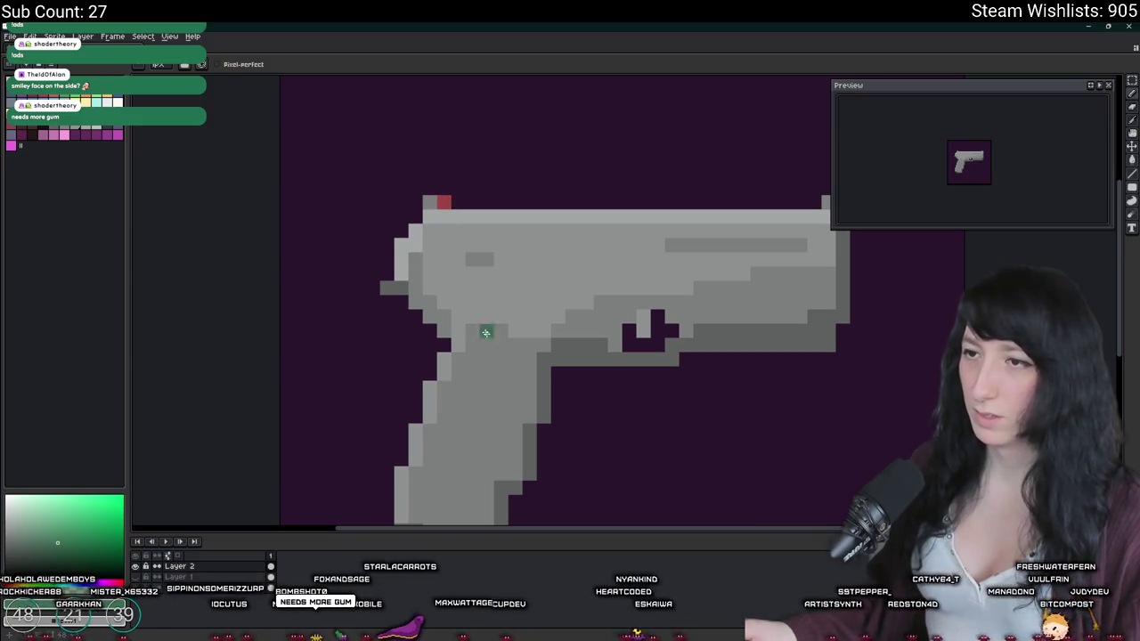
pyautogui.scroll(-3, 499, 335)
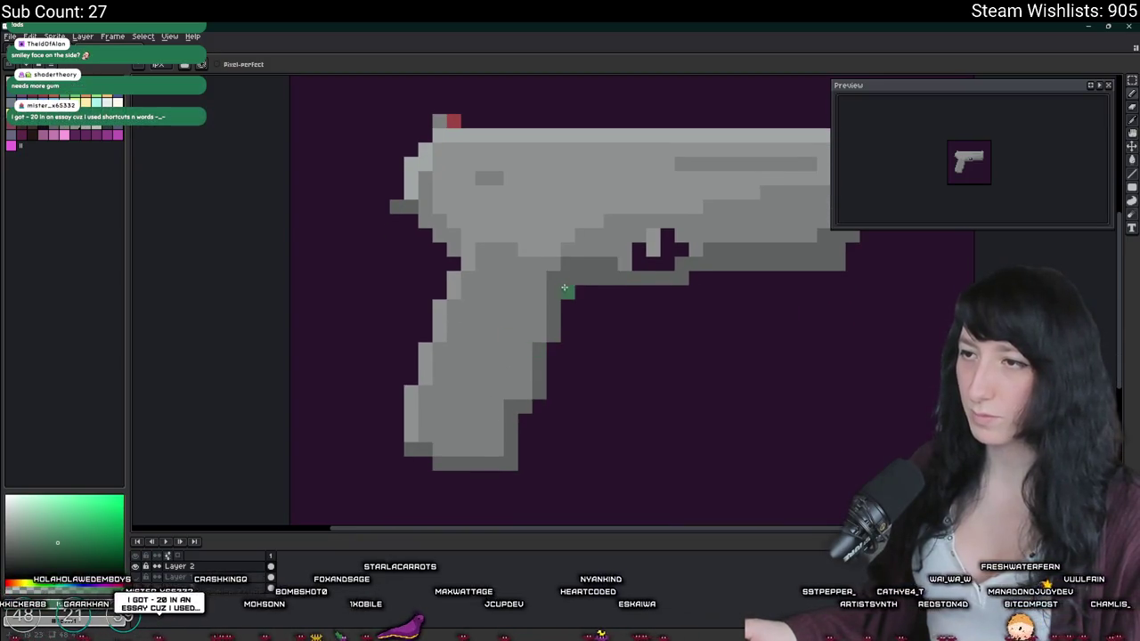
pyautogui.moveTo(552, 261); pyautogui.dragTo(525, 394)
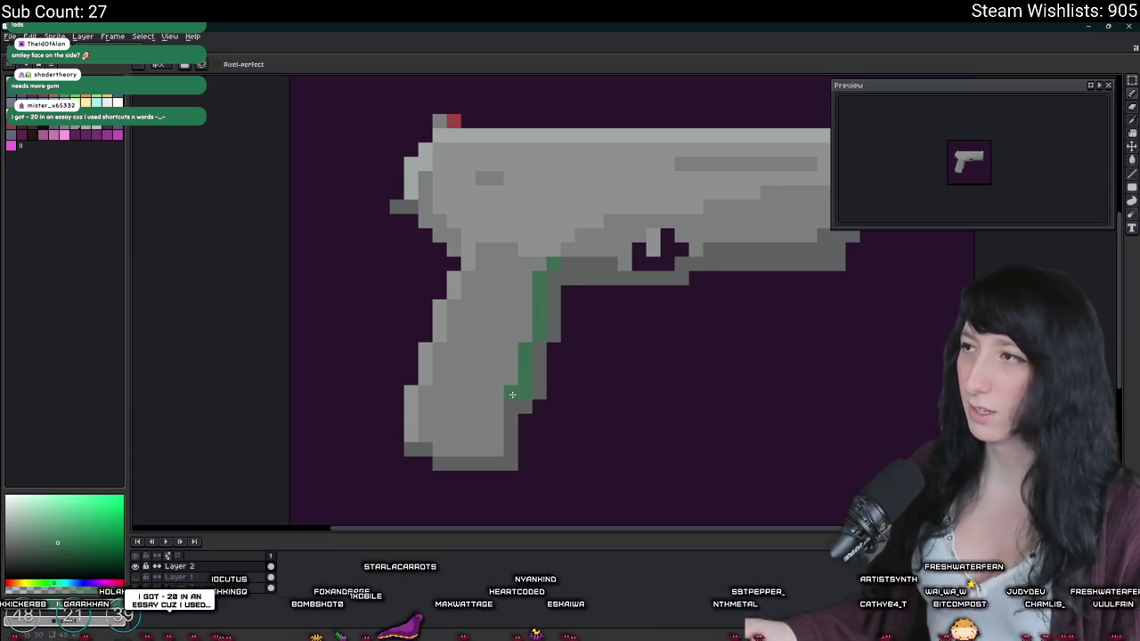
pyautogui.click(494, 380)
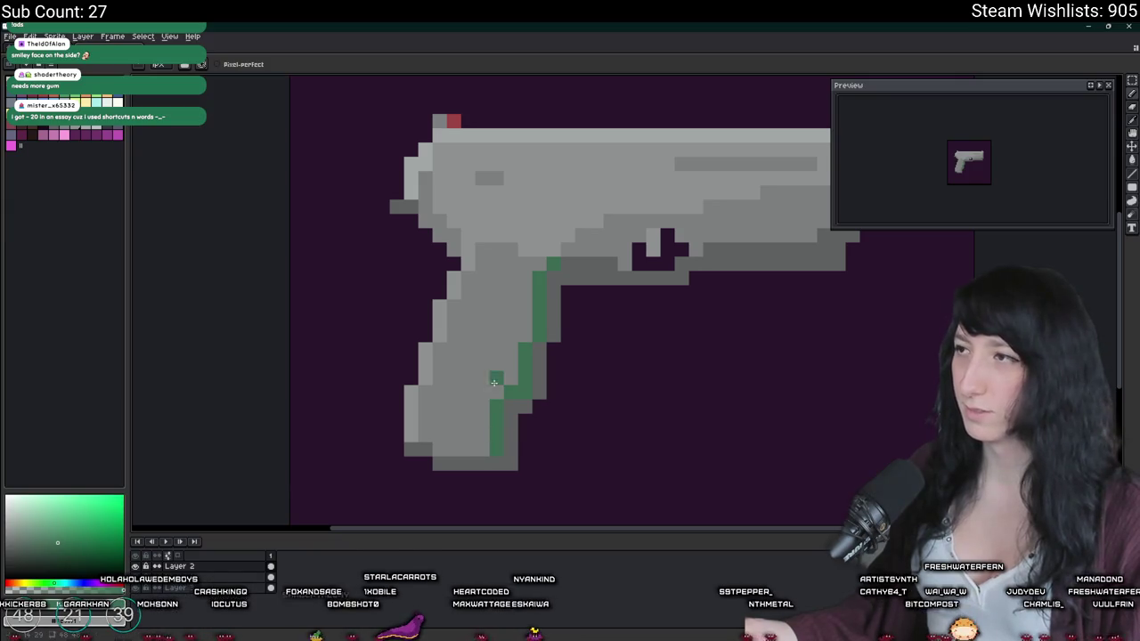
pyautogui.hotkey('ctrl', 'z')
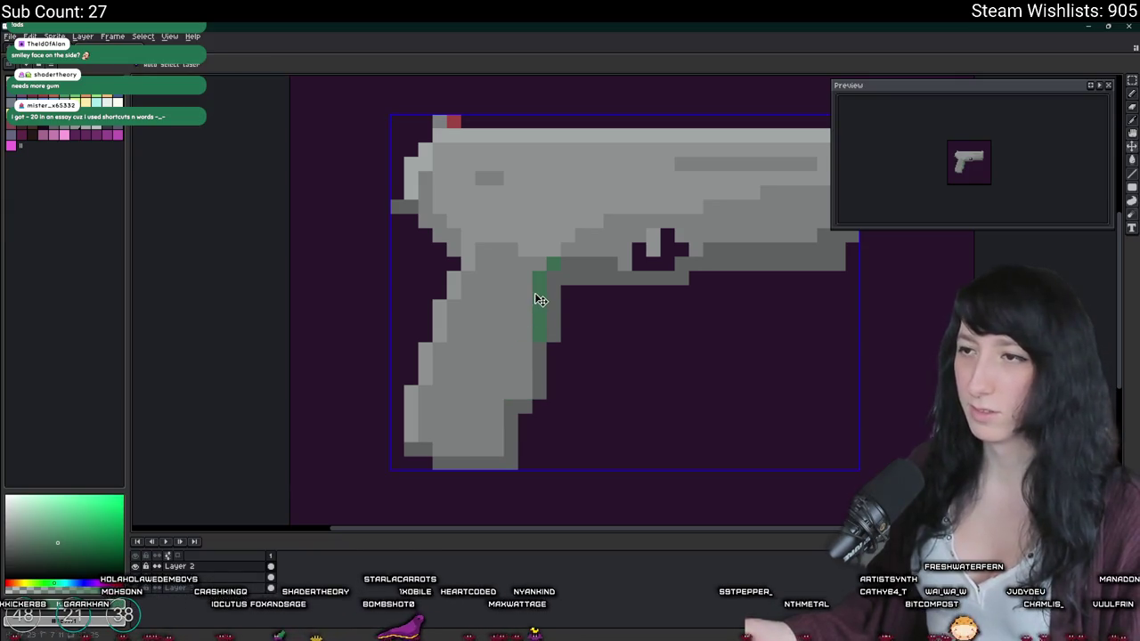
pyautogui.moveTo(611, 242); pyautogui.dragTo(500, 290)
pyautogui.moveTo(699, 212); pyautogui.dragTo(580, 212)
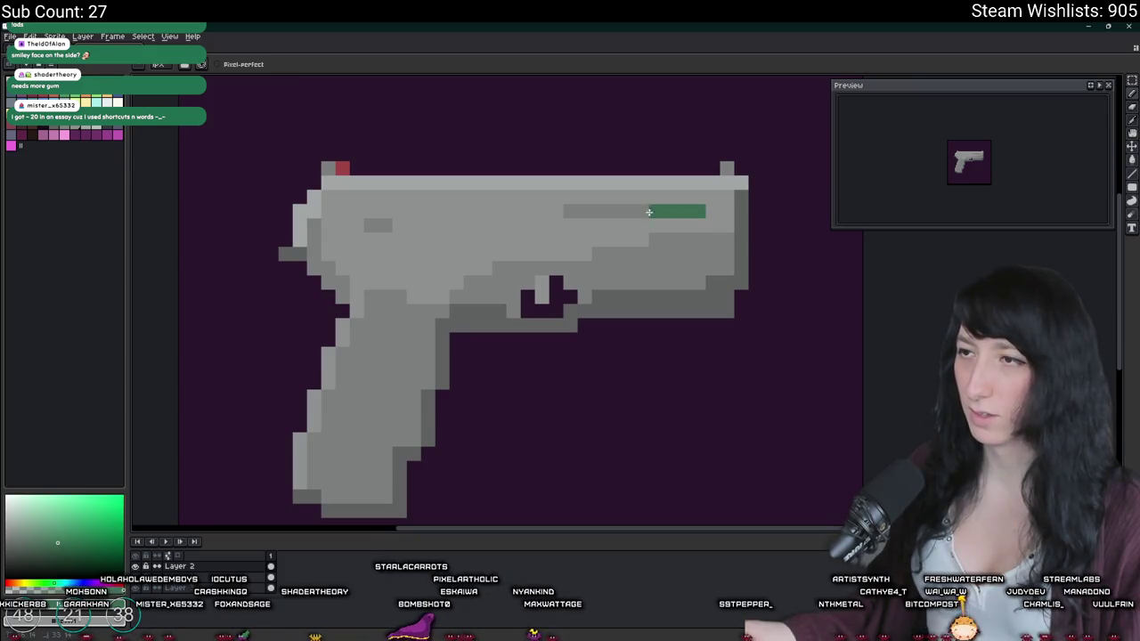
pyautogui.moveTo(499, 208); pyautogui.dragTo(504, 269)
pyautogui.moveTo(375, 285); pyautogui.dragTo(399, 285)
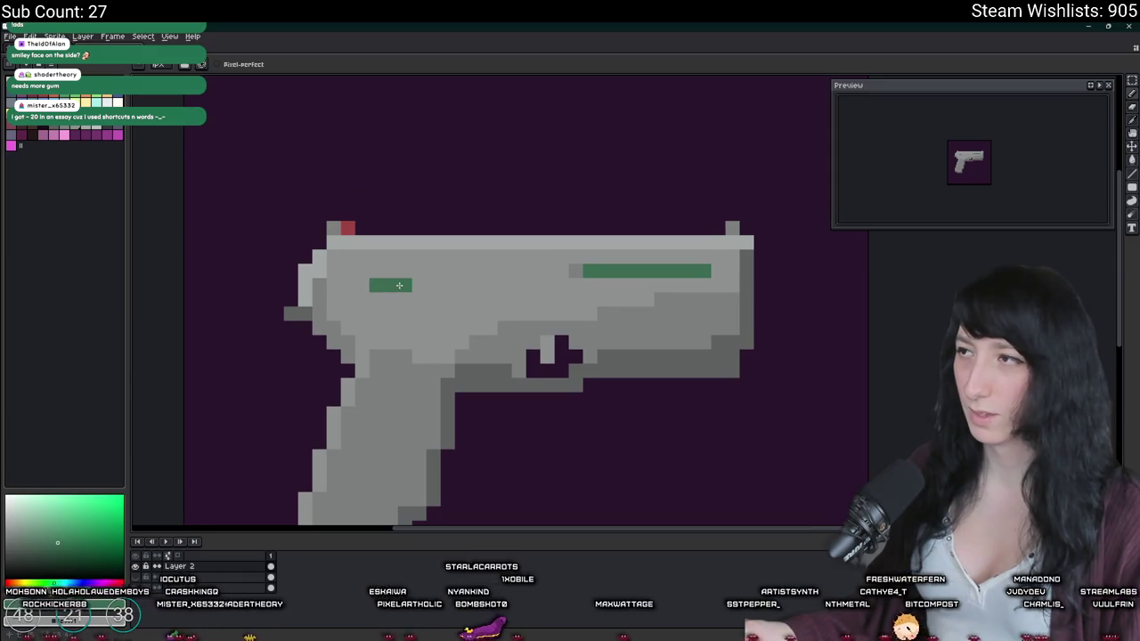
# Step: Refill the green stripes brighter and cap them with dark grey pixels
pyautogui.click(79, 96)
pyautogui.press('g')
pyautogui.click(390, 285)
pyautogui.click(646, 268)
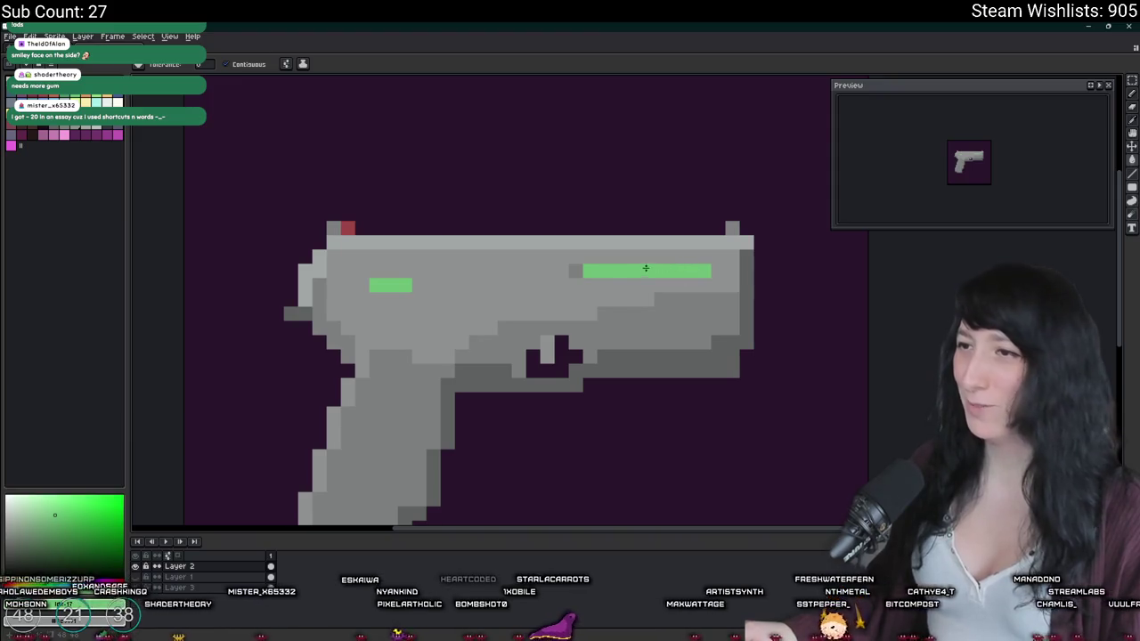
pyautogui.press('i')
pyautogui.click(583, 269)
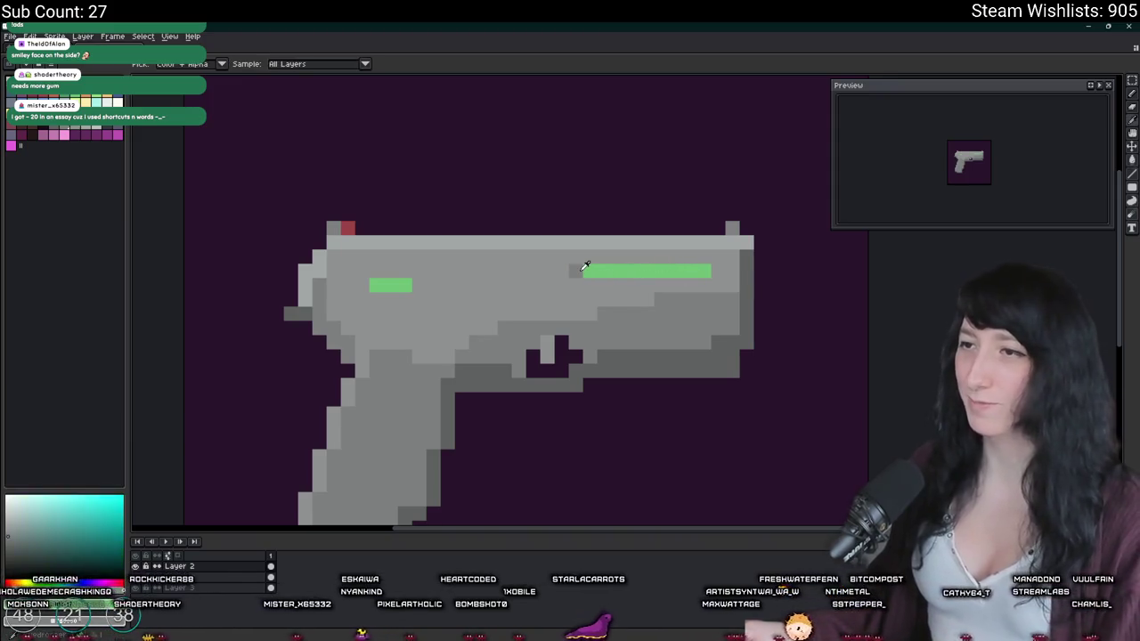
pyautogui.press('b')
pyautogui.click(718, 271)
pyautogui.click(419, 285)
pyautogui.click(361, 285)
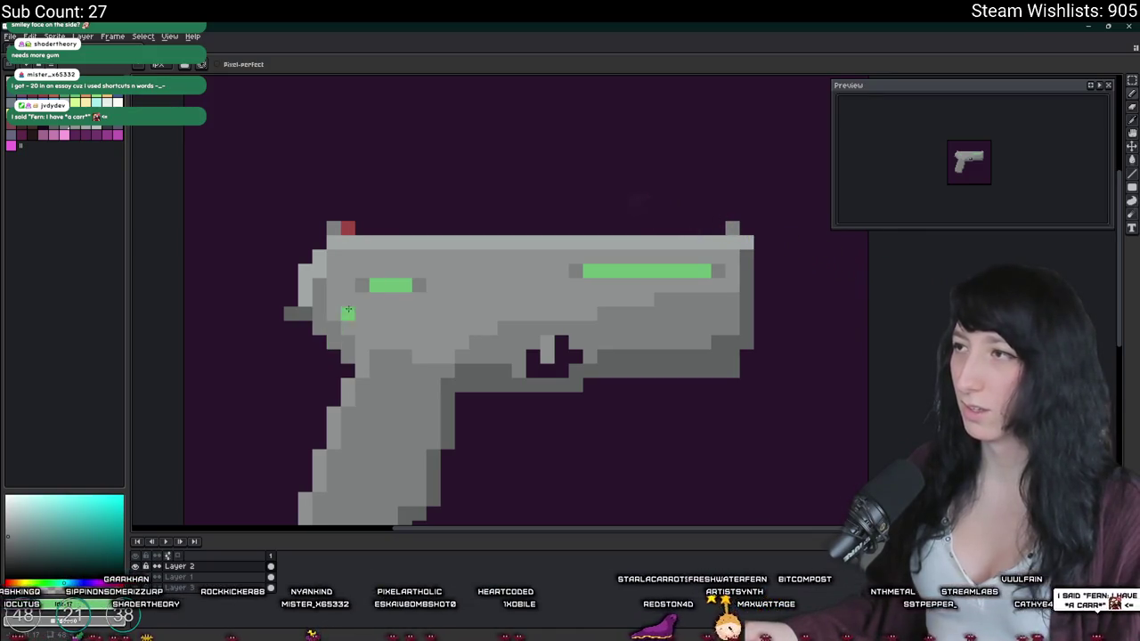
# Step: Undo the green stripe edits and sample the slide's plain grey
pyautogui.hotkey('ctrl', 'z')
pyautogui.hotkey('ctrl', 'z')
pyautogui.hotkey('ctrl', 'z')
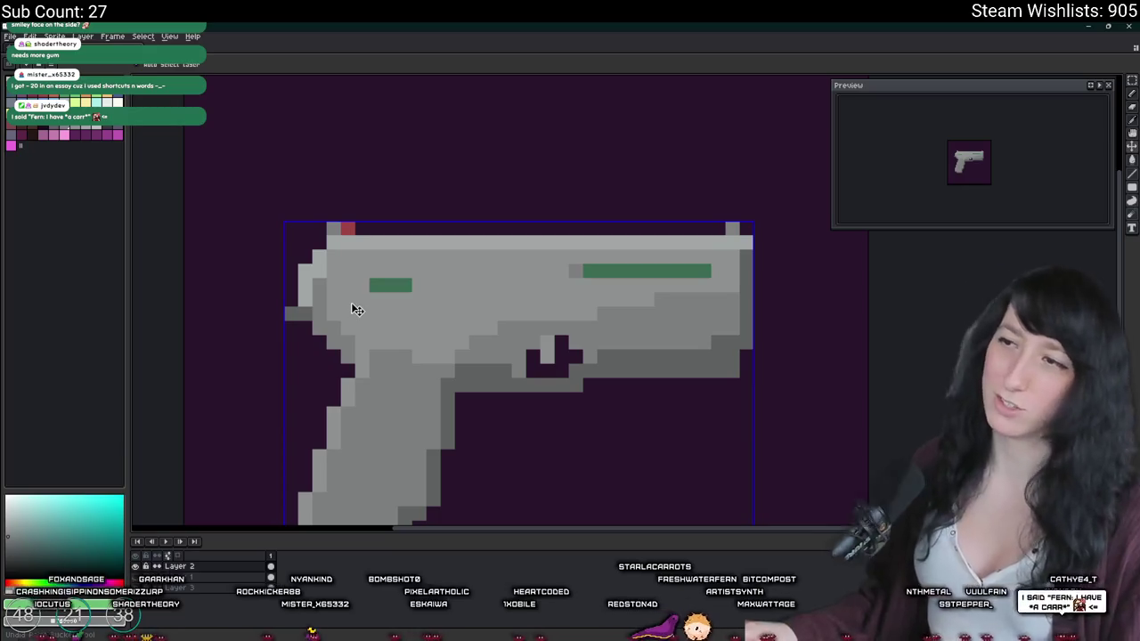
pyautogui.hotkey('ctrl', 'z')
pyautogui.hotkey('ctrl', 'z')
pyautogui.press('i')
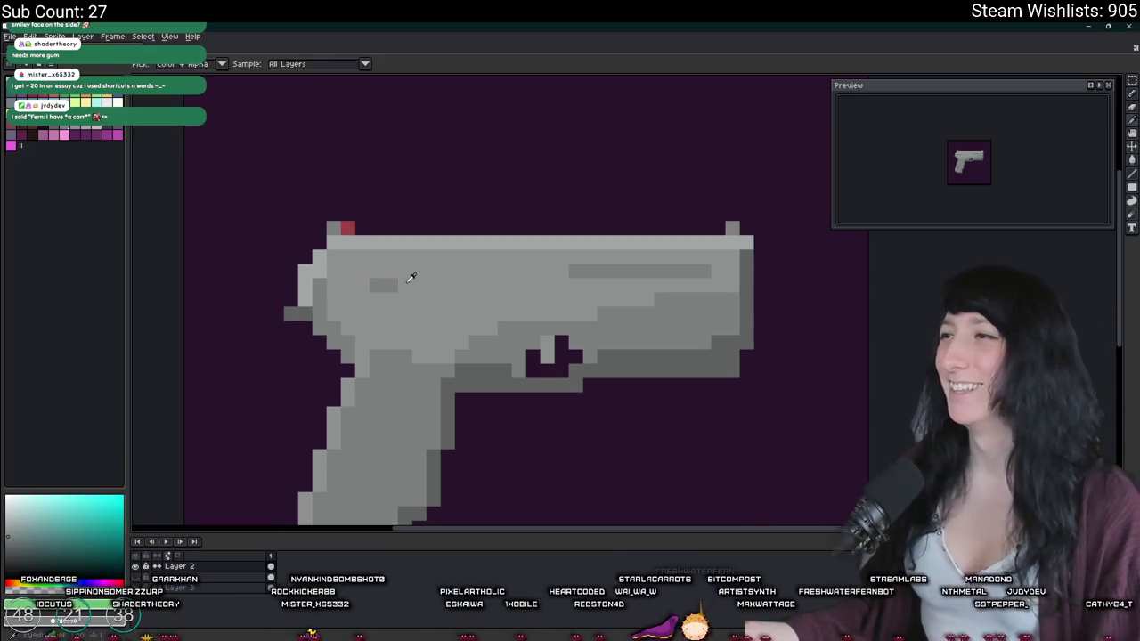
pyautogui.click(488, 286)
# Step: Paint over the dark slide patch and add a lighter highlight stroke across the slide
pyautogui.press('b')
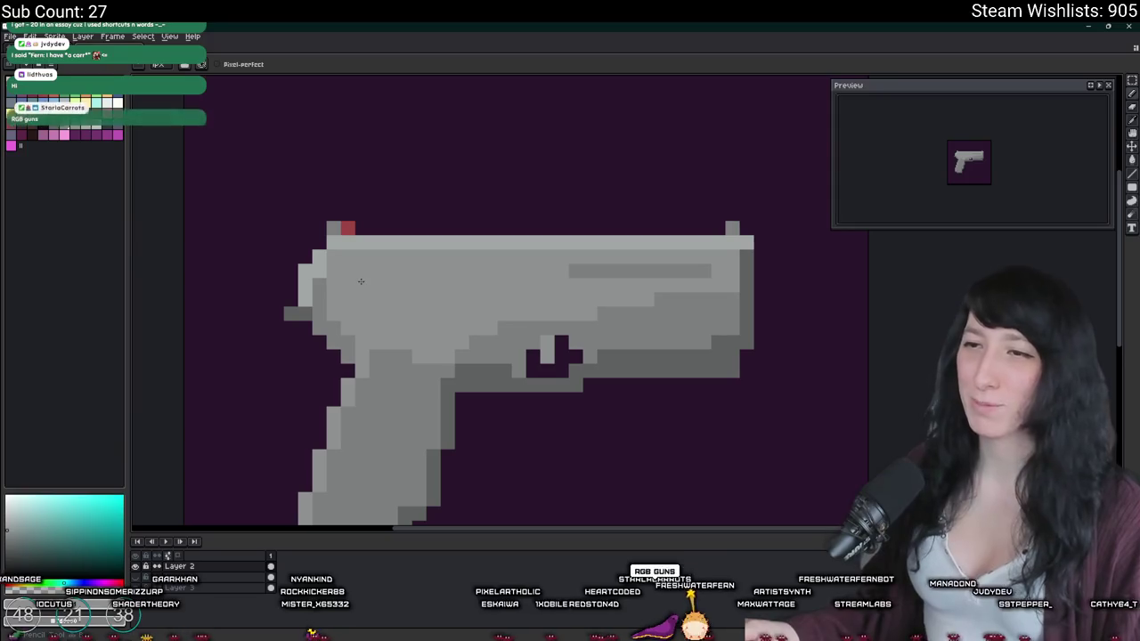
pyautogui.moveTo(392, 285); pyautogui.dragTo(361, 281)
pyautogui.scroll(-1, 353, 281)
pyautogui.scroll(-1, 374, 276)
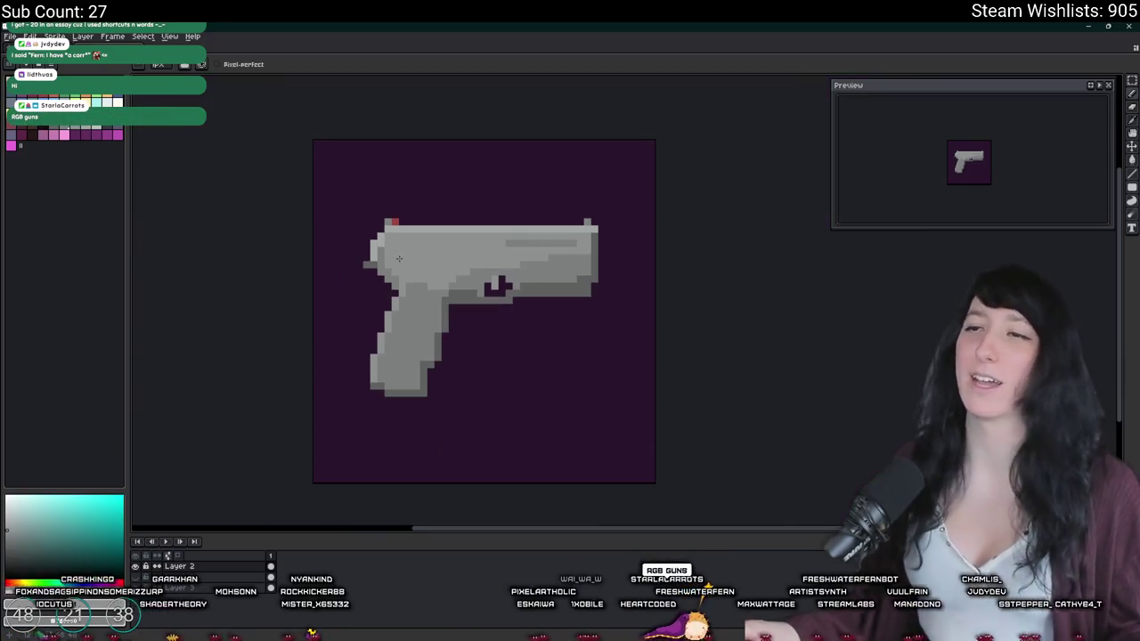
pyautogui.scroll(-1, 392, 272)
pyautogui.scroll(-1, 410, 267)
pyautogui.scroll(1, 410, 266)
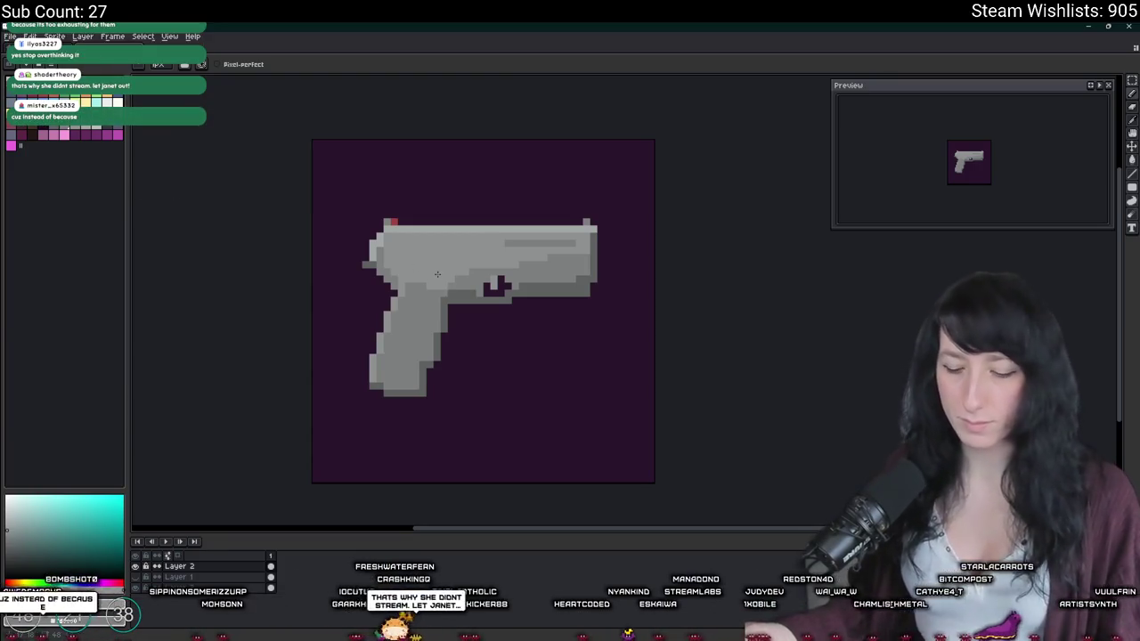
pyautogui.scroll(2, 418, 267)
pyautogui.scroll(-1, 338, 236)
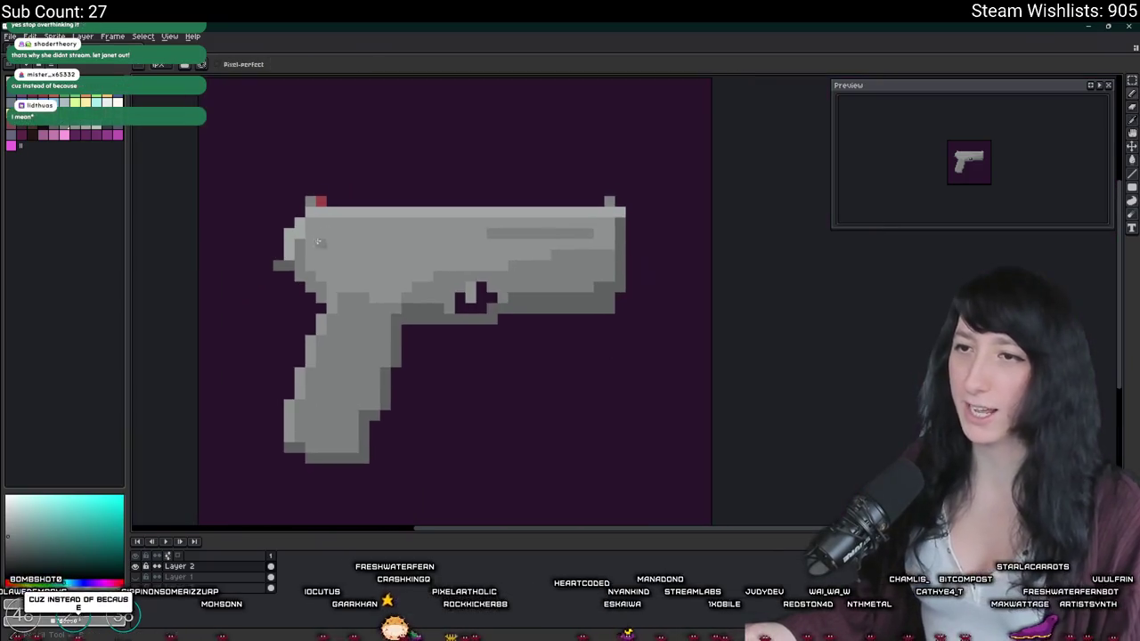
pyautogui.moveTo(310, 235); pyautogui.dragTo(605, 233)
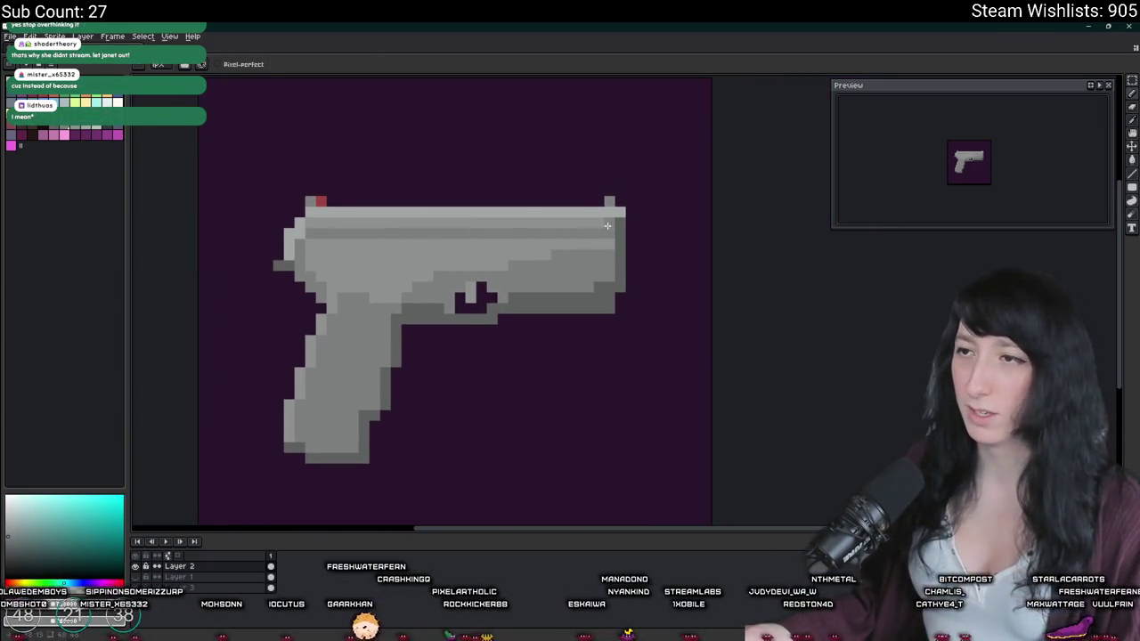
pyautogui.scroll(-2, 559, 252)
pyautogui.scroll(-1, 561, 445)
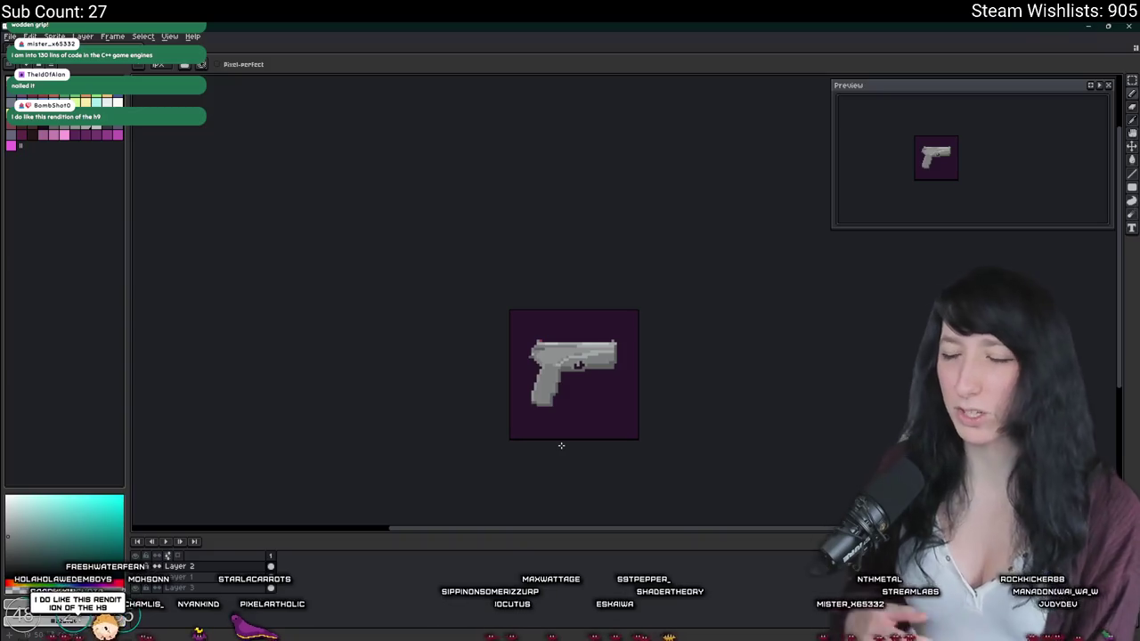
pyautogui.scroll(1, 561, 445)
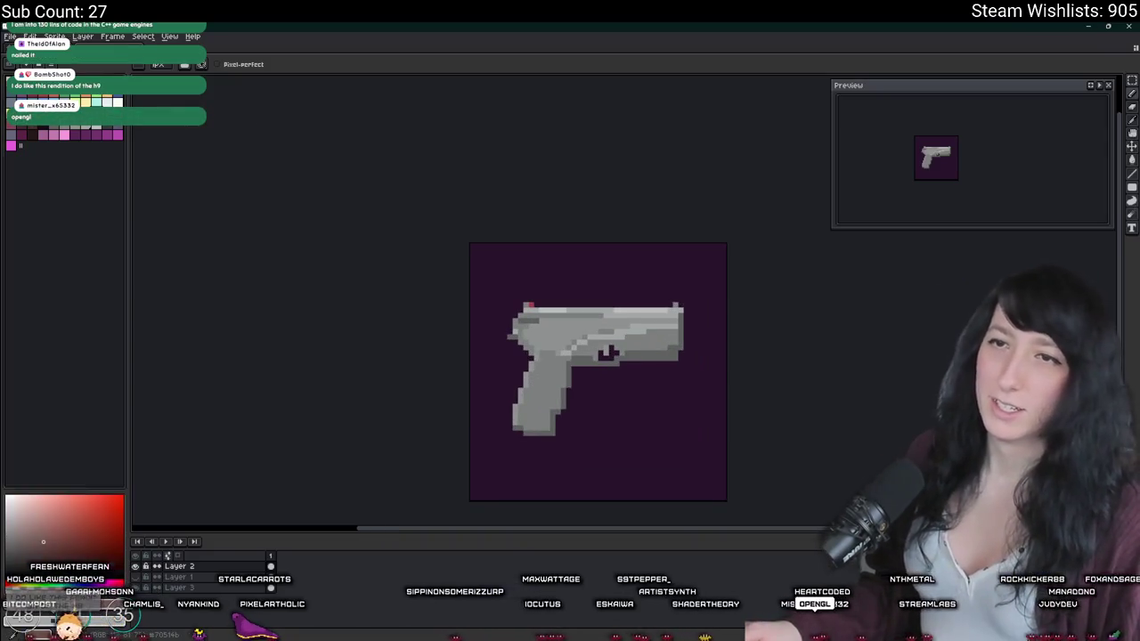
pyautogui.scroll(2, 579, 360)
# Step: Flood-fill the grip dark brown inside its grey outline
pyautogui.press('g')
pyautogui.scroll(-1, 535, 330)
pyautogui.click(471, 293)
pyautogui.scroll(-1, 471, 293)
pyautogui.scroll(-1, 534, 294)
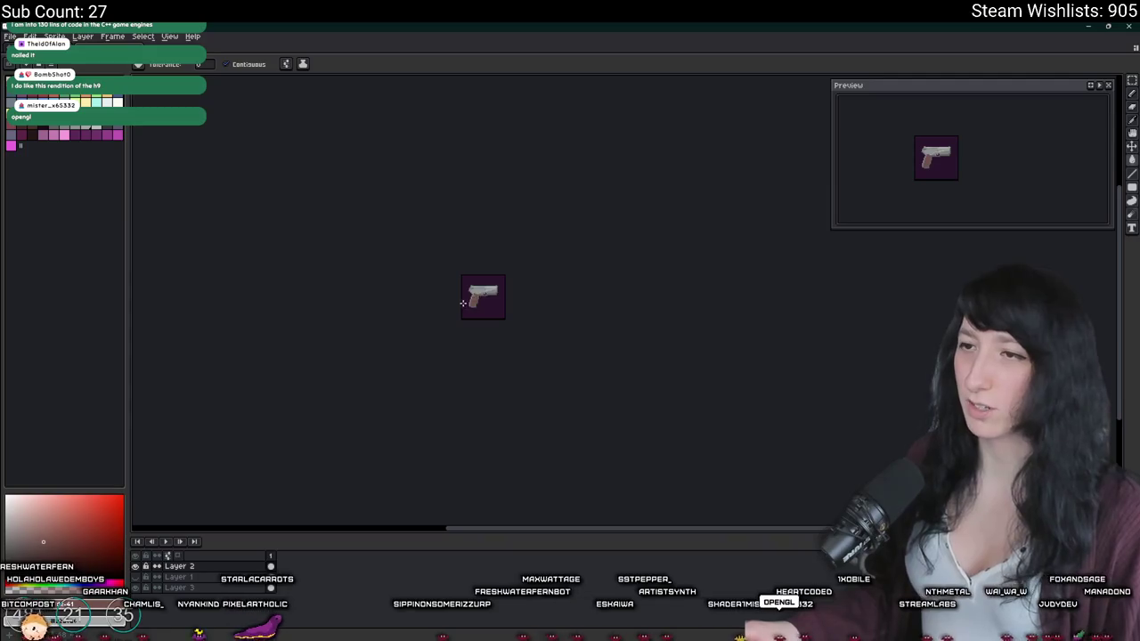
pyautogui.scroll(2, 577, 276)
pyautogui.hotkey('ctrl', 'z')
pyautogui.scroll(2, 577, 276)
pyautogui.press('g')
pyautogui.click(498, 349)
pyautogui.scroll(2, 490, 336)
pyautogui.press('b')
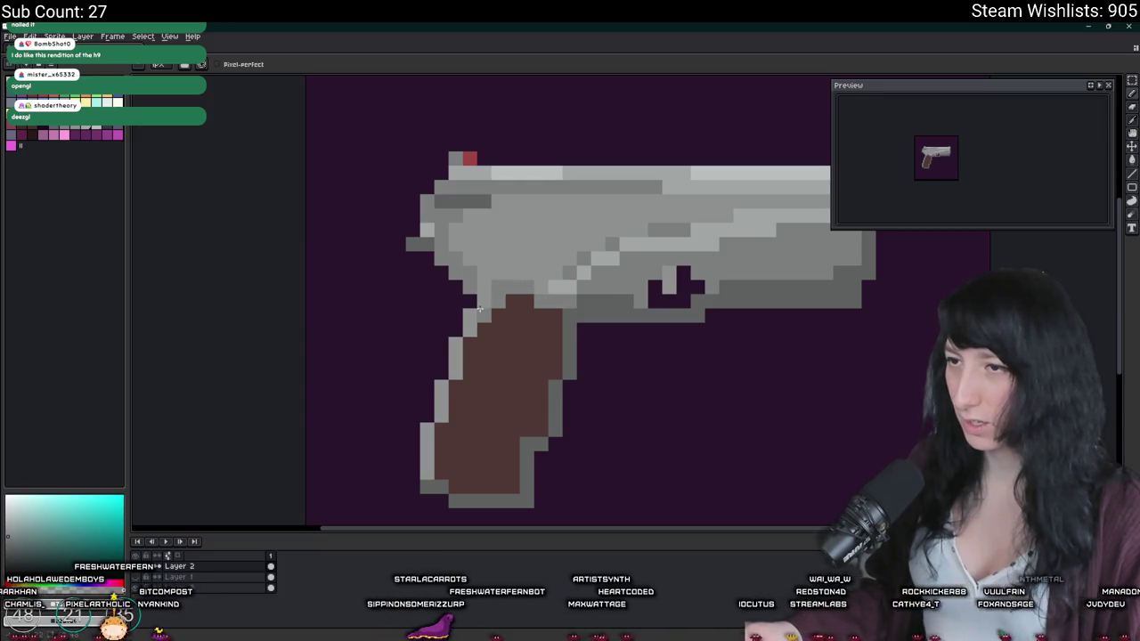
pyautogui.scroll(-2, 463, 357)
pyautogui.scroll(-3, 486, 329)
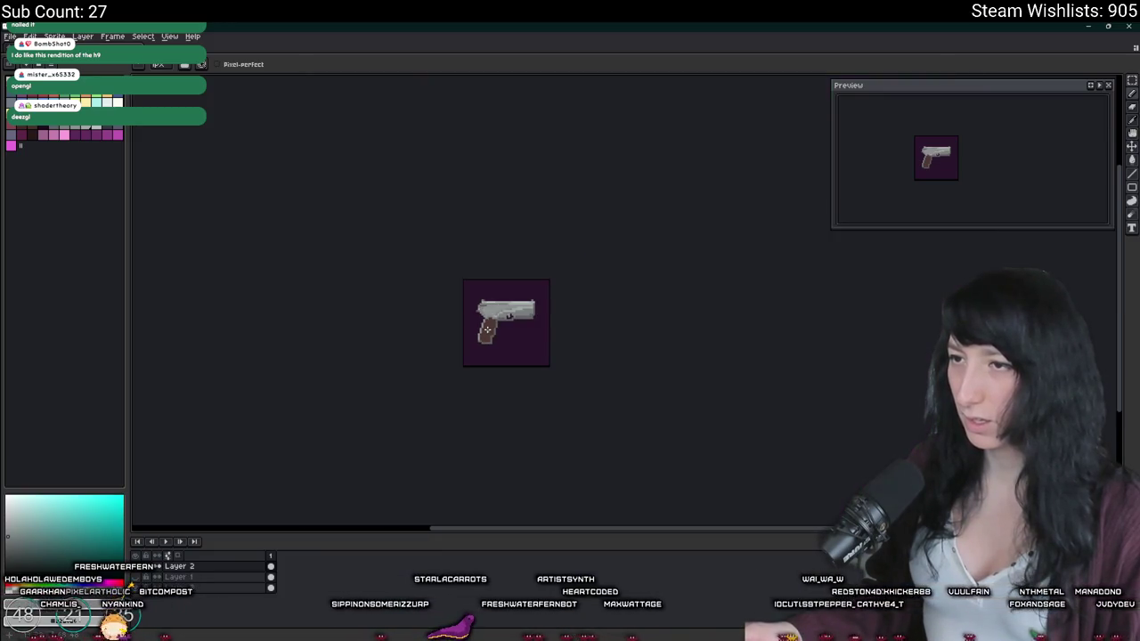
pyautogui.scroll(1, 491, 346)
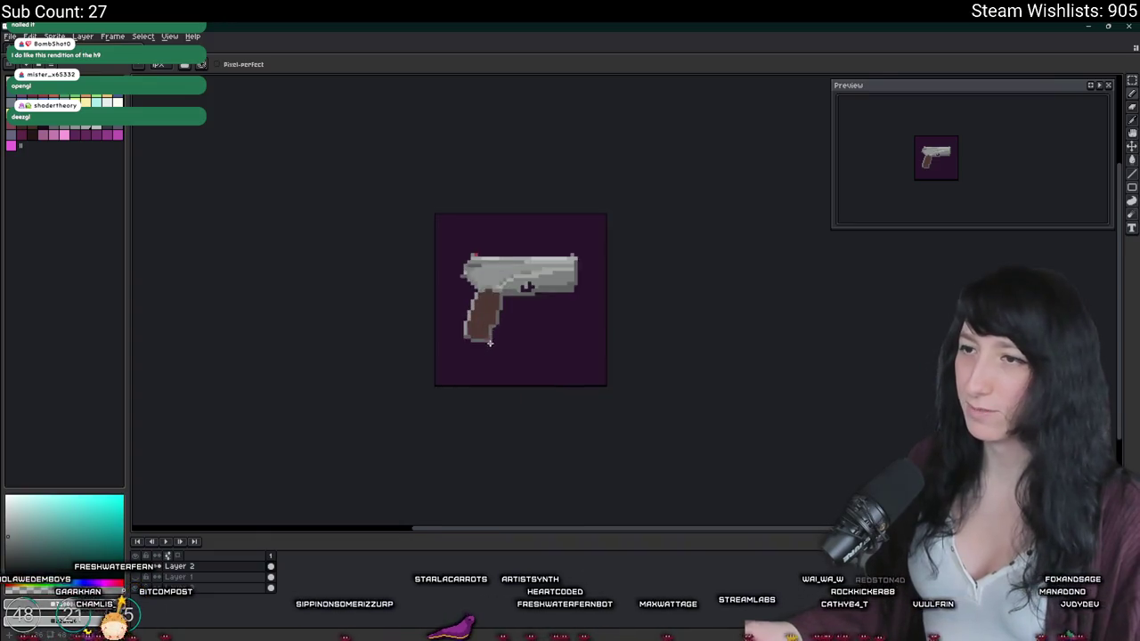
pyautogui.scroll(1, 492, 343)
pyautogui.scroll(1, 492, 342)
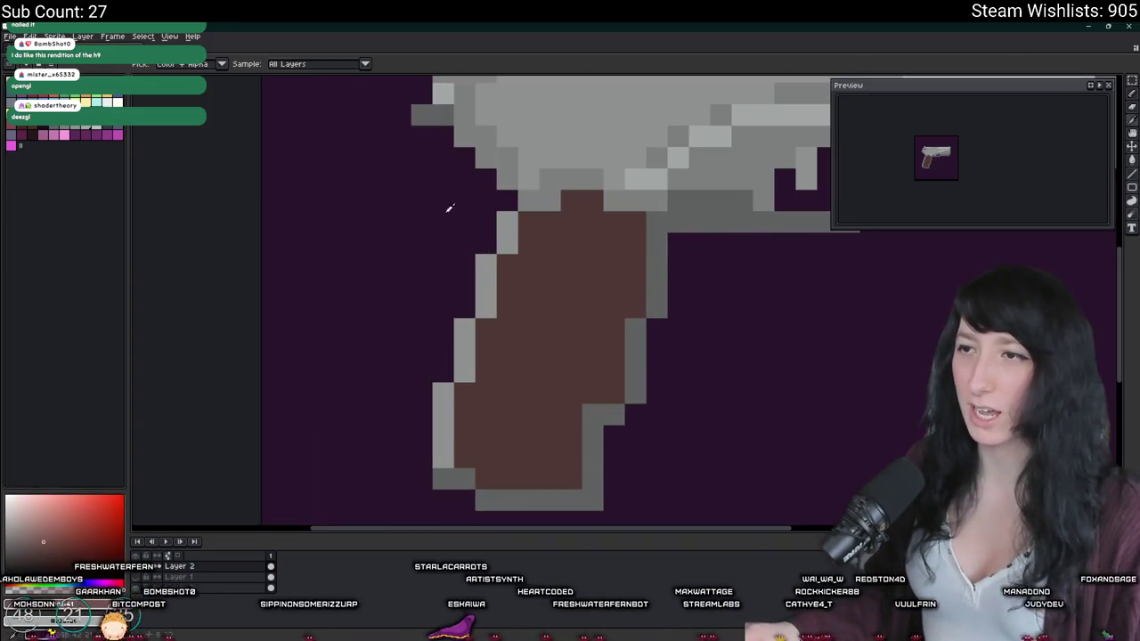
# Step: Recolour the grip's left grey outline with the sampled grip brown
pyautogui.press('b')
pyautogui.click(508, 223)
pyautogui.click(508, 244)
pyautogui.click(485, 286)
pyautogui.click(485, 264)
pyautogui.moveTo(478, 305); pyautogui.dragTo(441, 456)
pyautogui.scroll(-2, 267, 143)
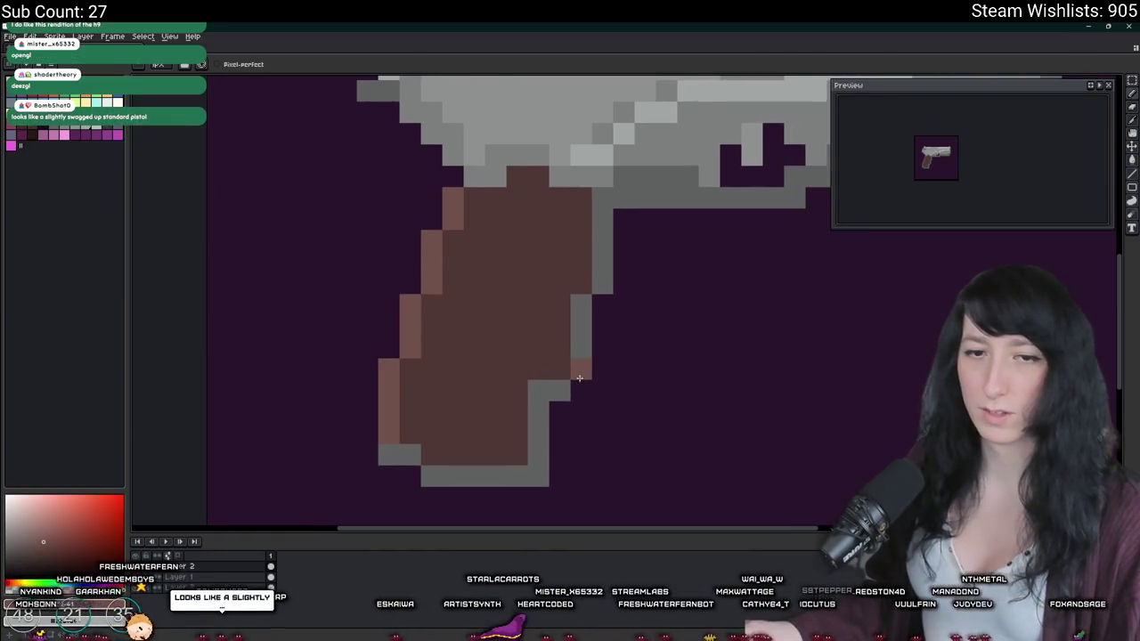
pyautogui.scroll(2, 330, 132)
# Step: Repaint the grip's right and bottom edges in a darker brown
pyautogui.click(48, 563)
pyautogui.moveTo(591, 232); pyautogui.dragTo(570, 409)
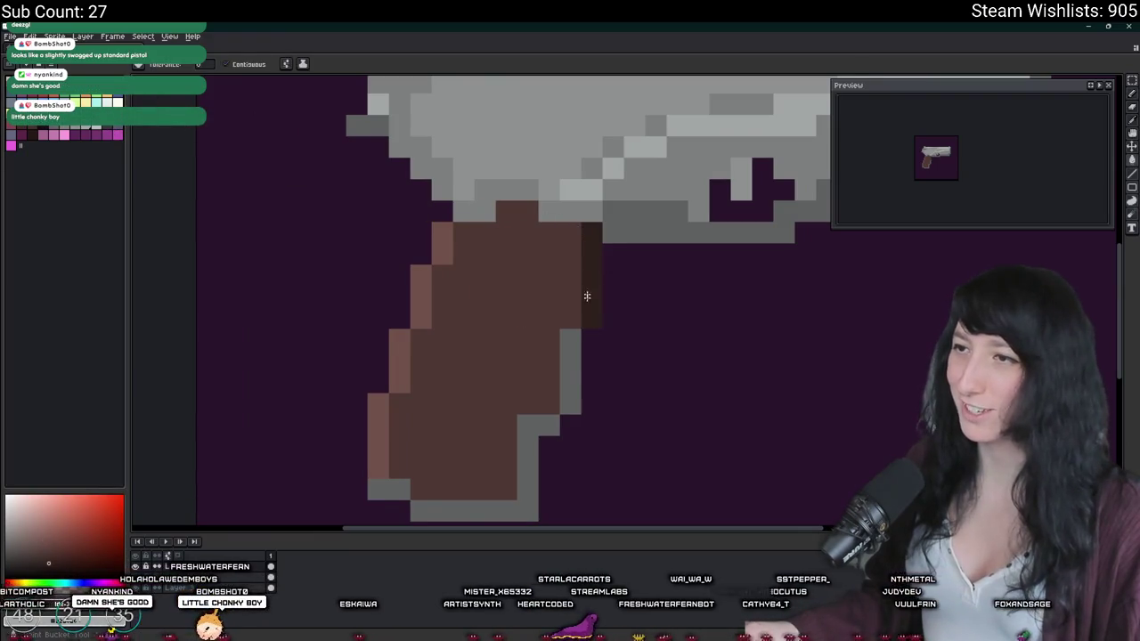
pyautogui.press('g')
pyautogui.click(488, 406)
pyautogui.scroll(-5, 428, 384)
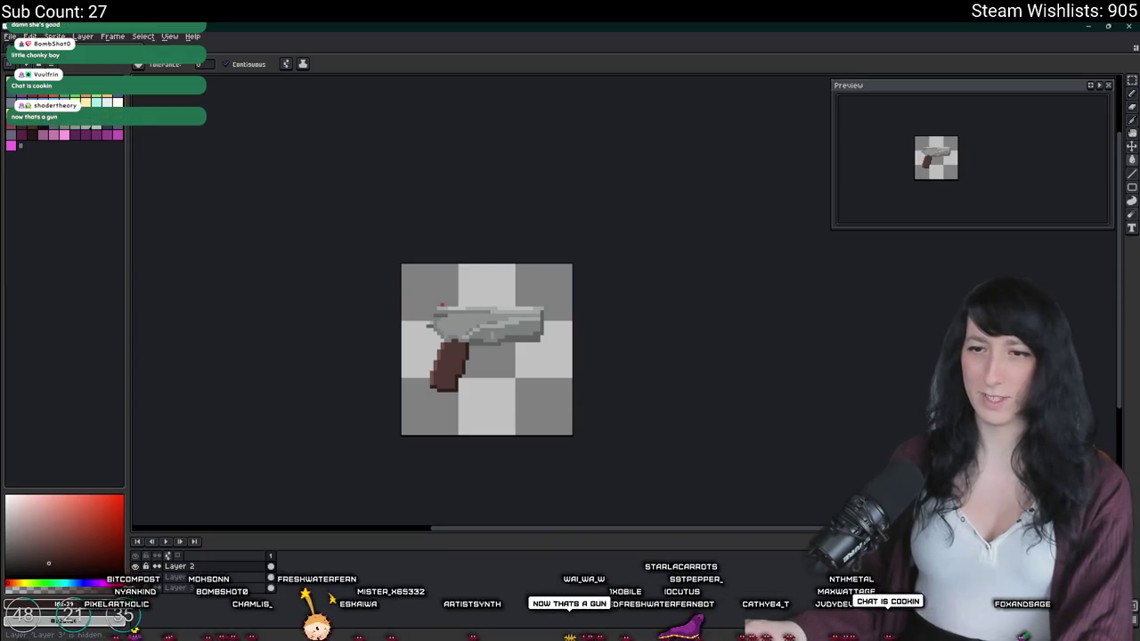
pyautogui.scroll(2, 431, 341)
pyautogui.scroll(3, 431, 341)
pyautogui.click(431, 341)
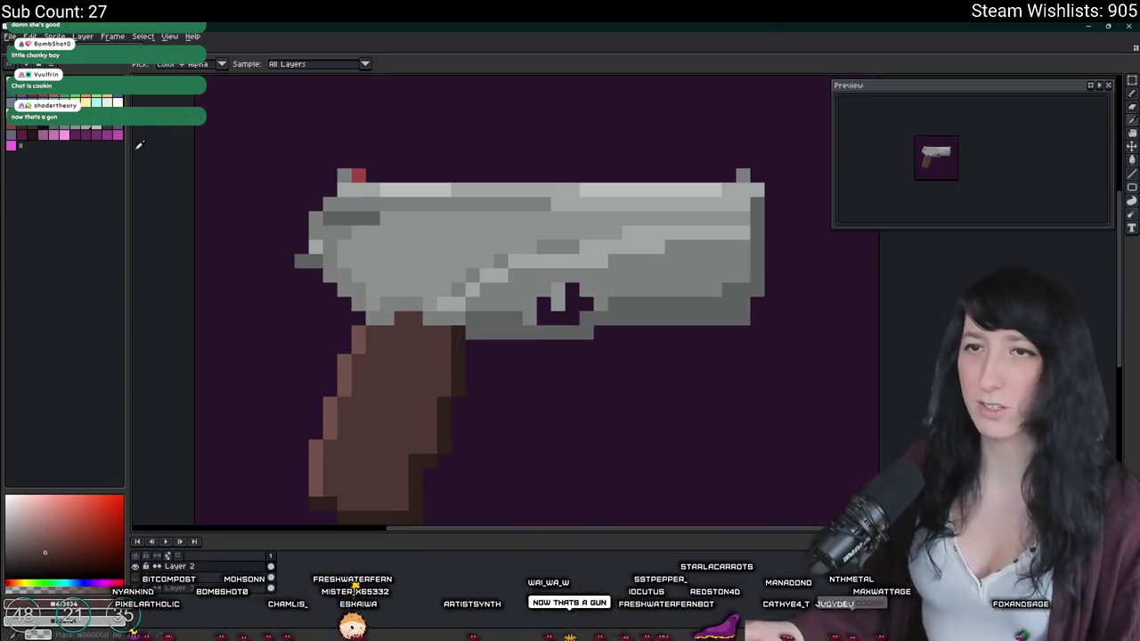
# Step: Use Replace Color to turn the grip's lighter brown into a darker brown
pyautogui.hotkey('shift', 'r')
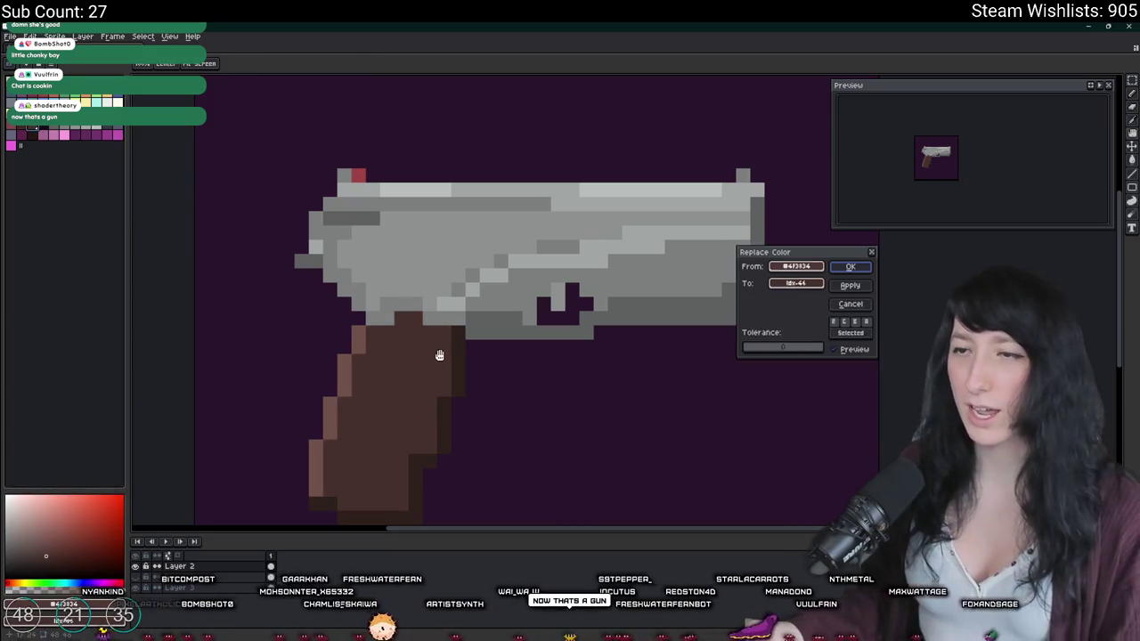
pyautogui.click(354, 336)
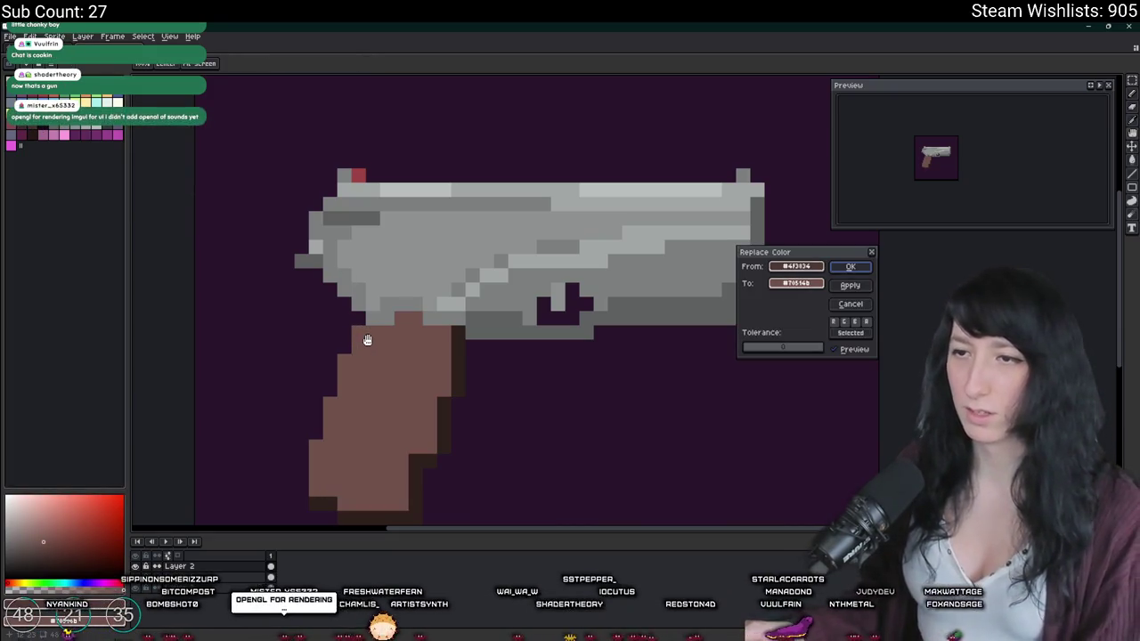
pyautogui.press('Escape')
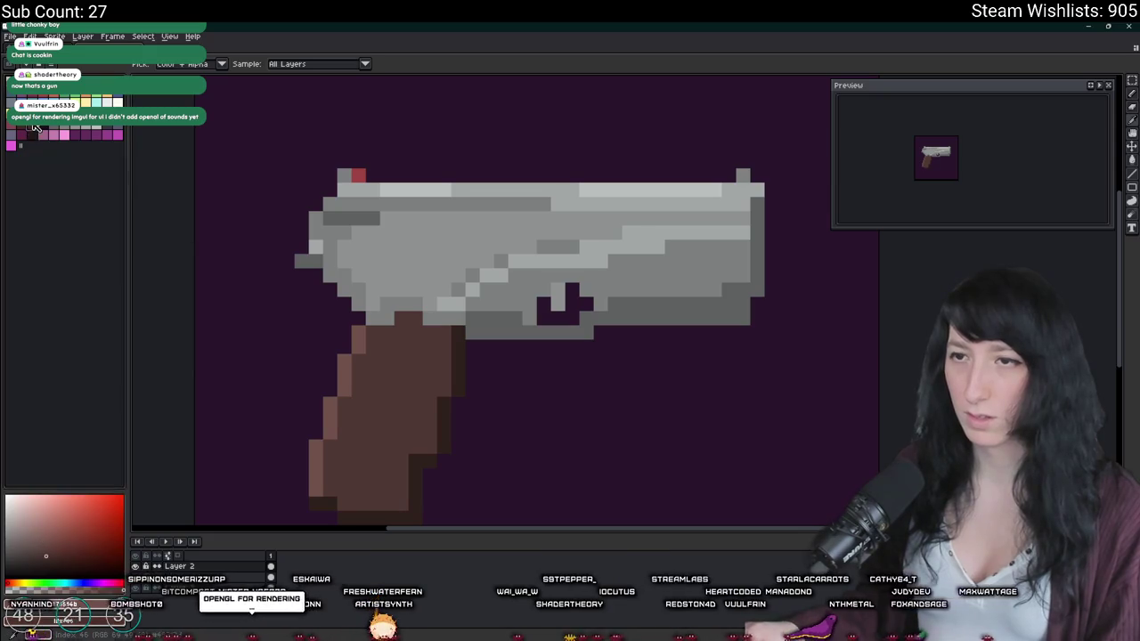
pyautogui.hotkey('shift', 'r')
pyautogui.click(368, 364)
pyautogui.press('Escape')
pyautogui.click(22, 126)
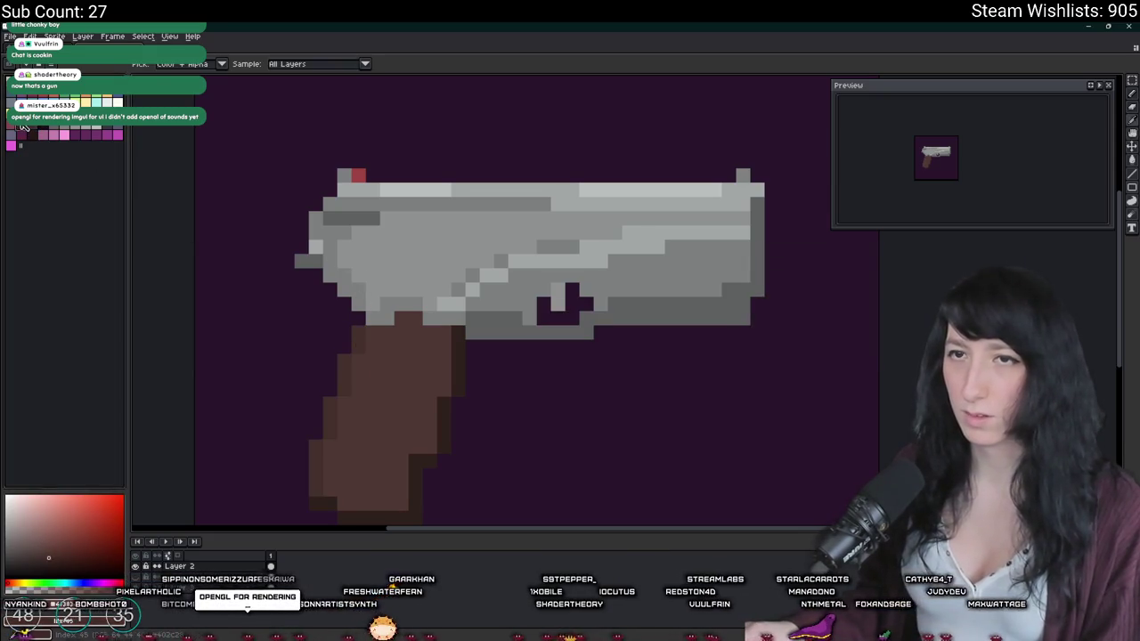
pyautogui.hotkey('shift', 'r')
pyautogui.press('Return')
# Step: Replace the remaining grip brown with a darker neighbouring palette brown
pyautogui.click(79, 133)
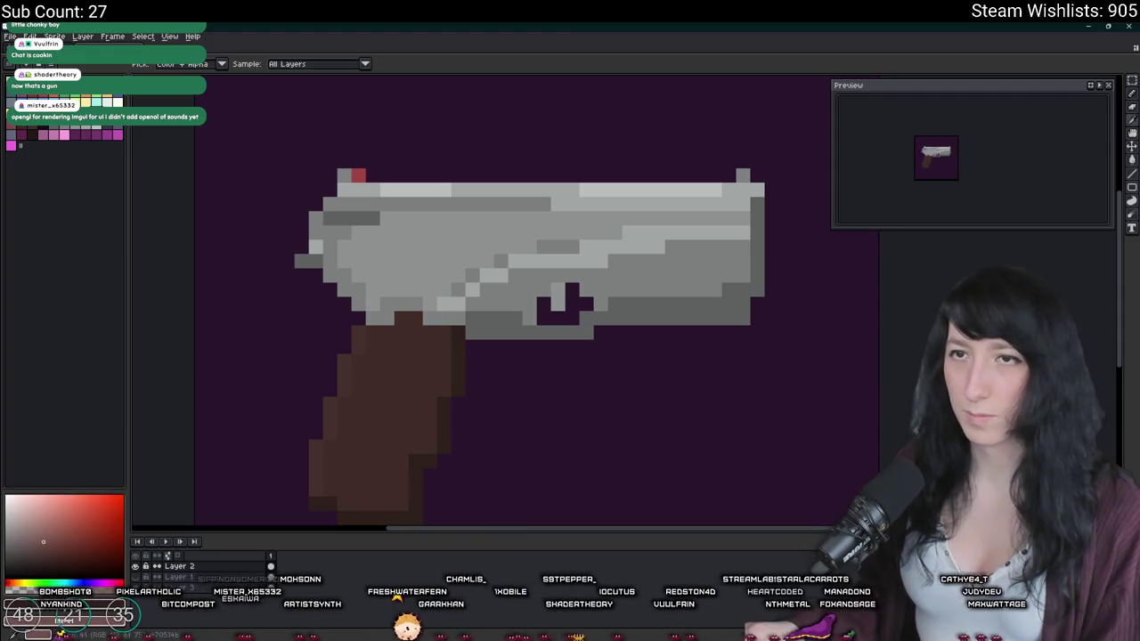
pyautogui.hotkey('shift', 'r')
pyautogui.press('Escape')
pyautogui.click(69, 133)
pyautogui.hotkey('shift', 'r')
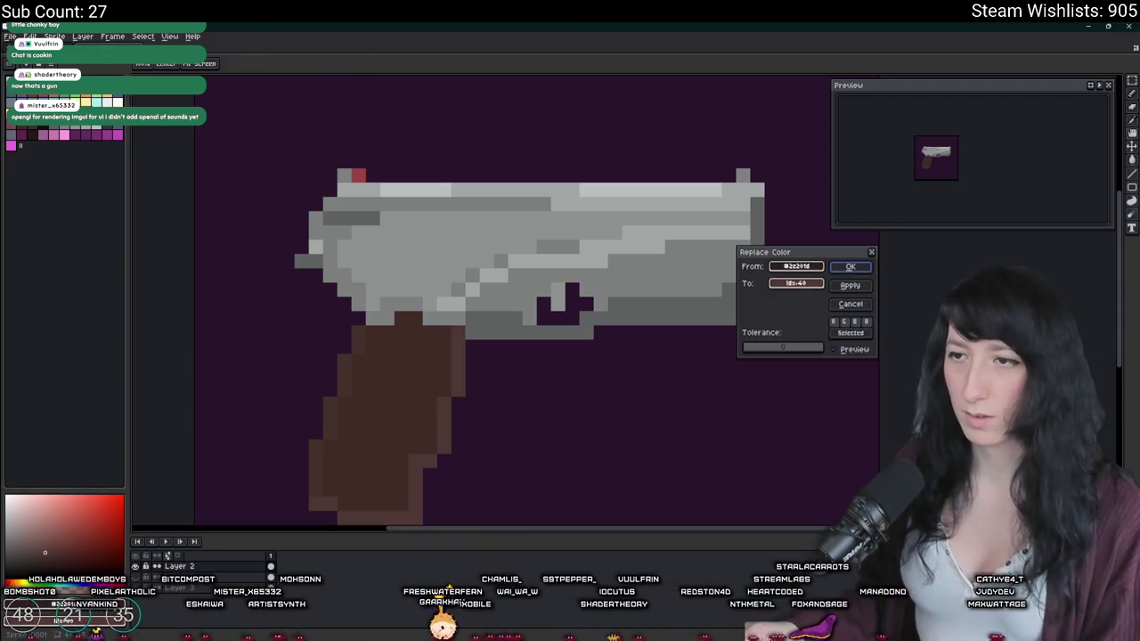
pyautogui.press('Return')
pyautogui.scroll(-2, 304, 309)
pyautogui.scroll(-2, 304, 309)
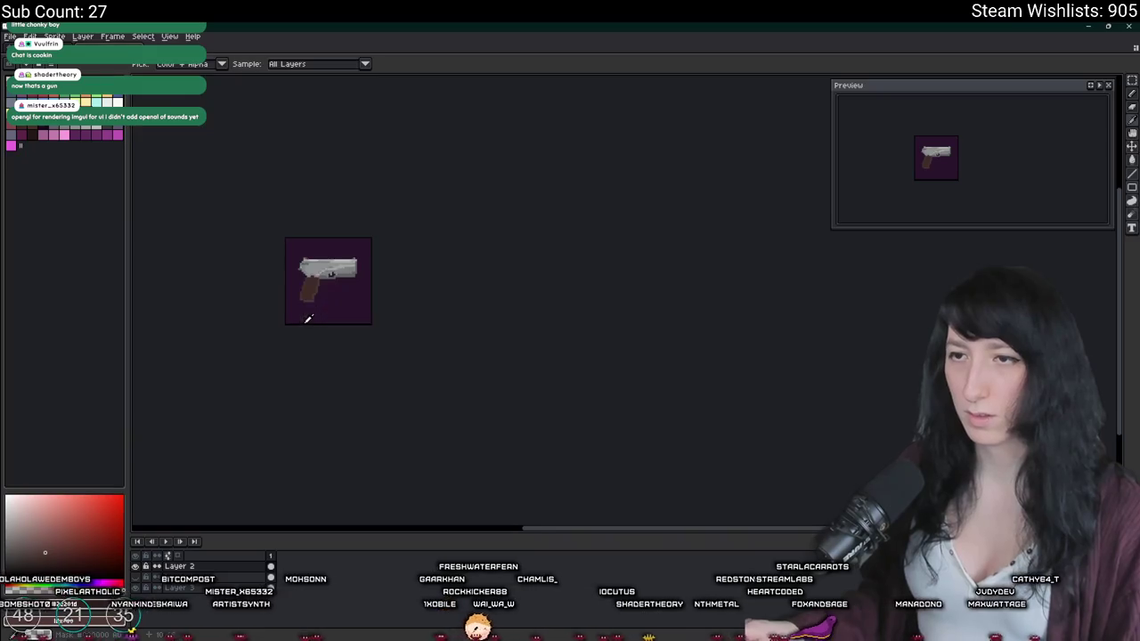
pyautogui.press('i')
pyautogui.scroll(4, 272, 264)
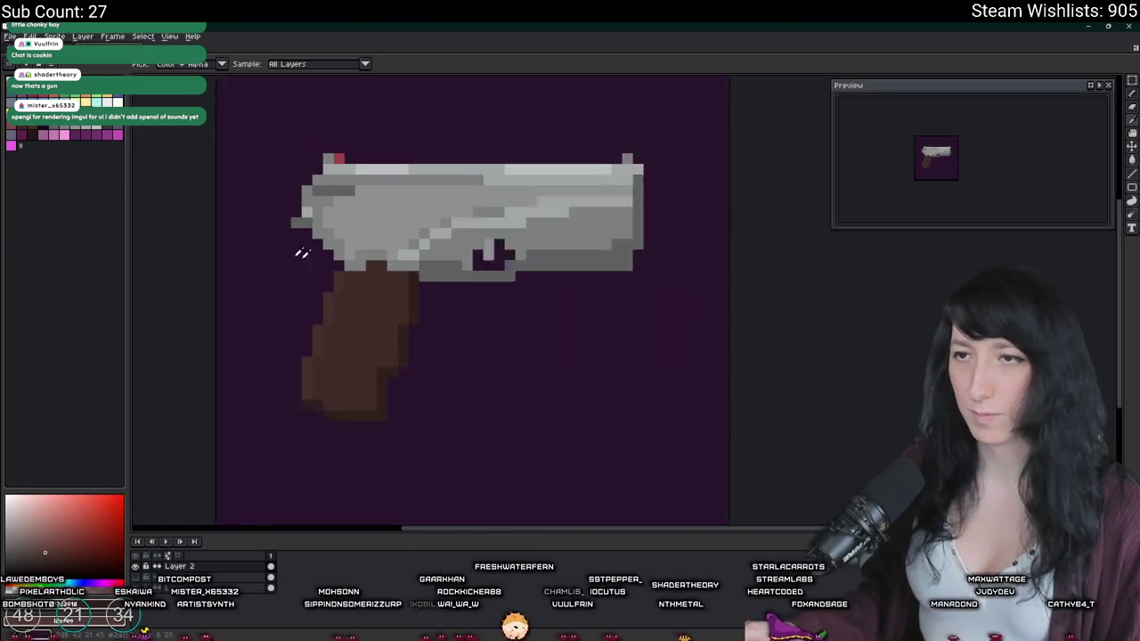
pyautogui.scroll(1, 273, 265)
pyautogui.press('b')
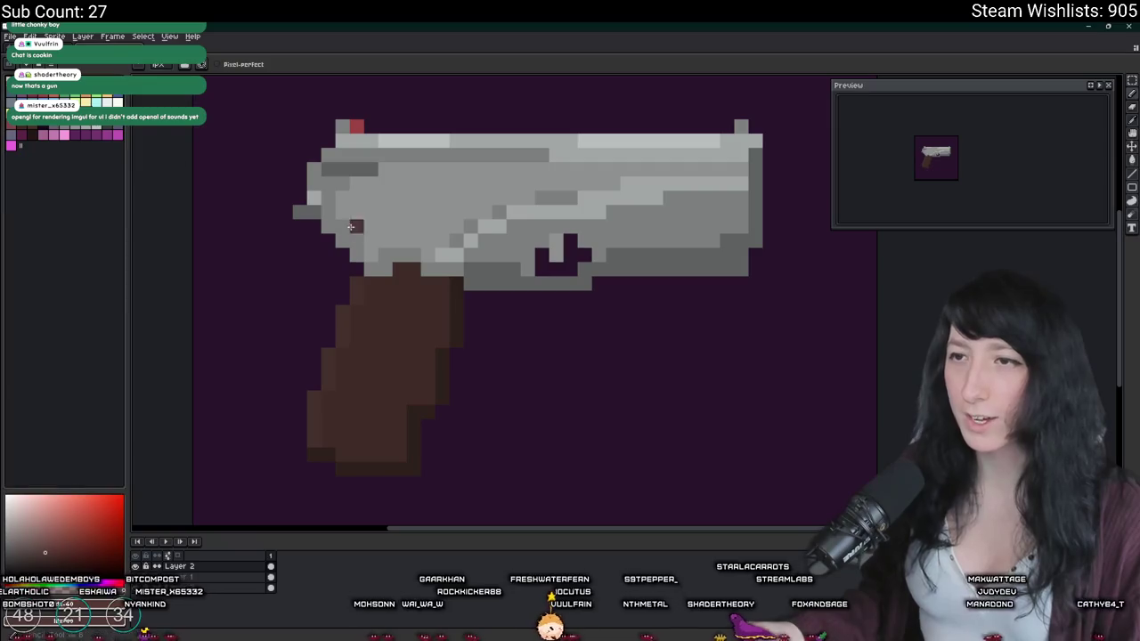
pyautogui.scroll(1, 402, 276)
pyautogui.moveTo(417, 264)
pyautogui.mouseDown()
pyautogui.moveTo(329, 281)
pyautogui.moveTo(499, 287)
pyautogui.mouseUp()
pyautogui.scroll(-4, 481, 298)
pyautogui.scroll(-2, 472, 307)
pyautogui.scroll(1, 468, 311)
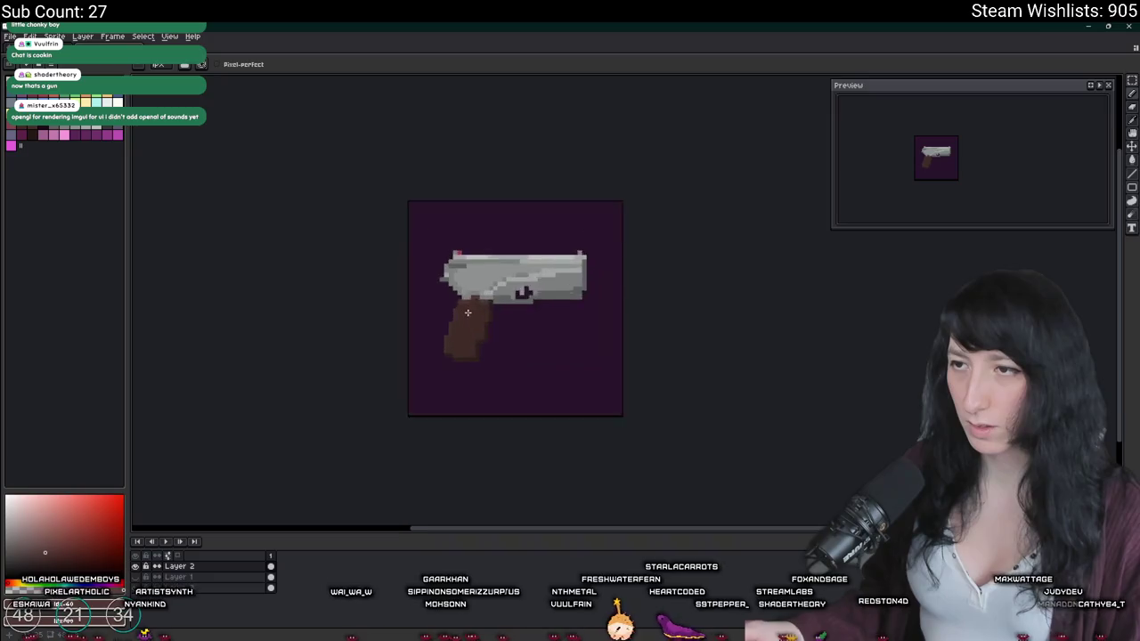
pyautogui.scroll(2, 468, 312)
pyautogui.scroll(1, 459, 274)
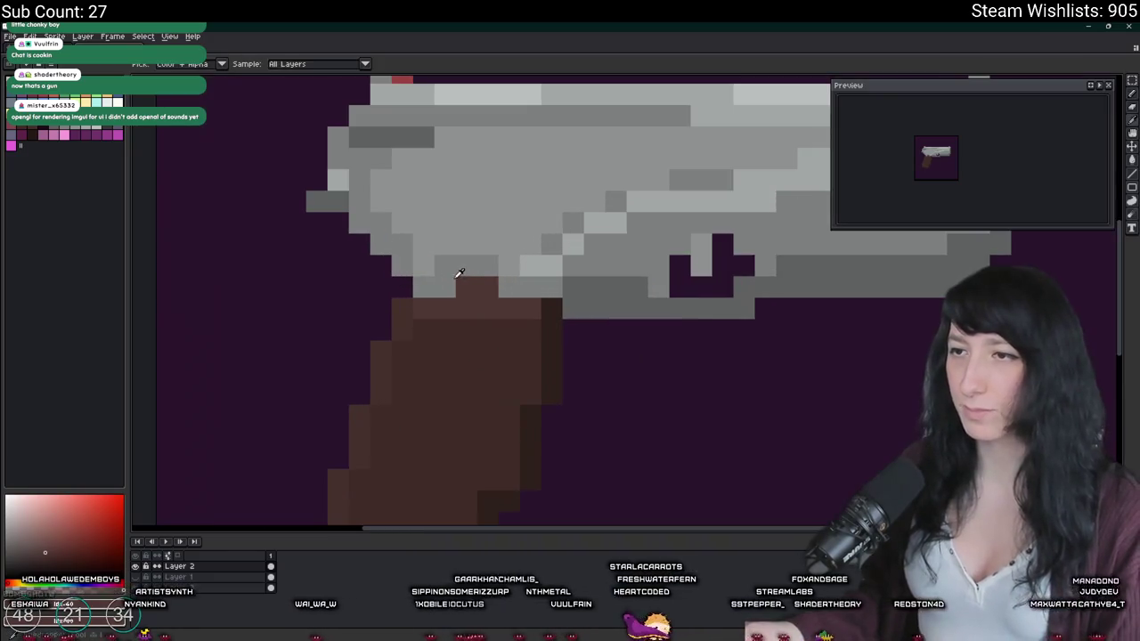
pyautogui.scroll(-3, 492, 331)
pyautogui.scroll(-1, 492, 332)
pyautogui.scroll(1, 495, 325)
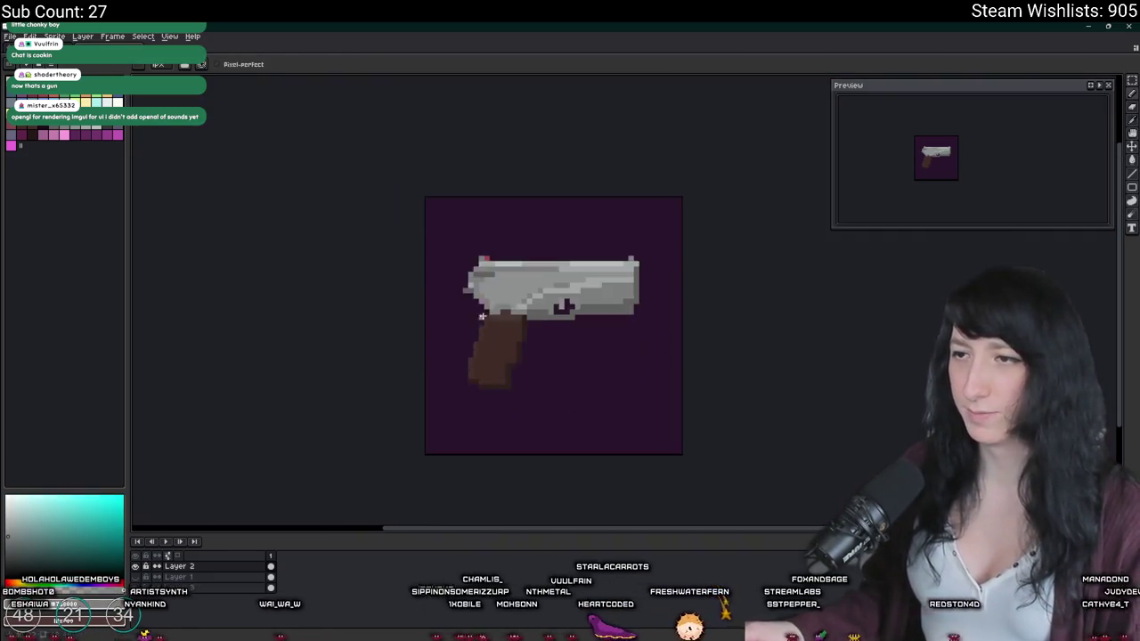
pyautogui.scroll(2, 503, 312)
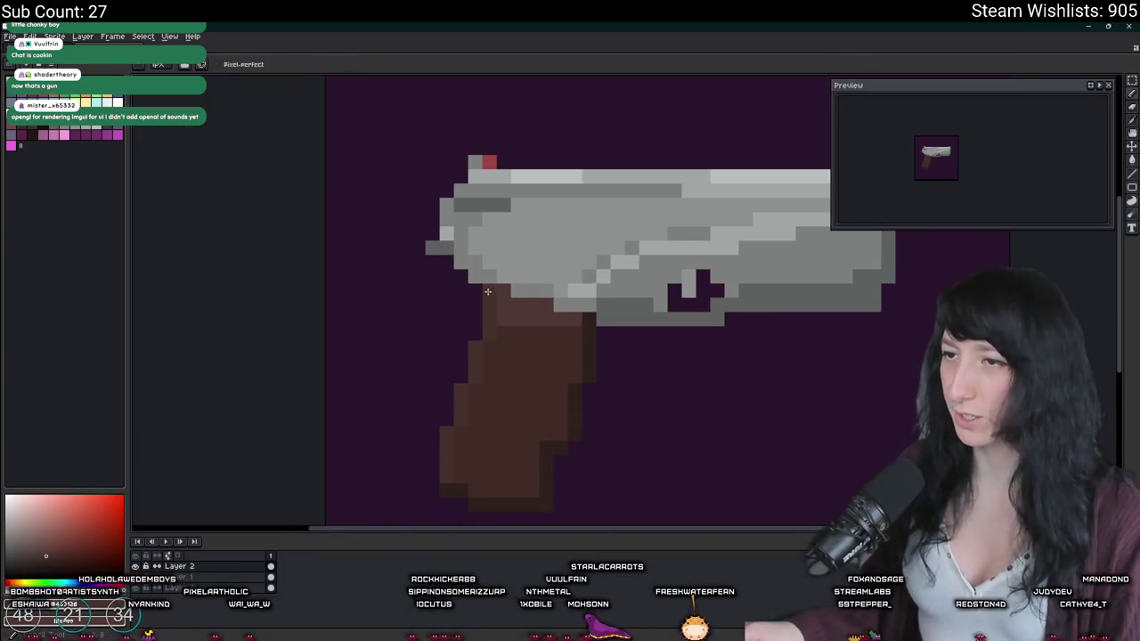
pyautogui.keyDown('alt'); pyautogui.click(491, 267); pyautogui.keyUp('alt')
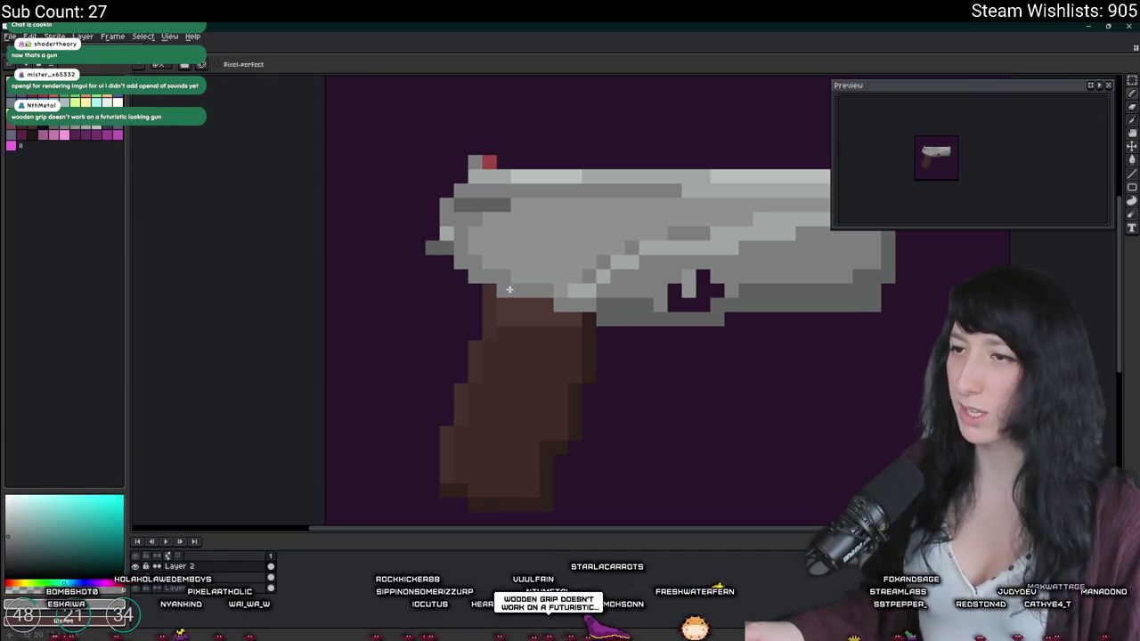
pyautogui.scroll(-2, 551, 299)
pyautogui.scroll(1, 570, 320)
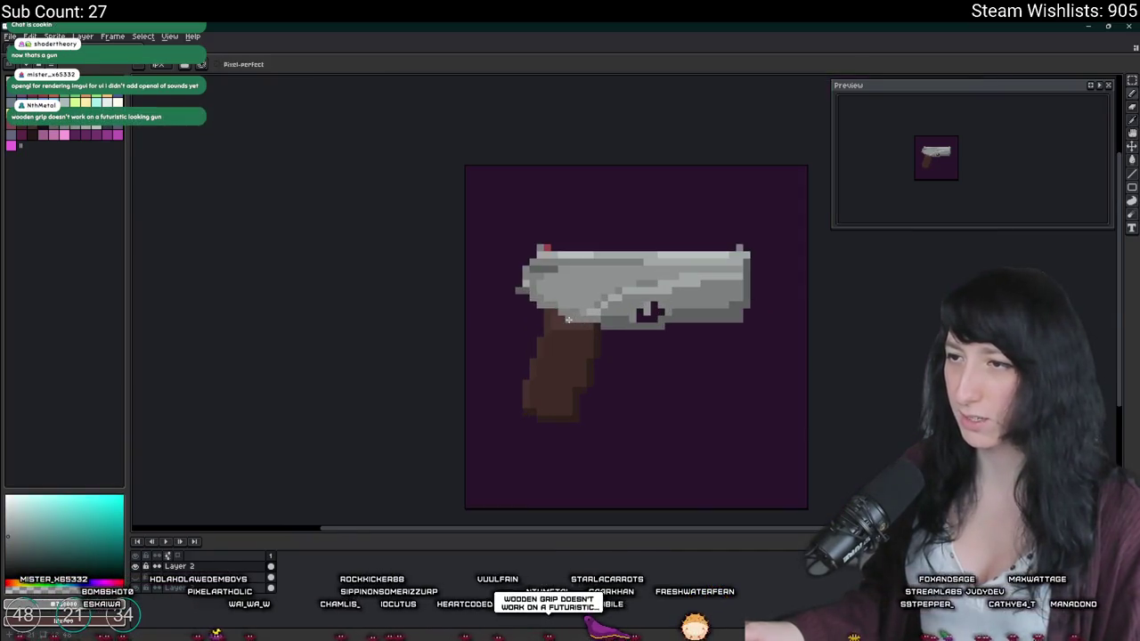
pyautogui.press('alt')
pyautogui.keyDown('alt'); pyautogui.click(580, 331); pyautogui.keyUp('alt')
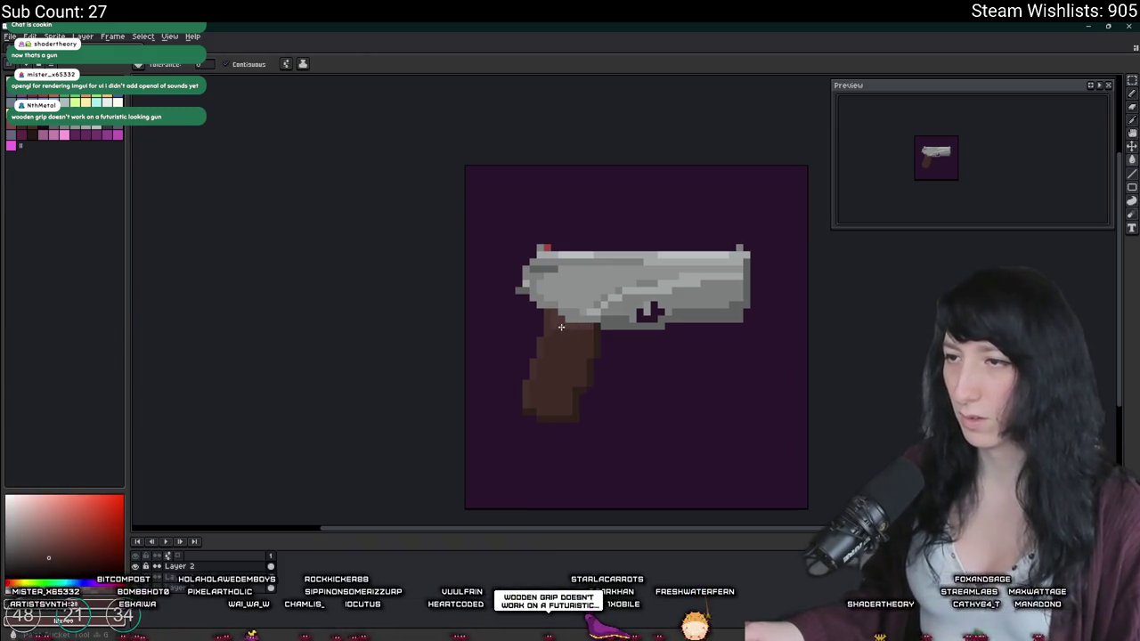
pyautogui.scroll(-2, 579, 343)
pyautogui.scroll(1, 578, 355)
pyautogui.scroll(2, 579, 352)
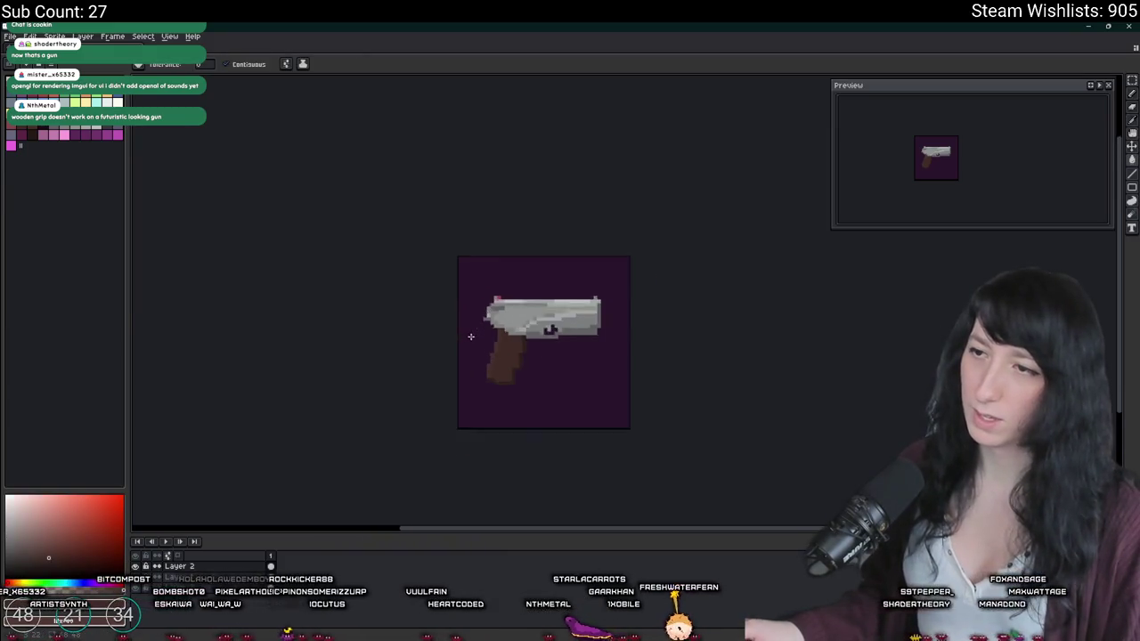
pyautogui.scroll(4, 615, 343)
pyautogui.scroll(2, 646, 336)
pyautogui.press('alt')
pyautogui.keyDown('alt'); pyautogui.click(651, 335); pyautogui.keyUp('alt')
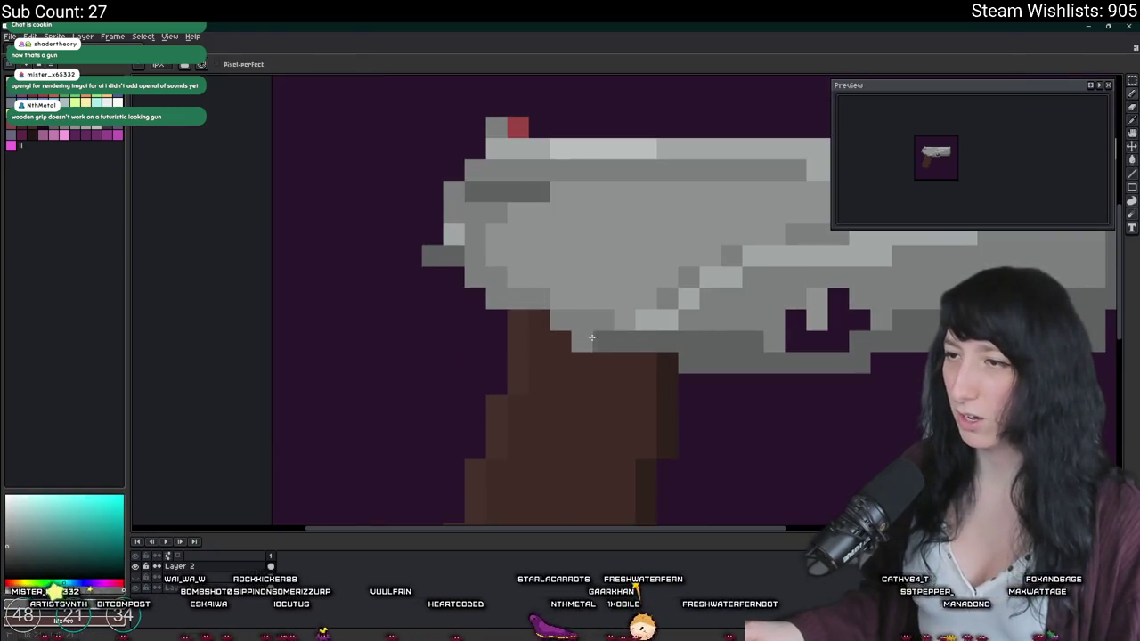
pyautogui.scroll(-2, 526, 330)
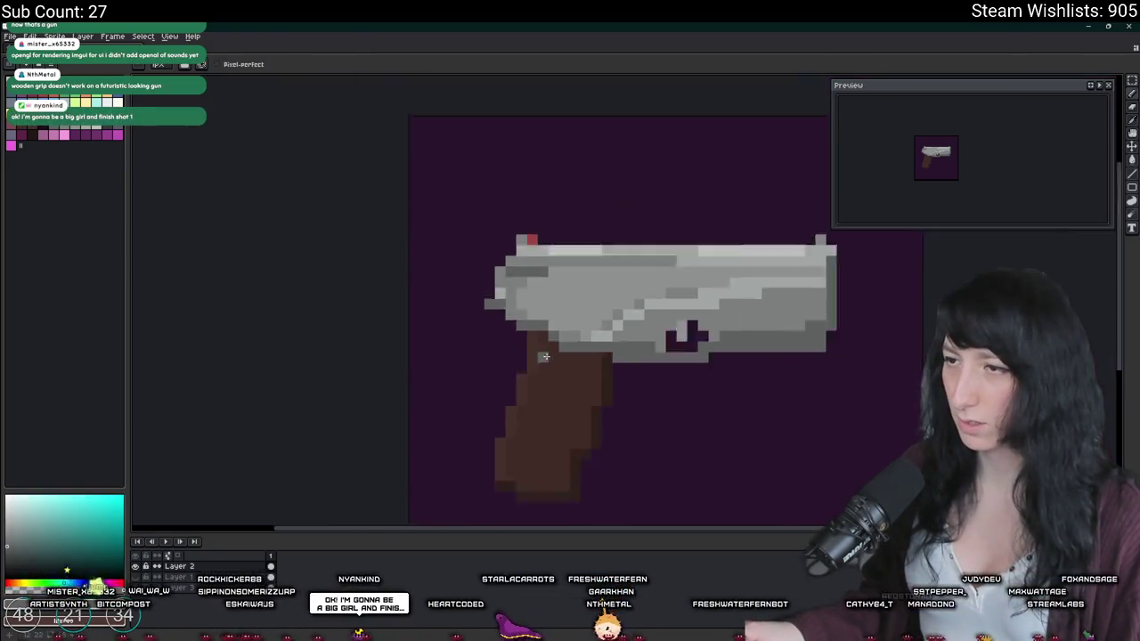
pyautogui.scroll(-3, 507, 365)
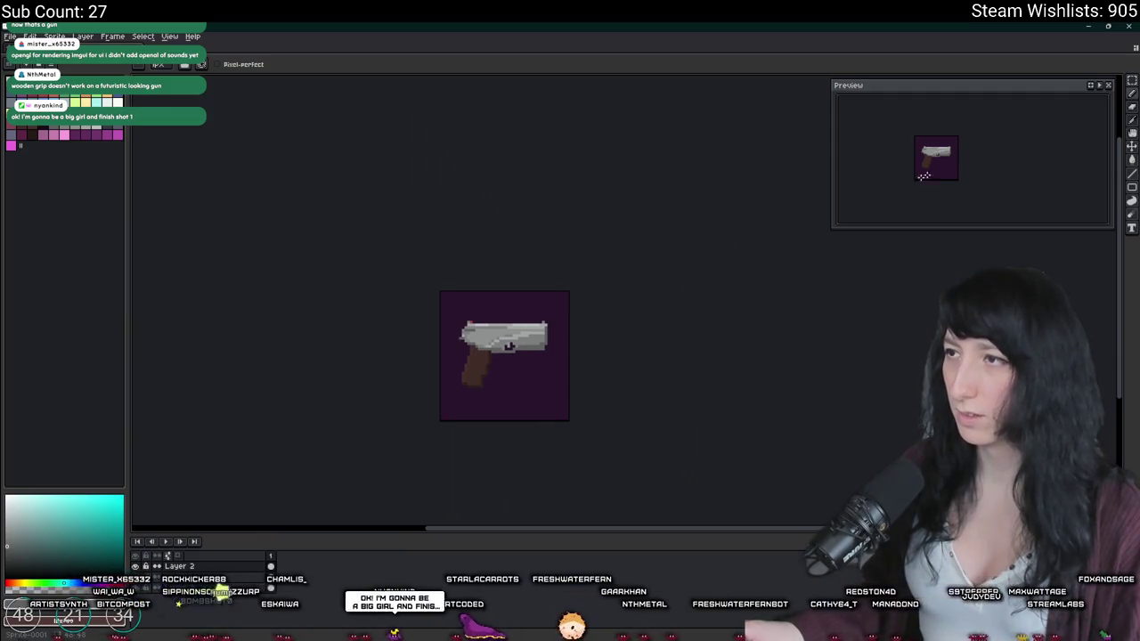
pyautogui.scroll(2, 481, 357)
pyautogui.scroll(2, 451, 365)
pyautogui.scroll(-2, 451, 365)
pyautogui.scroll(2, 449, 370)
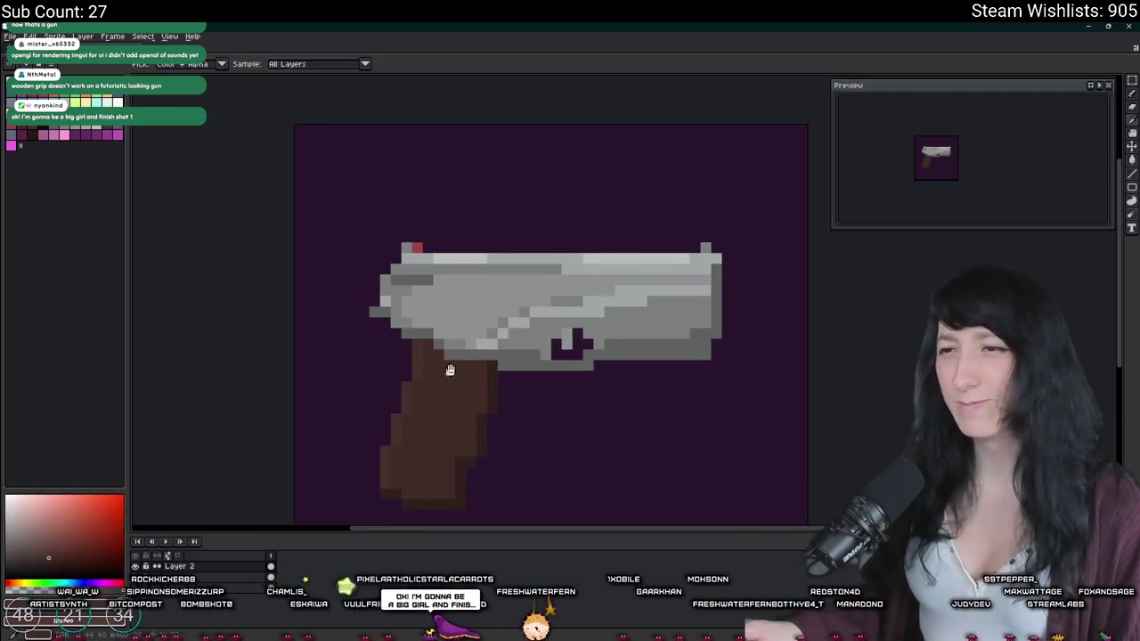
pyautogui.scroll(1, 450, 370)
pyautogui.scroll(2, 499, 330)
pyautogui.scroll(1, 564, 230)
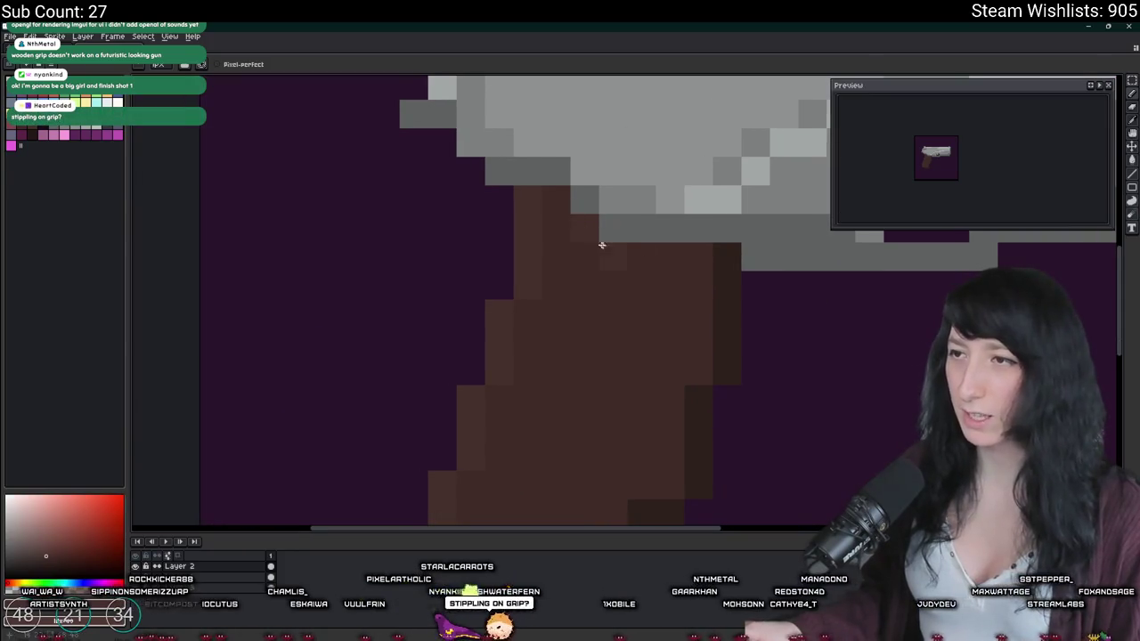
pyautogui.scroll(-2, 570, 264)
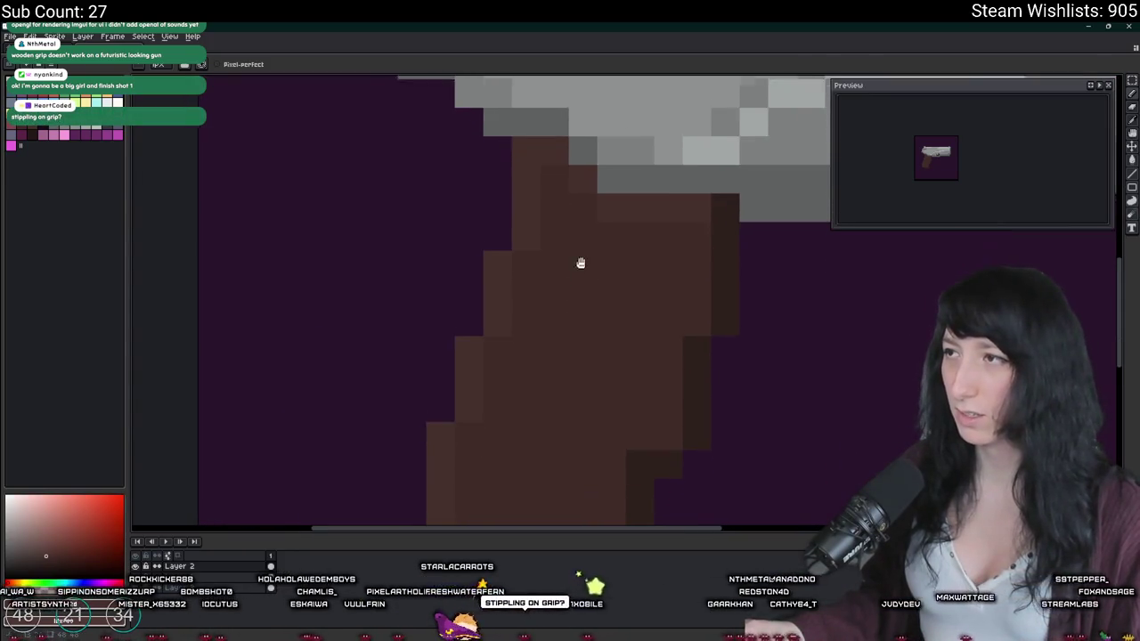
pyautogui.scroll(-3, 632, 286)
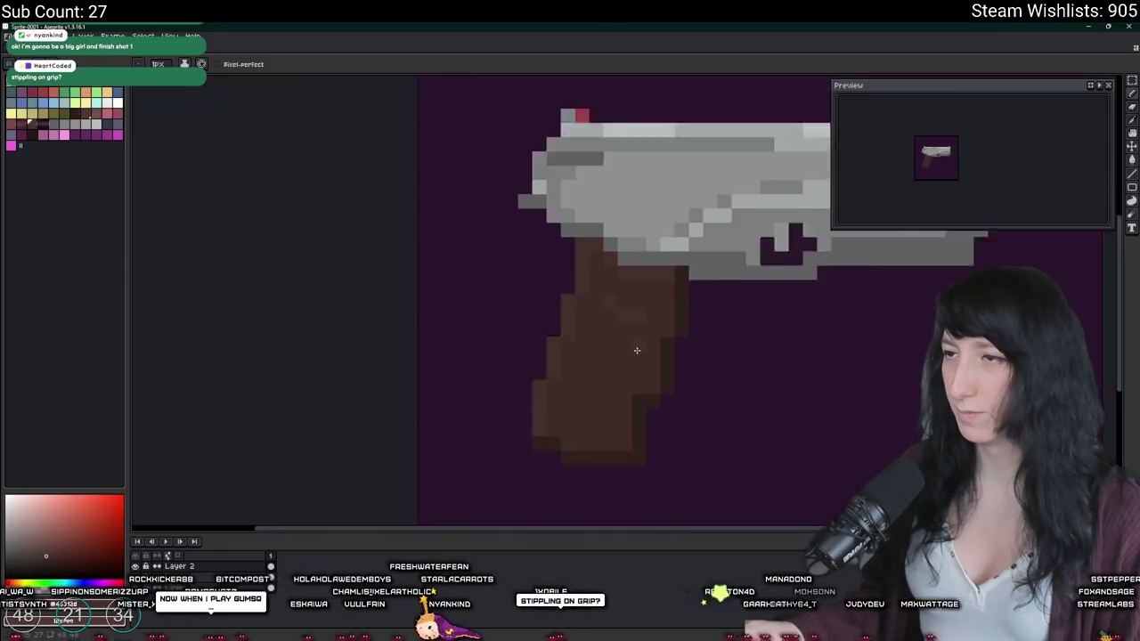
pyautogui.scroll(-1, 623, 330)
pyautogui.scroll(-2, 526, 341)
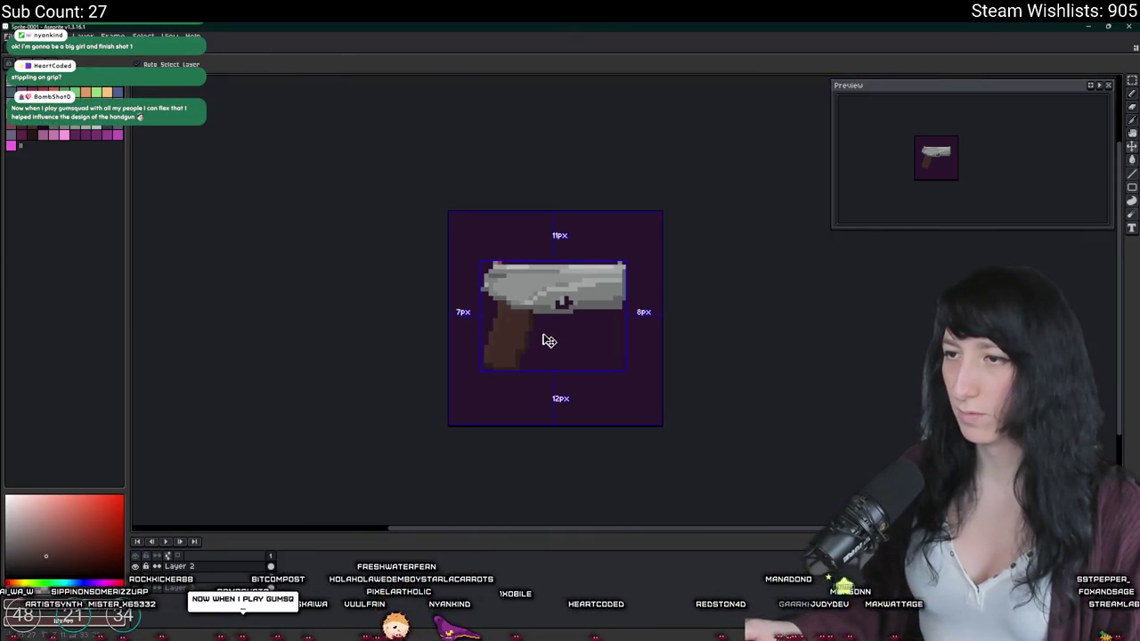
# Step: Sample a darker grey and draw a line along the slide's lower edge
pyautogui.scroll(2, 900, 209)
pyautogui.scroll(1, 901, 208)
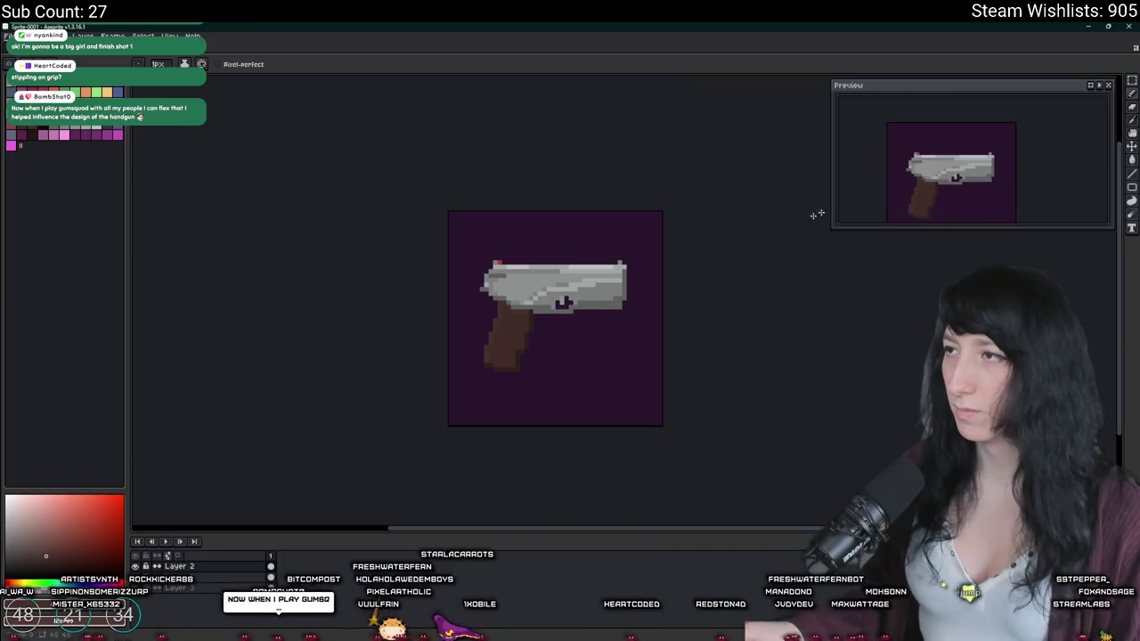
pyautogui.press('alt')
pyautogui.scroll(1, 515, 304)
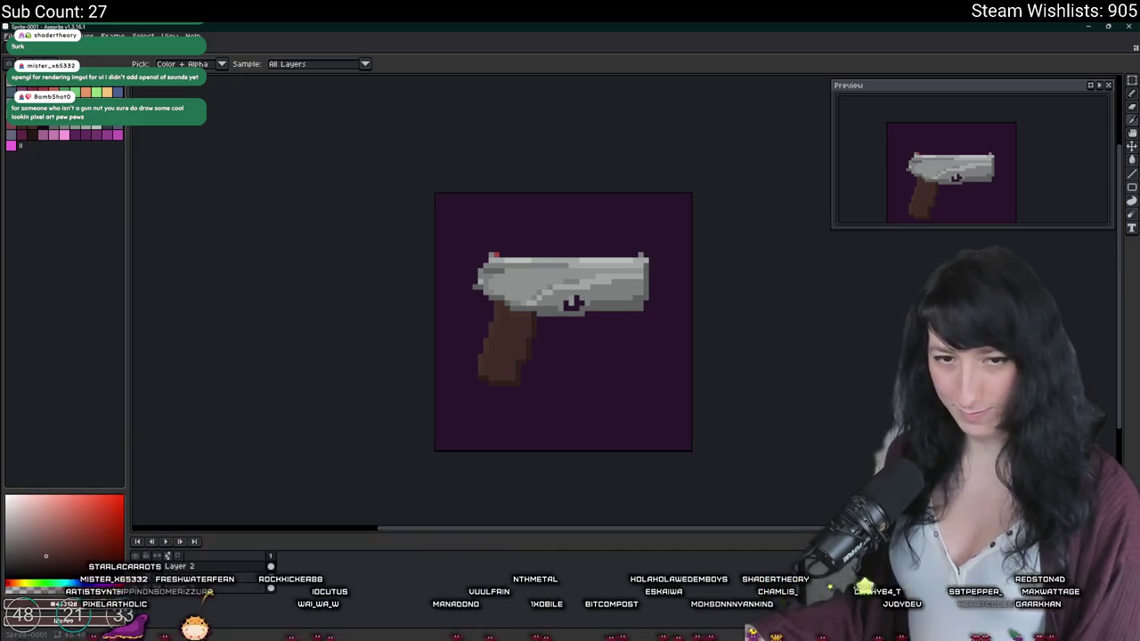
pyautogui.scroll(-3, 642, 336)
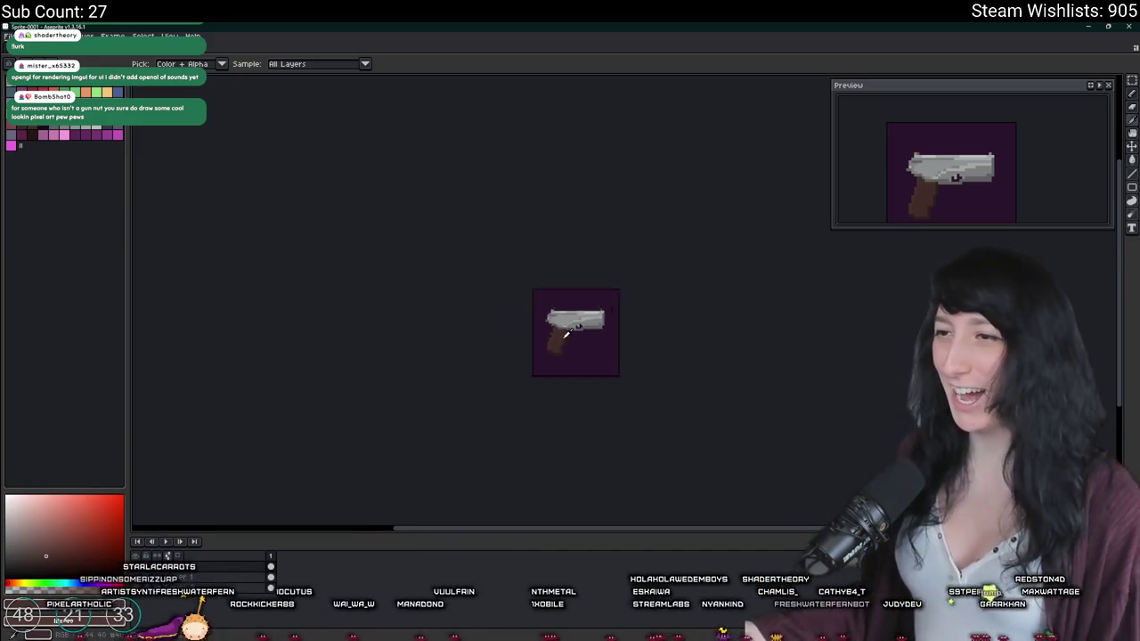
pyautogui.scroll(3, 642, 336)
pyautogui.scroll(5, 650, 325)
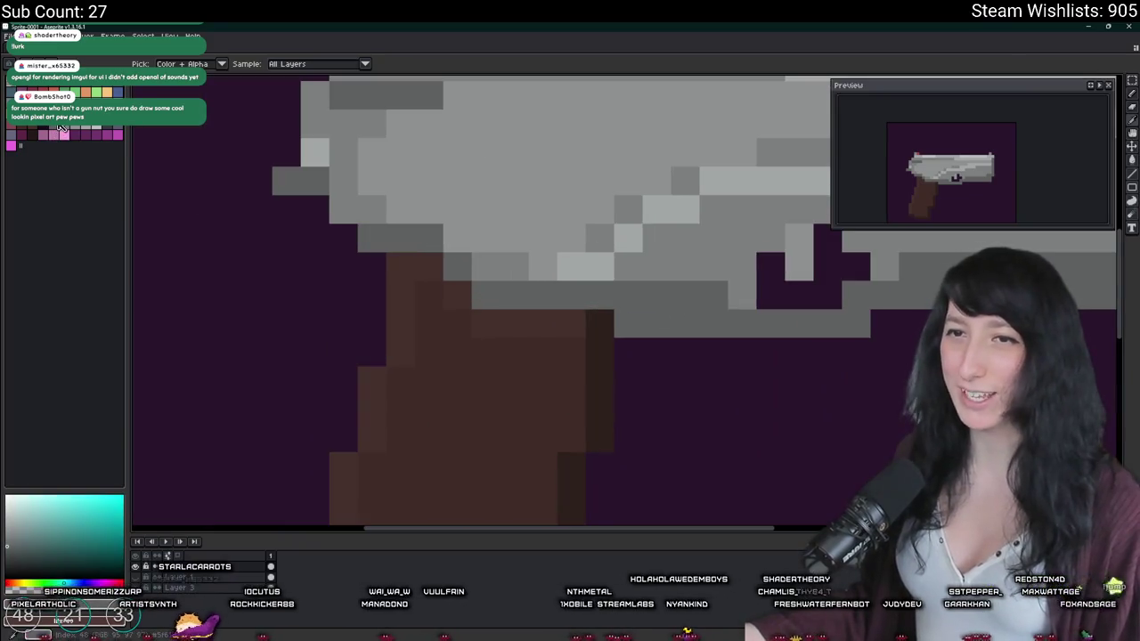
pyautogui.keyDown('alt'); pyautogui.click(667, 335); pyautogui.keyUp('alt')
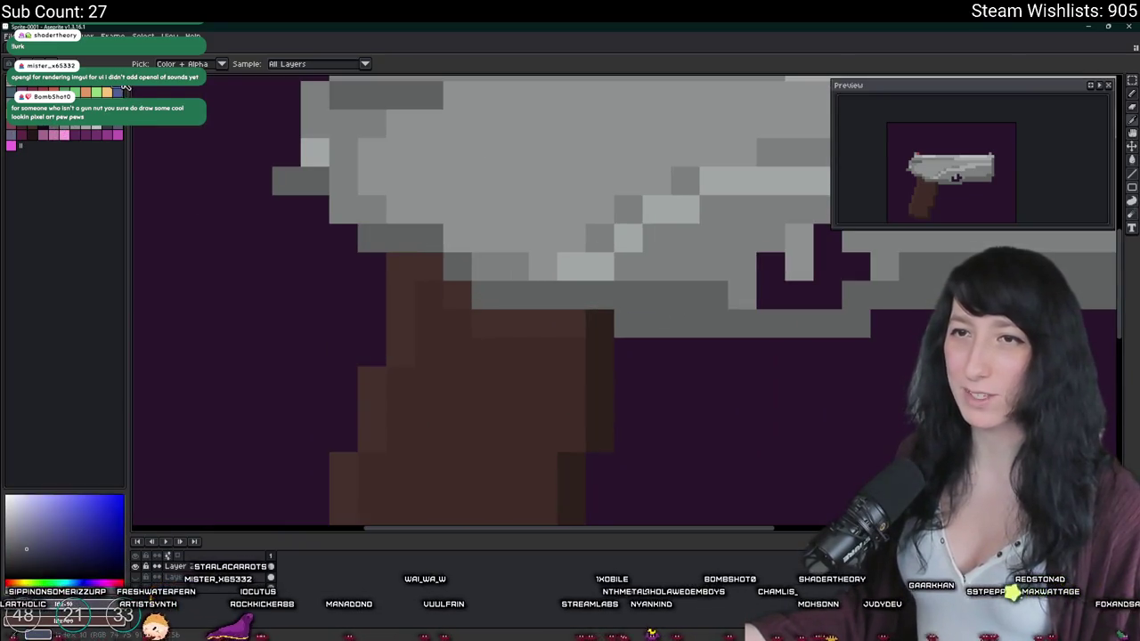
pyautogui.moveTo(609, 297); pyautogui.dragTo(483, 295)
pyautogui.scroll(-5, 509, 328)
pyautogui.scroll(2, 509, 329)
pyautogui.scroll(2, 539, 331)
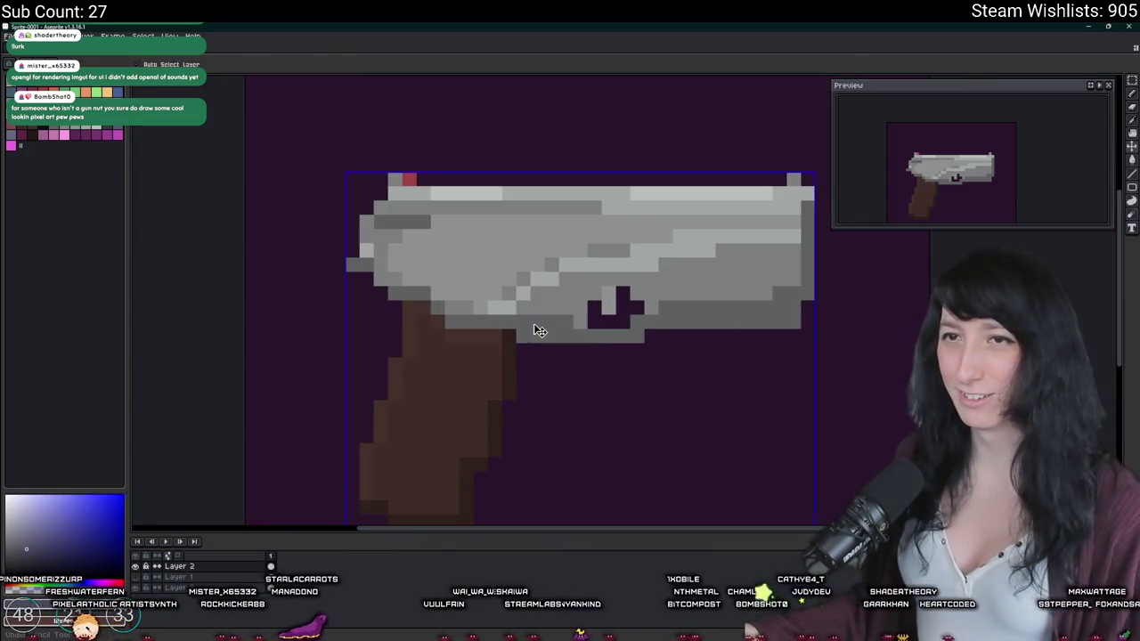
pyautogui.keyDown('alt'); pyautogui.click(534, 326); pyautogui.keyUp('alt')
pyautogui.scroll(-4, 447, 206)
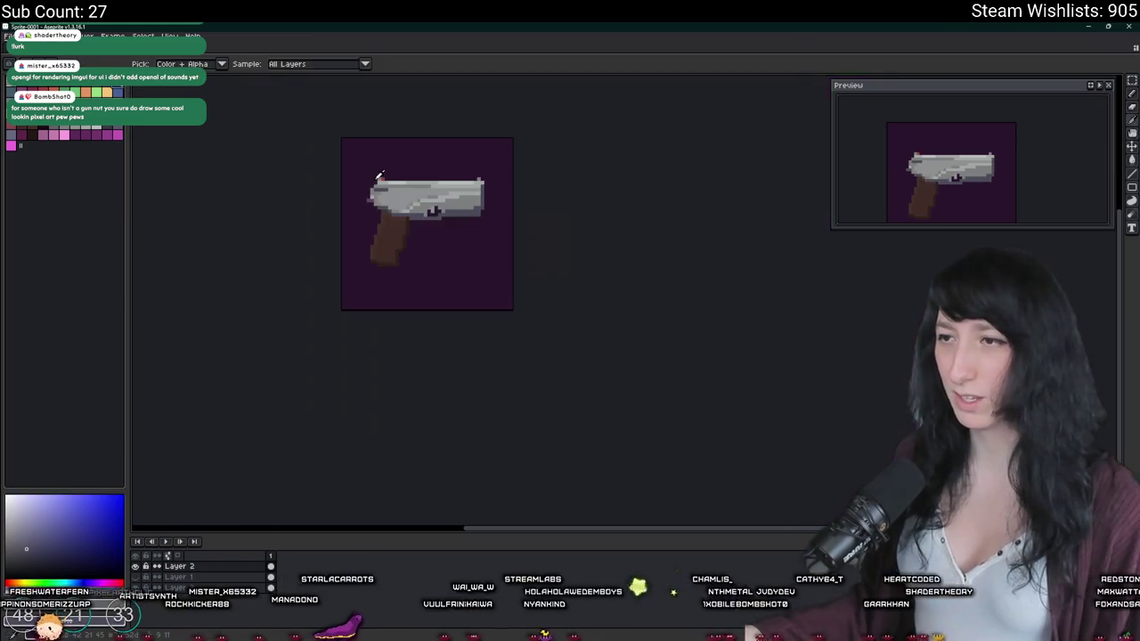
# Step: Try recolouring the slide grey bluish, then undo the pink highlight replacement
pyautogui.scroll(3, 447, 206)
pyautogui.click(447, 207)
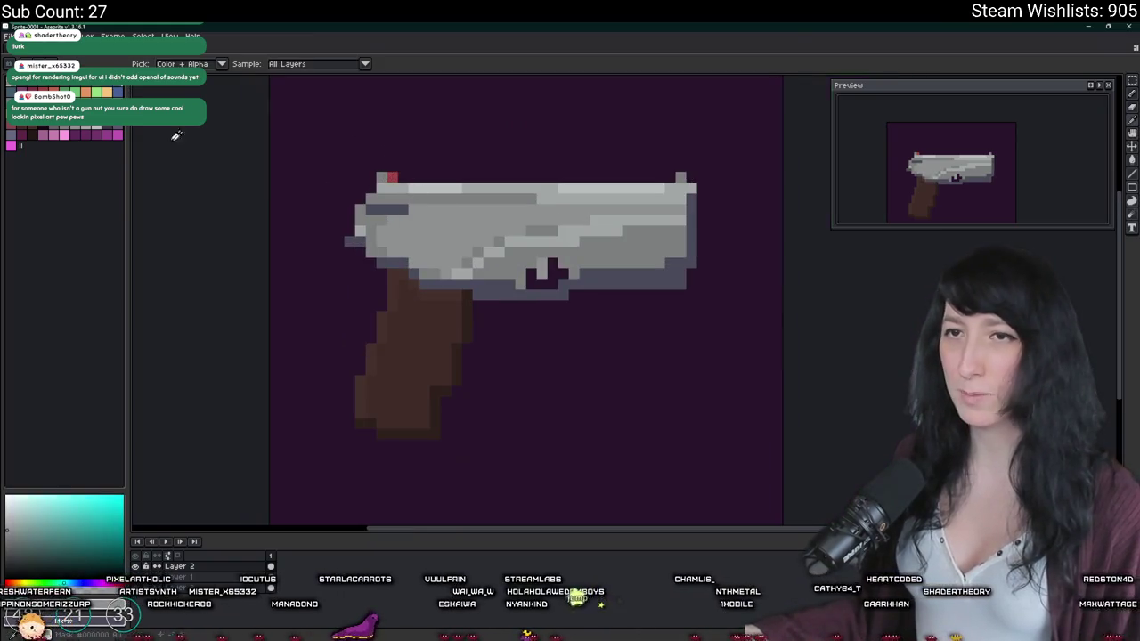
pyautogui.click(119, 131)
pyautogui.click(404, 228)
pyautogui.scroll(2, 405, 228)
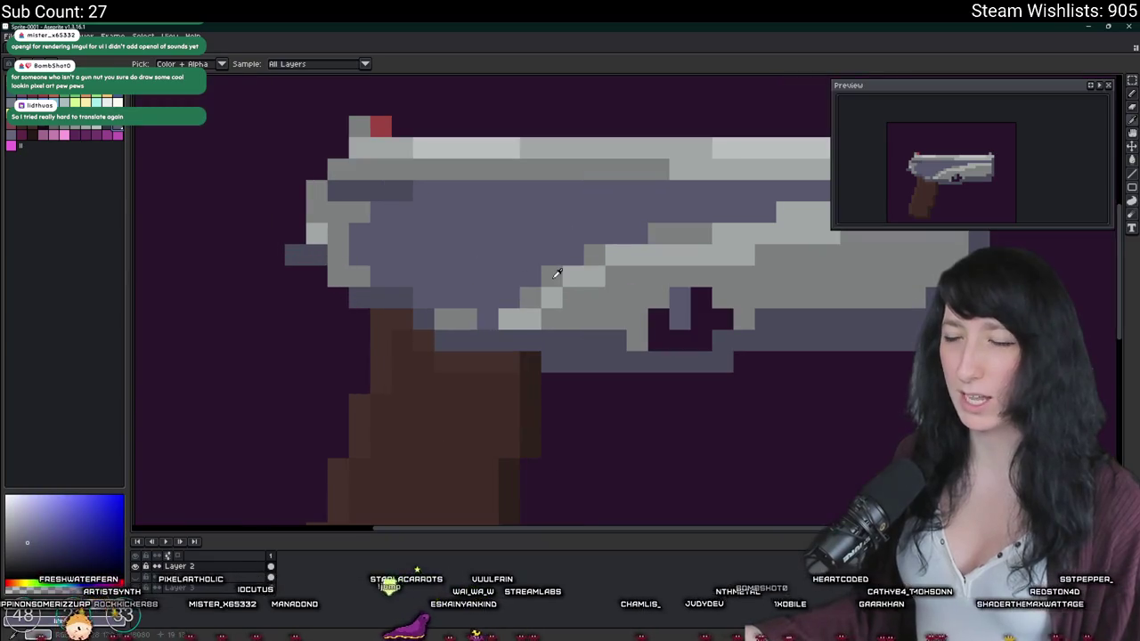
pyautogui.click(570, 271)
pyautogui.hotkey('shift', 'r')
pyautogui.press('Return')
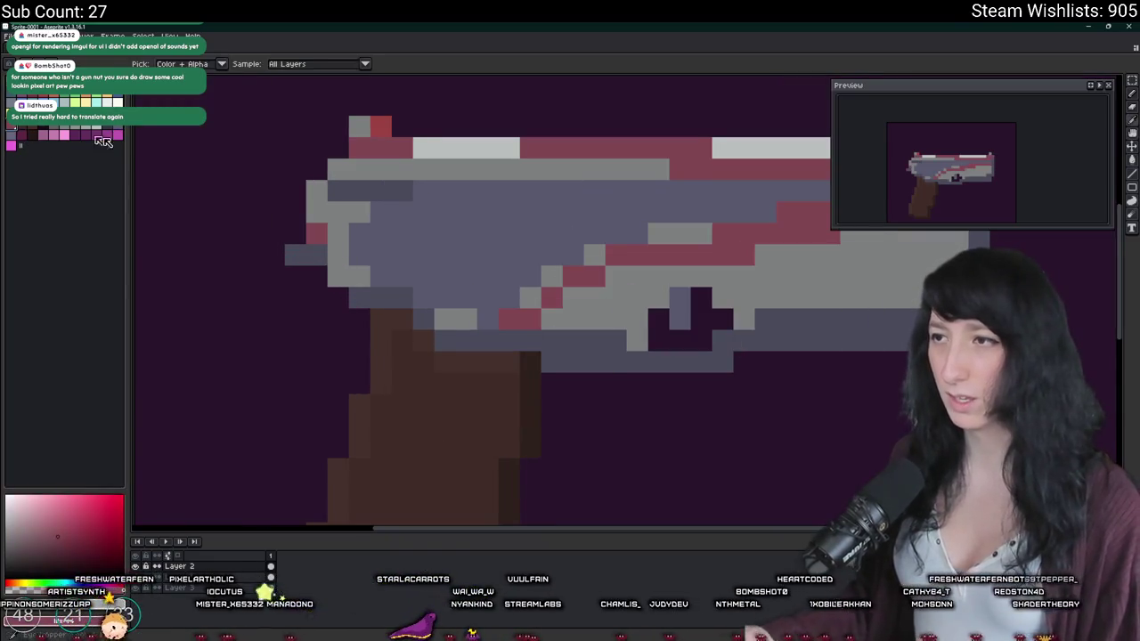
pyautogui.hotkey('ctrl', 'z')
# Step: Run further Replace Color trials on the slide's grey and highlight colours
pyautogui.press('i')
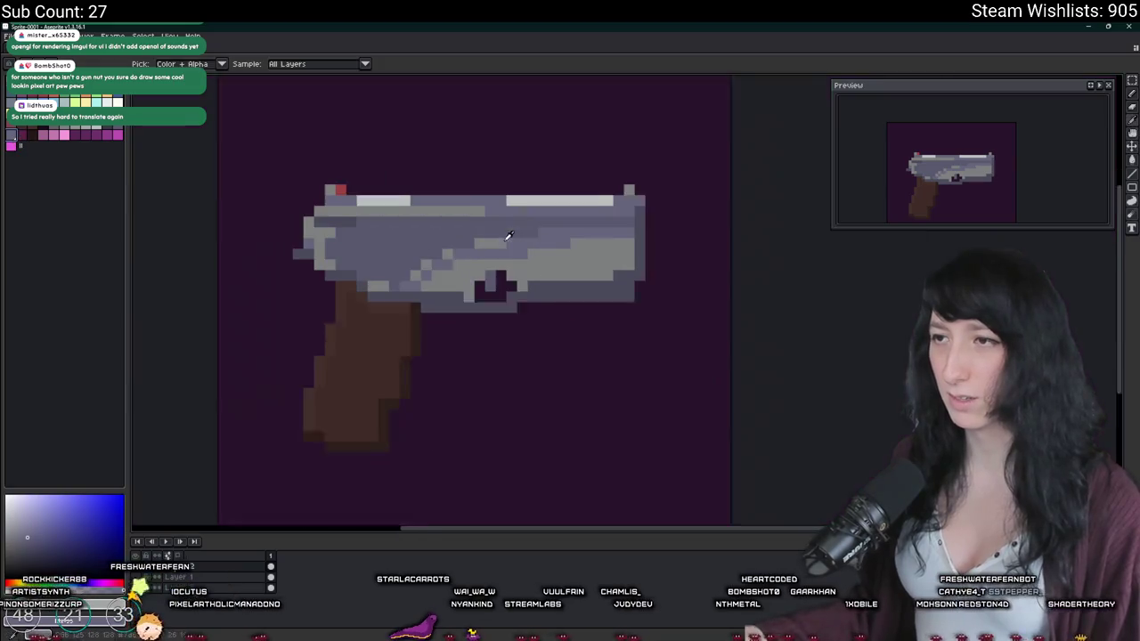
pyautogui.press('-')
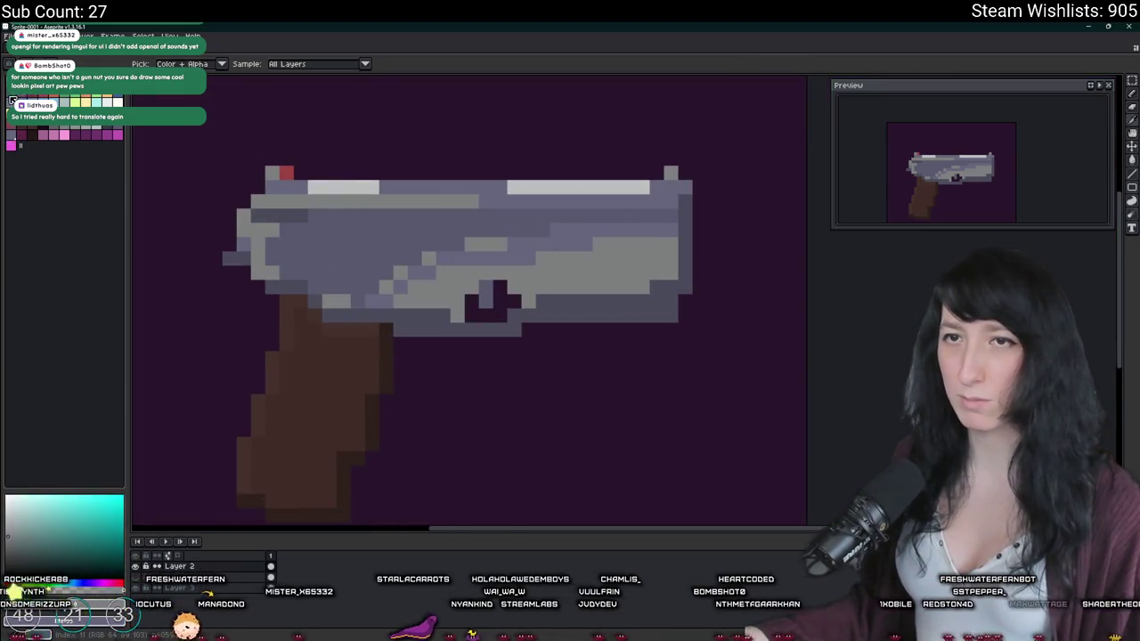
pyautogui.hotkey('shift', 'r')
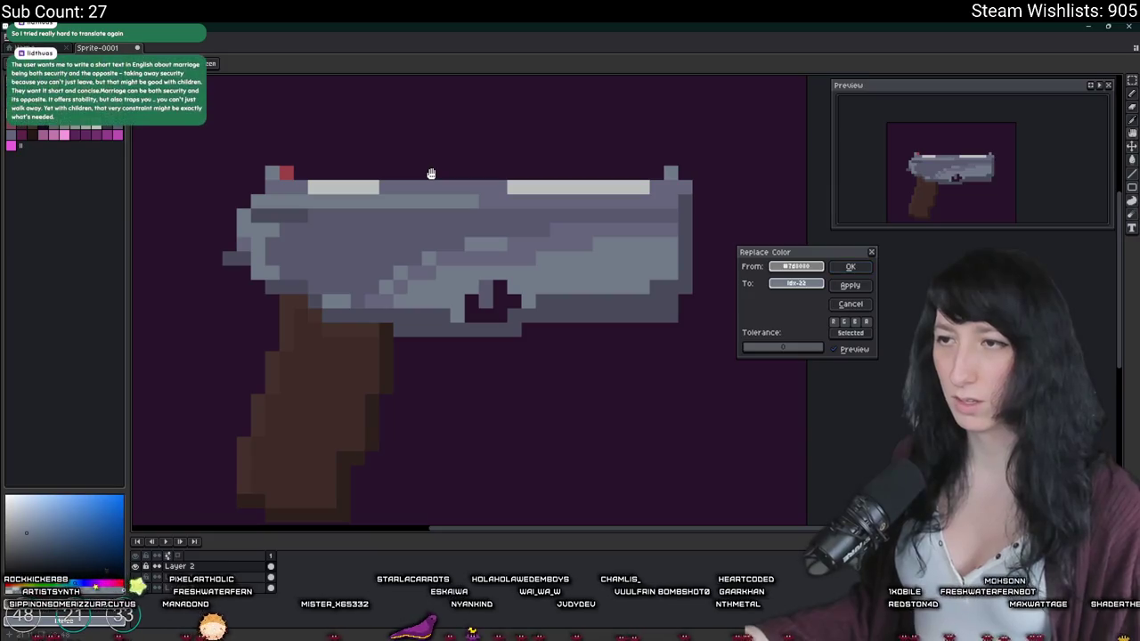
pyautogui.press('Return')
pyautogui.keyDown('alt'); pyautogui.click(335, 221); pyautogui.keyUp('alt')
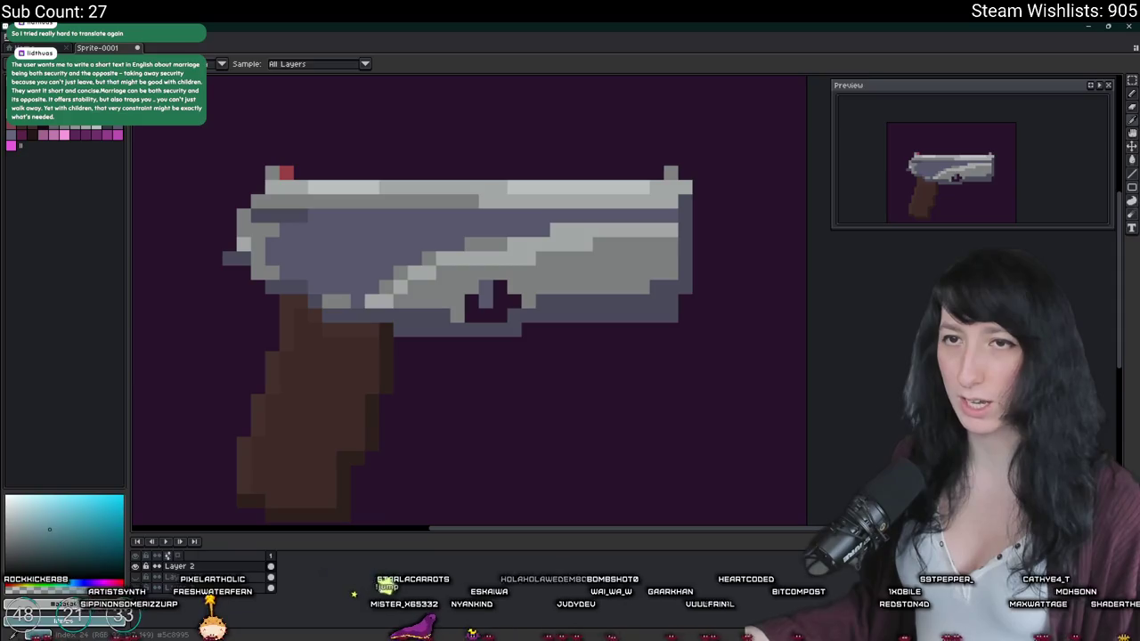
pyautogui.hotkey('shift', 'r')
pyautogui.press('Return')
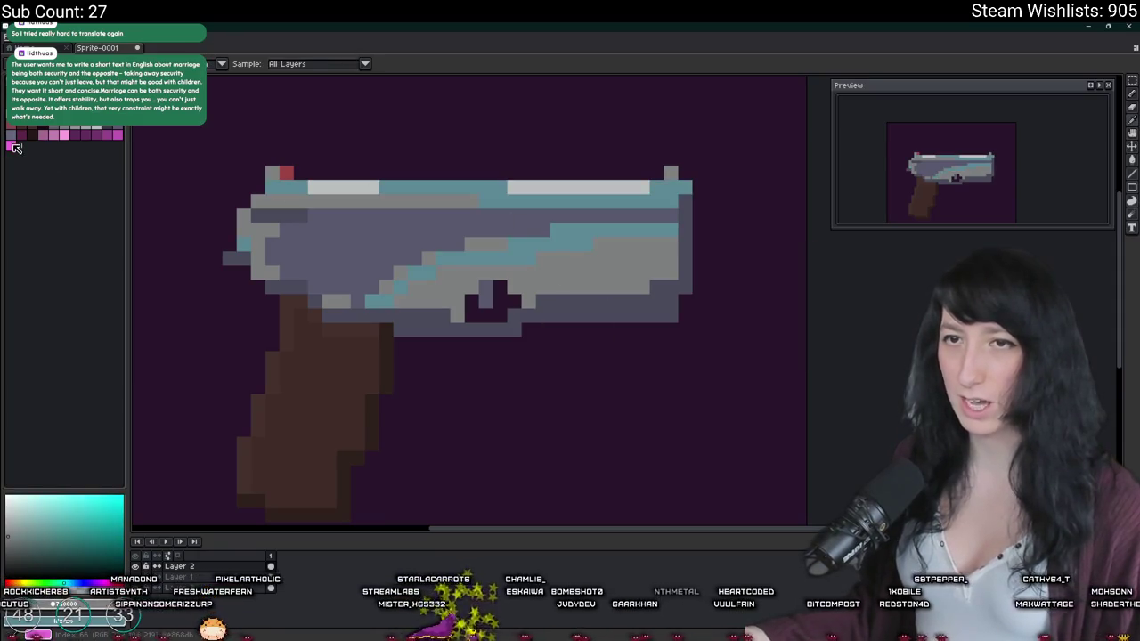
pyautogui.hotkey('shift', 'r')
pyautogui.press('Return')
pyautogui.scroll(-1, 304, 158)
pyautogui.scroll(-4, 304, 157)
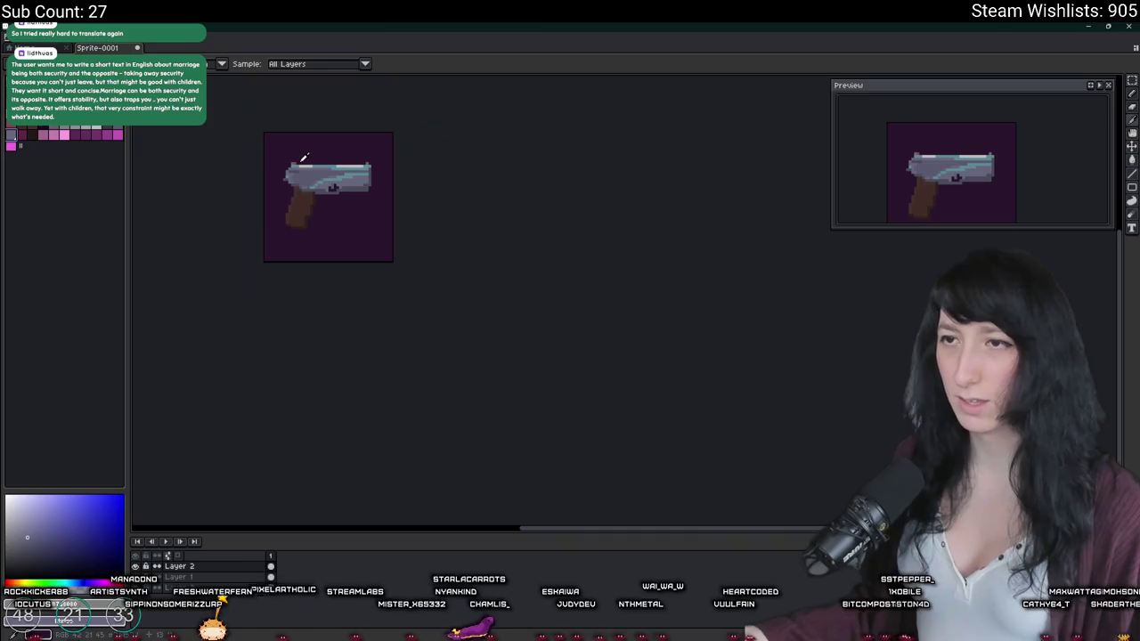
pyautogui.scroll(1, 366, 173)
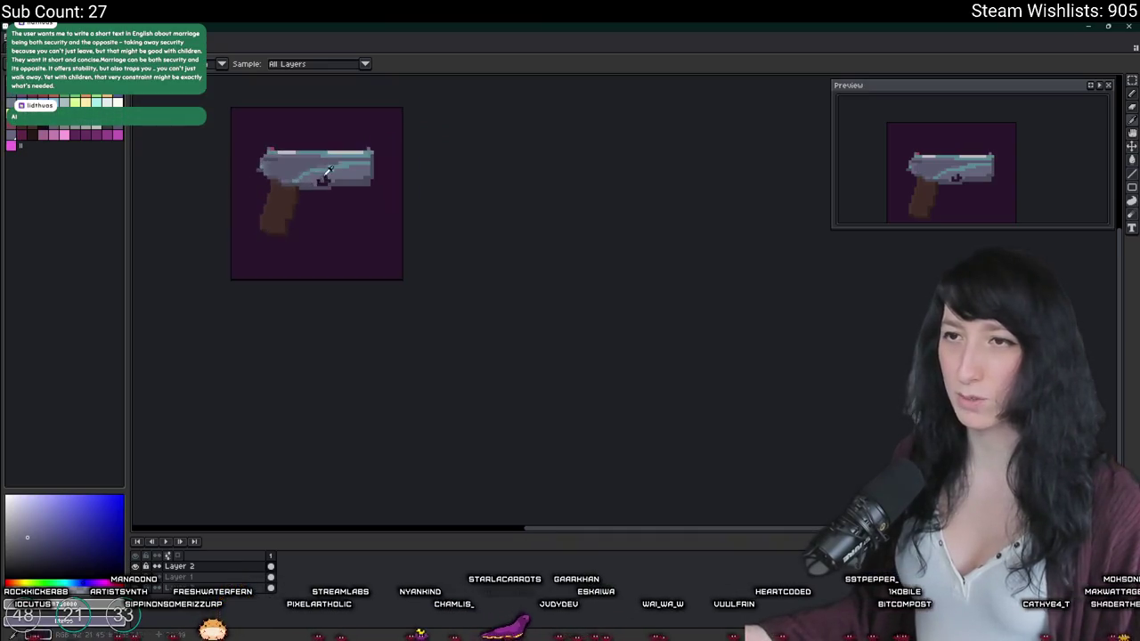
pyautogui.scroll(3, 327, 170)
pyautogui.scroll(-1, 503, 237)
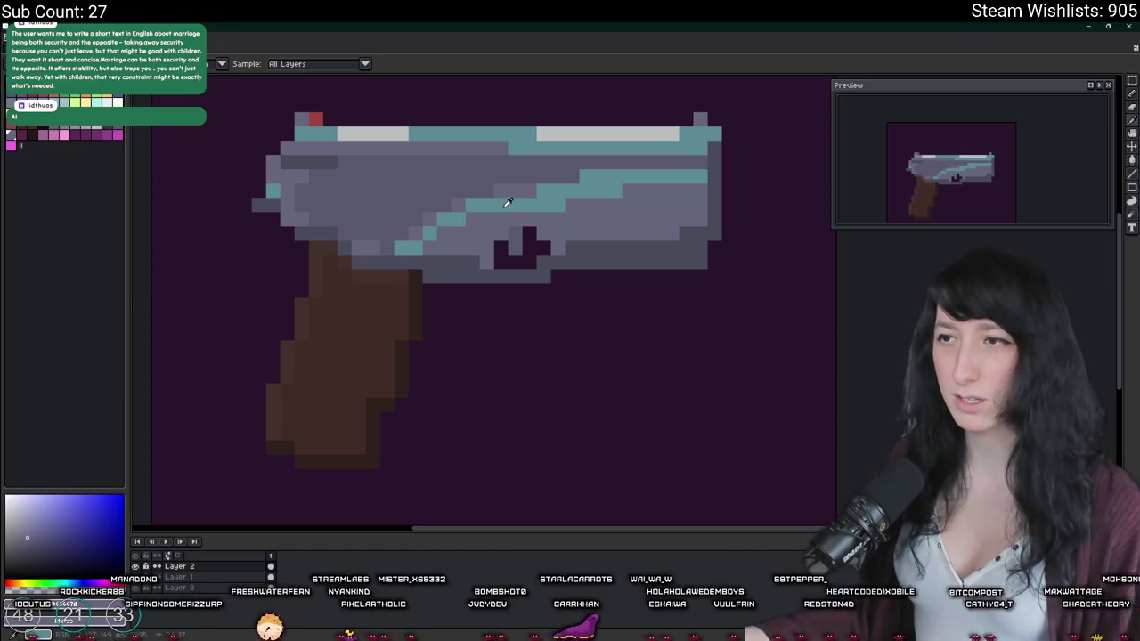
# Step: Replace the cyan stripe colour on the slide with a light grey
pyautogui.keyDown('alt'); pyautogui.click(508, 202); pyautogui.keyUp('alt')
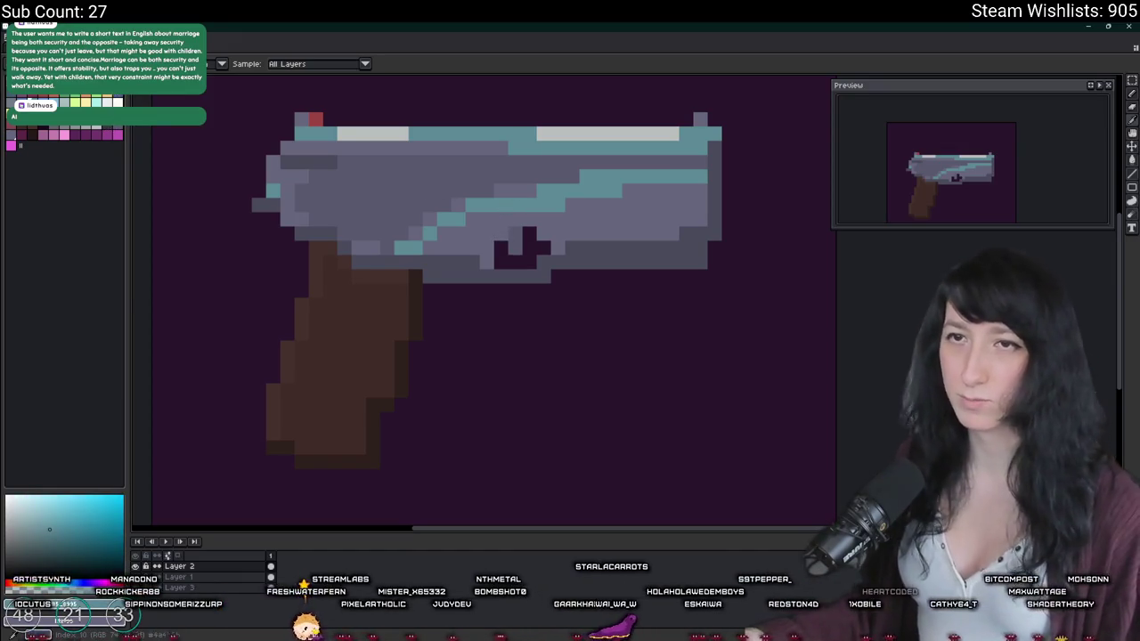
pyautogui.hotkey('shift', 'r')
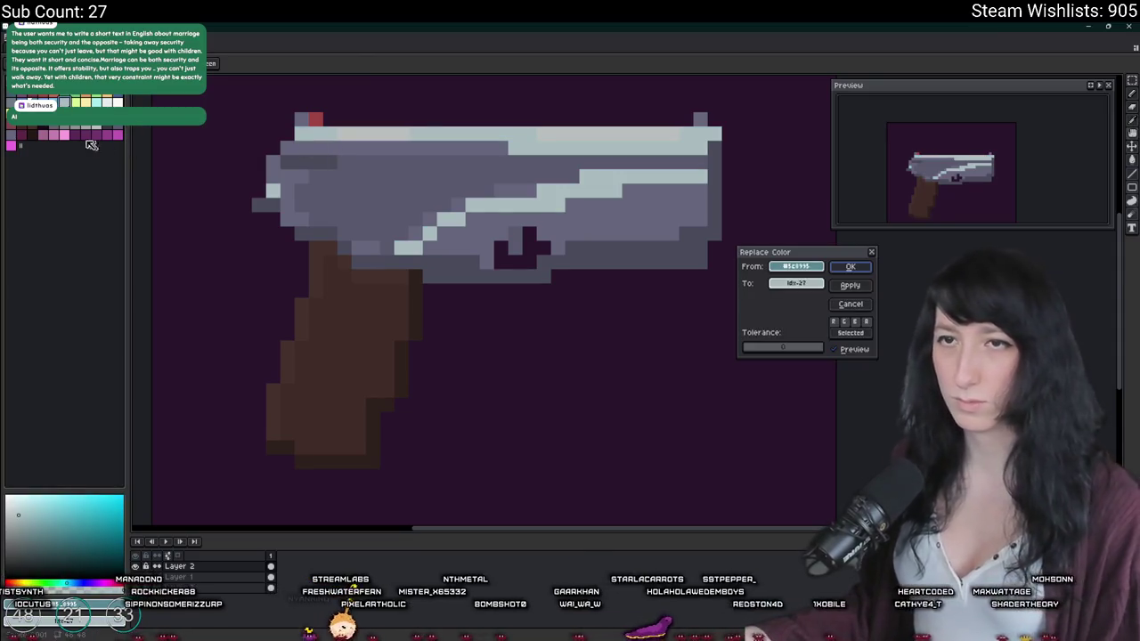
pyautogui.click(18, 138)
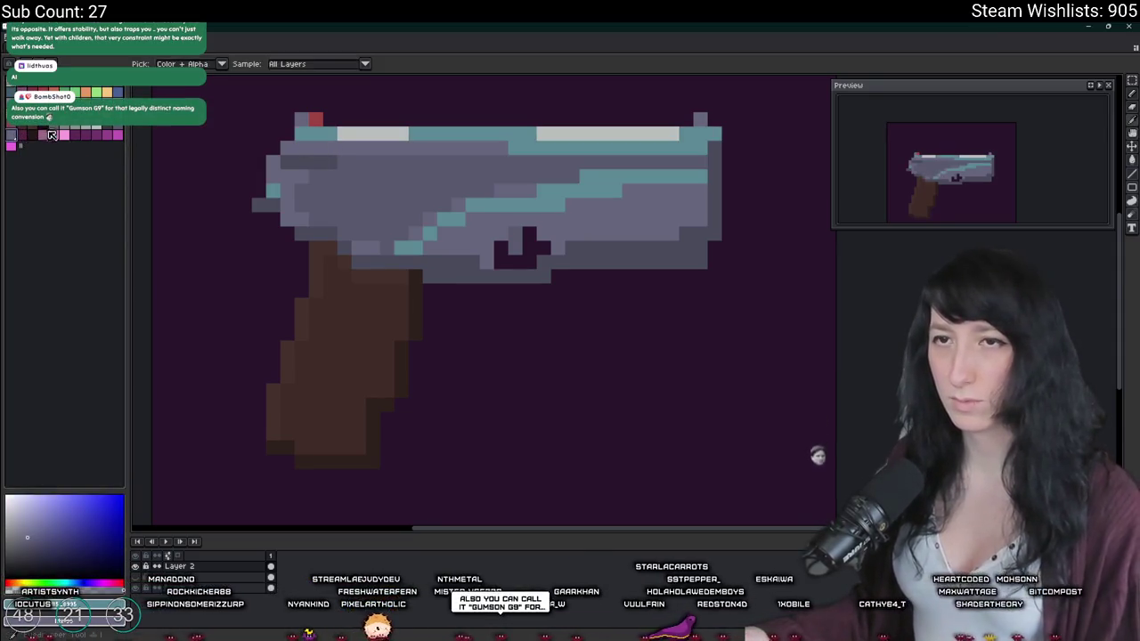
pyautogui.click(20, 142)
pyautogui.press('Return')
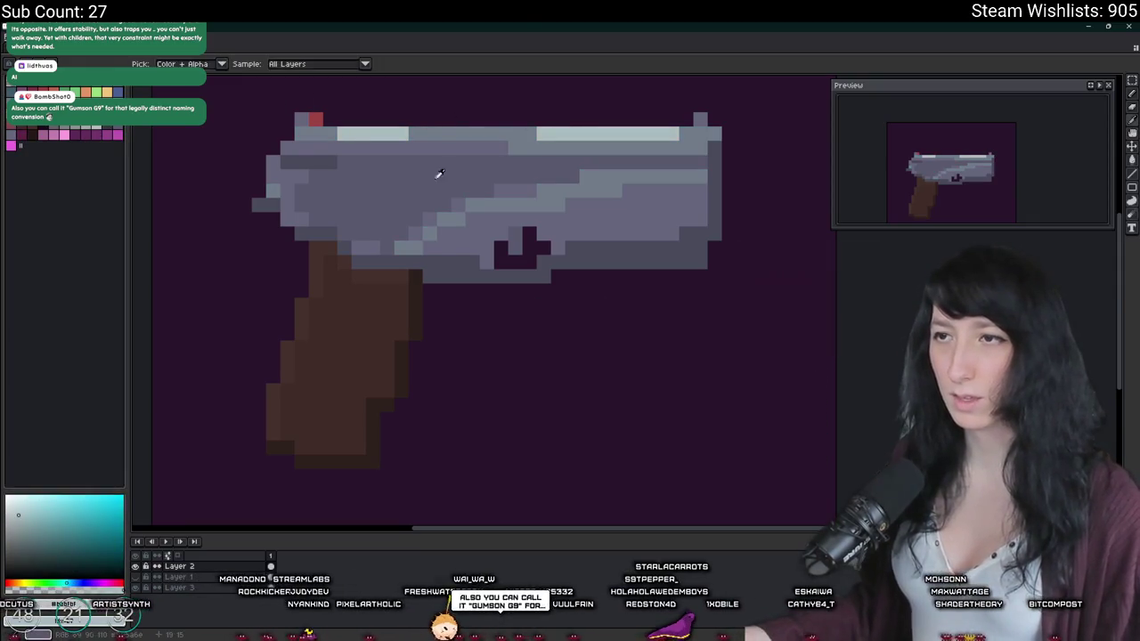
# Step: Shift the pistol sprite toward the centre of the canvas
pyautogui.scroll(-6, 437, 173)
pyautogui.moveTo(457, 176); pyautogui.dragTo(538, 245)
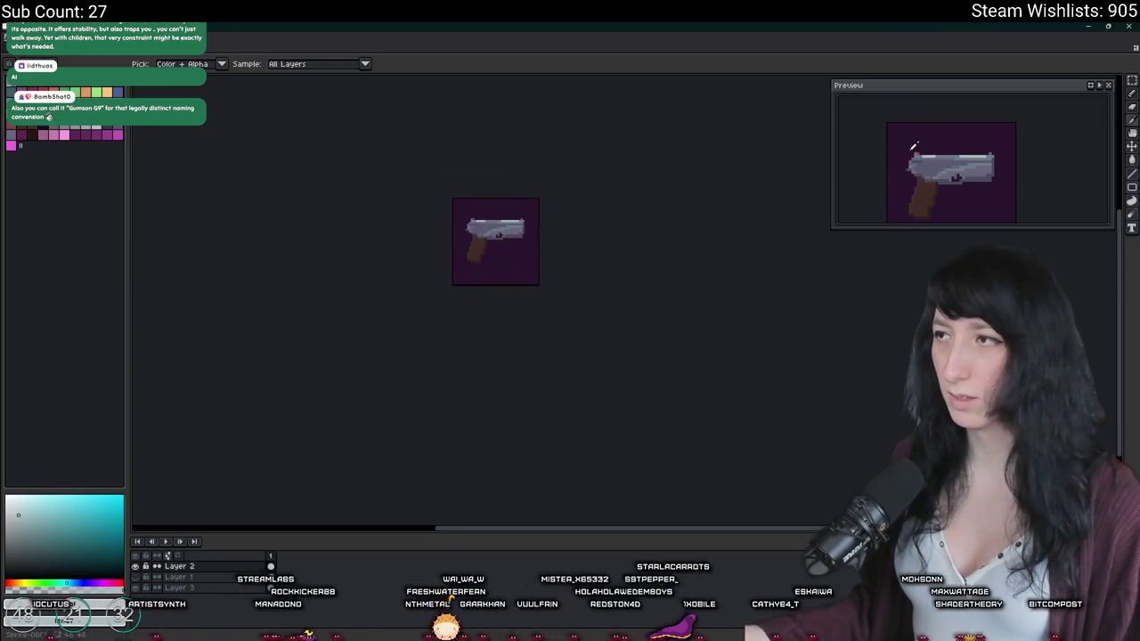
pyautogui.scroll(-3, 913, 145)
pyautogui.scroll(2, 969, 186)
pyautogui.scroll(1, 941, 158)
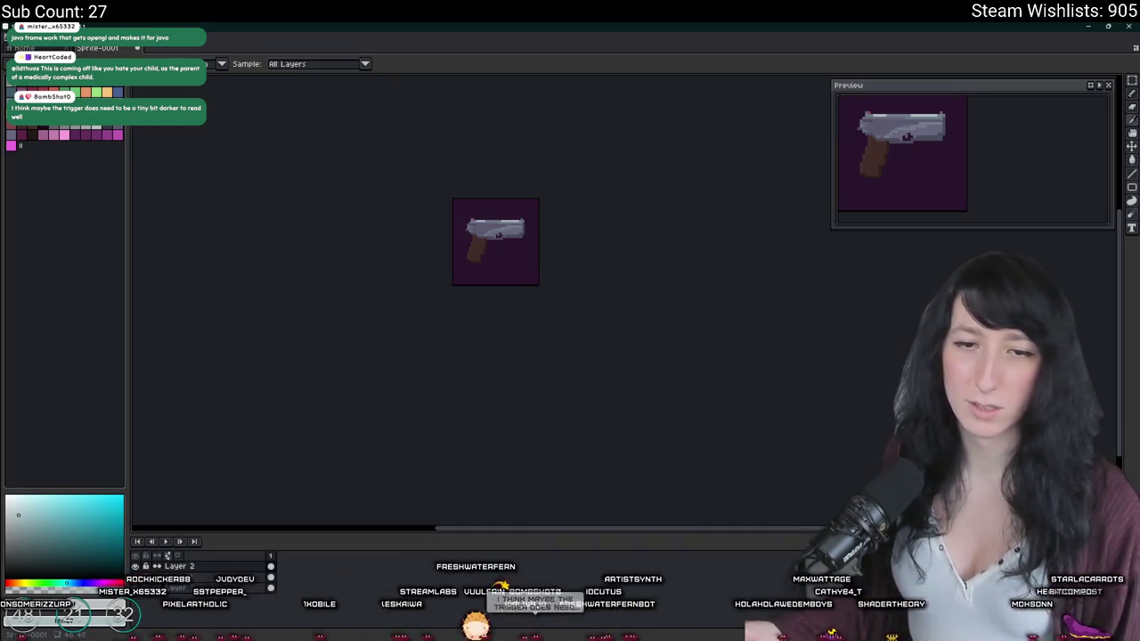
# Step: Toggle the dark purple background layer off and on to check transparency
pyautogui.scroll(5, 563, 247)
pyautogui.scroll(2, 597, 237)
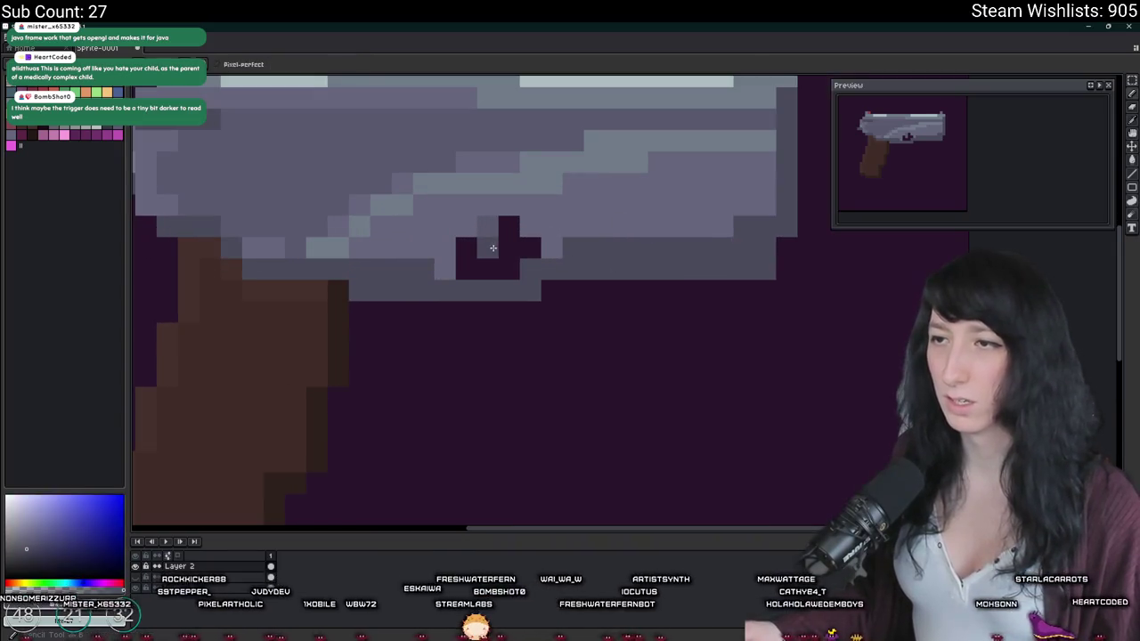
pyautogui.scroll(-2, 492, 247)
pyautogui.scroll(-2, 463, 338)
pyautogui.scroll(-1, 427, 430)
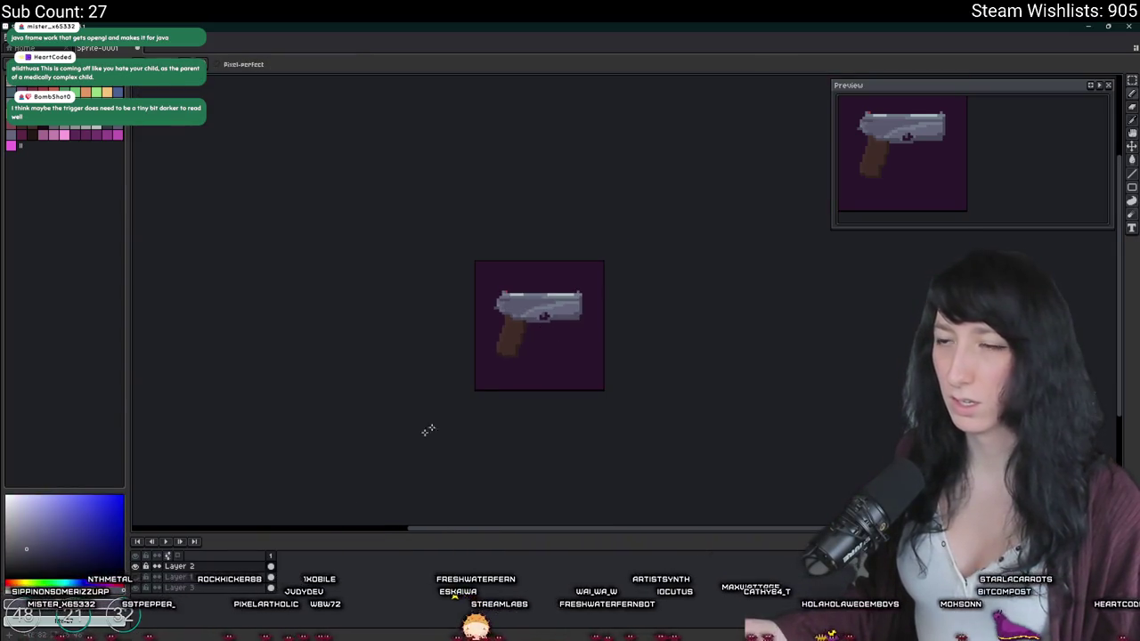
pyautogui.click(135, 588)
pyautogui.click(135, 587)
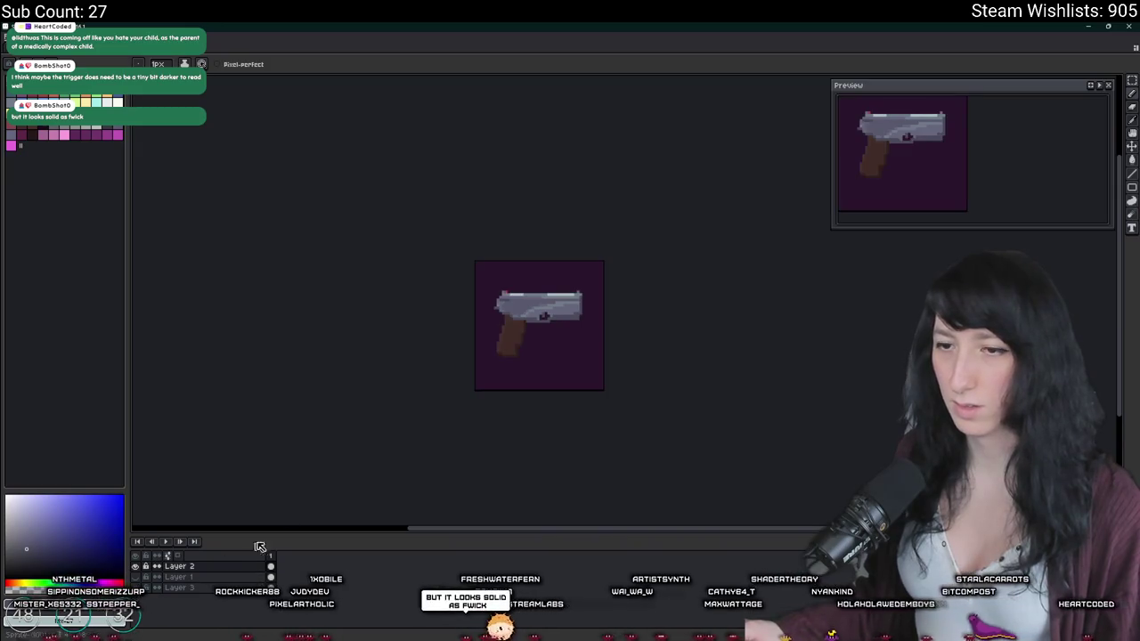
pyautogui.scroll(3, 543, 324)
pyautogui.scroll(1, 536, 258)
# Step: Turn the light strips along the gun's top edge grey
pyautogui.moveTo(259, 253); pyautogui.dragTo(757, 254)
pyautogui.scroll(-2, 561, 321)
pyautogui.scroll(-2, 562, 321)
pyautogui.scroll(-3, 562, 320)
pyautogui.scroll(3, 582, 342)
pyautogui.scroll(2, 410, 246)
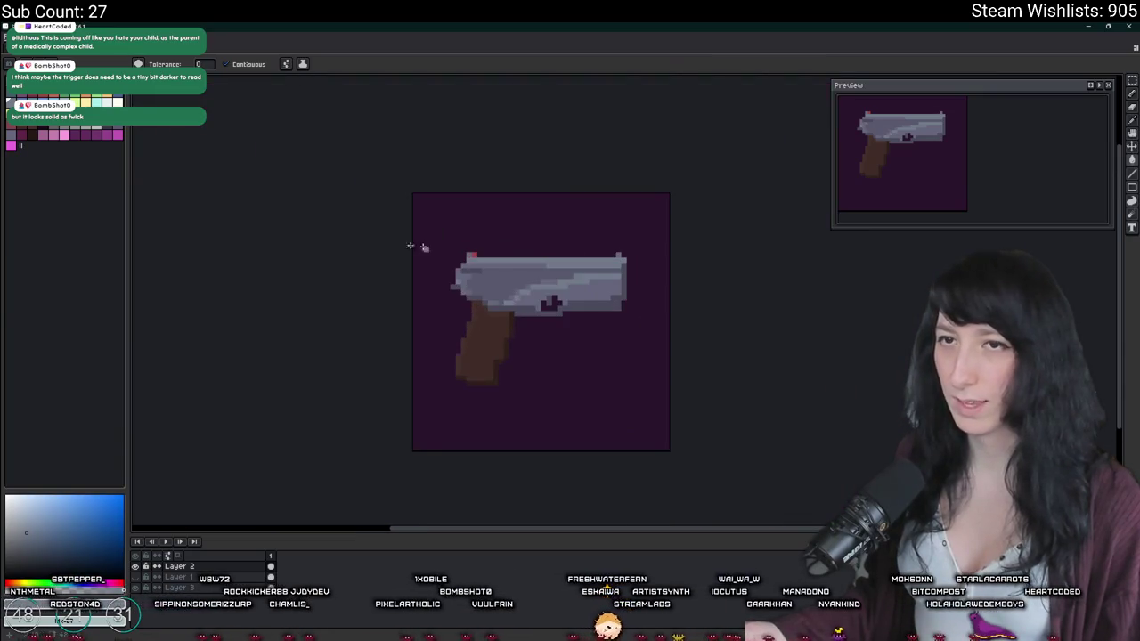
# Step: Pick a lighter blue-grey and pencil over a pixel along the slide's top
pyautogui.click(55, 506)
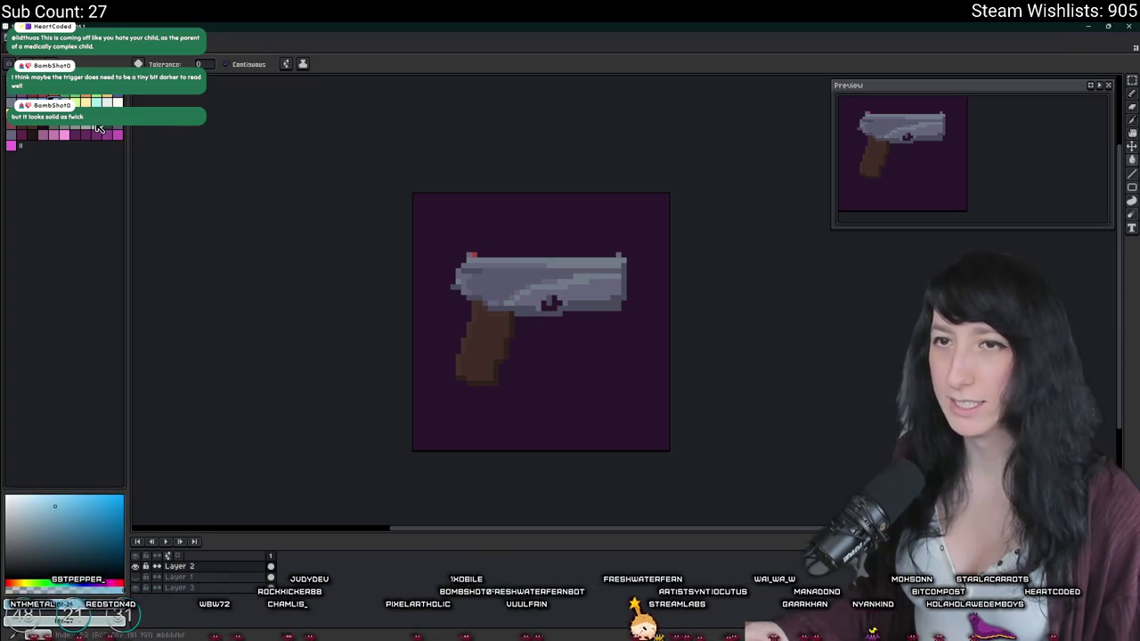
pyautogui.click(97, 128)
pyautogui.press('b')
pyautogui.scroll(4, 564, 339)
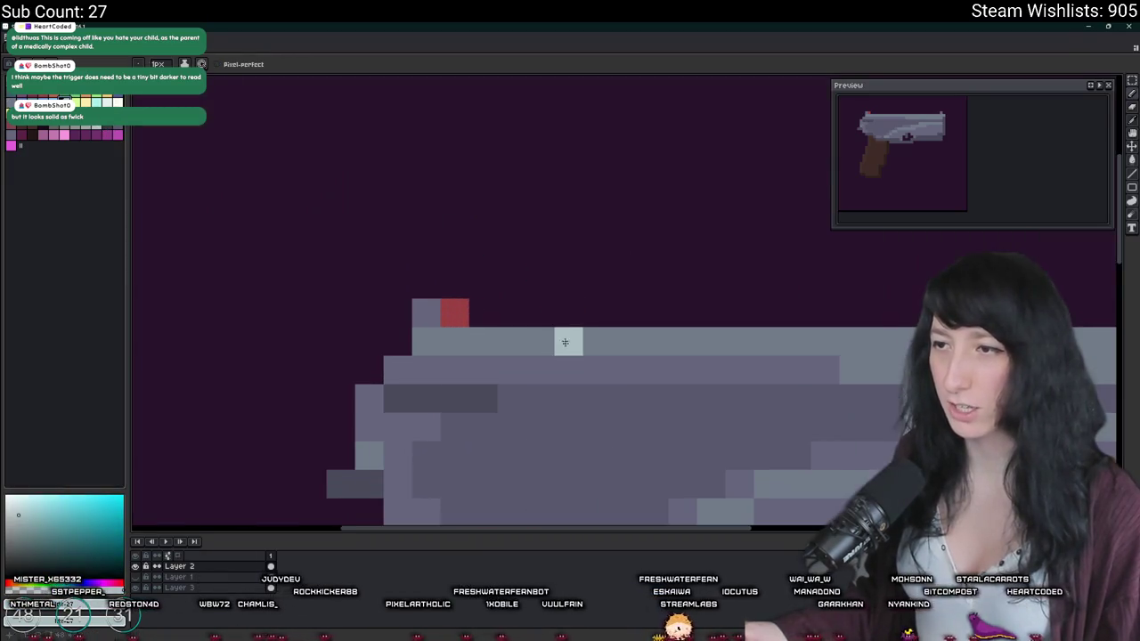
pyautogui.keyDown('alt'); pyautogui.click(539, 317); pyautogui.keyUp('alt')
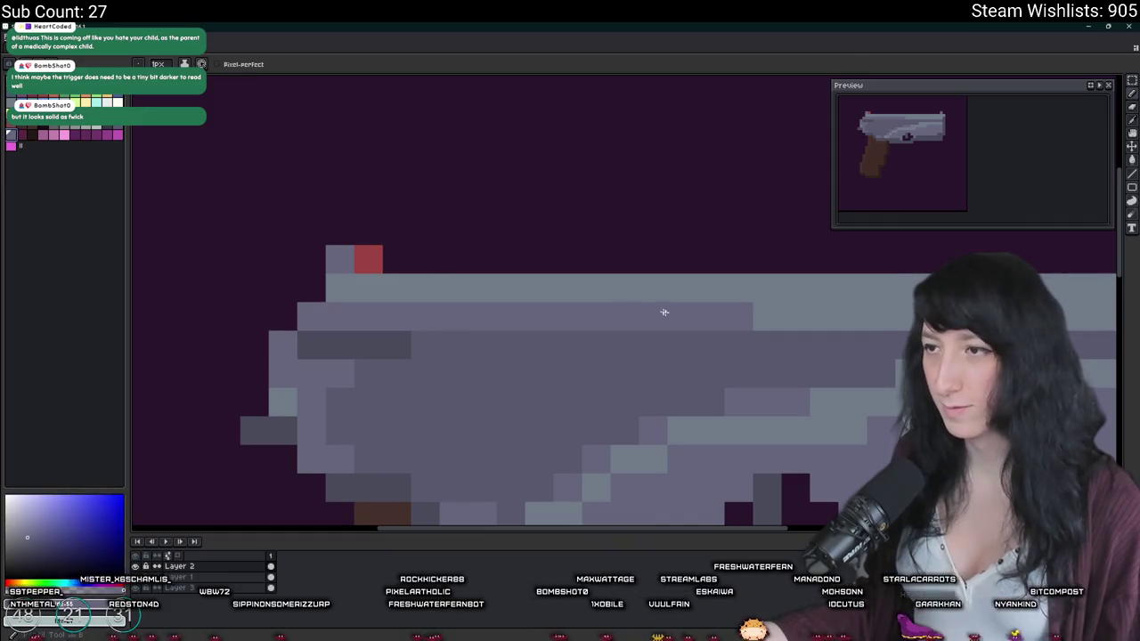
pyautogui.scroll(-2, 664, 311)
pyautogui.scroll(-2, 603, 311)
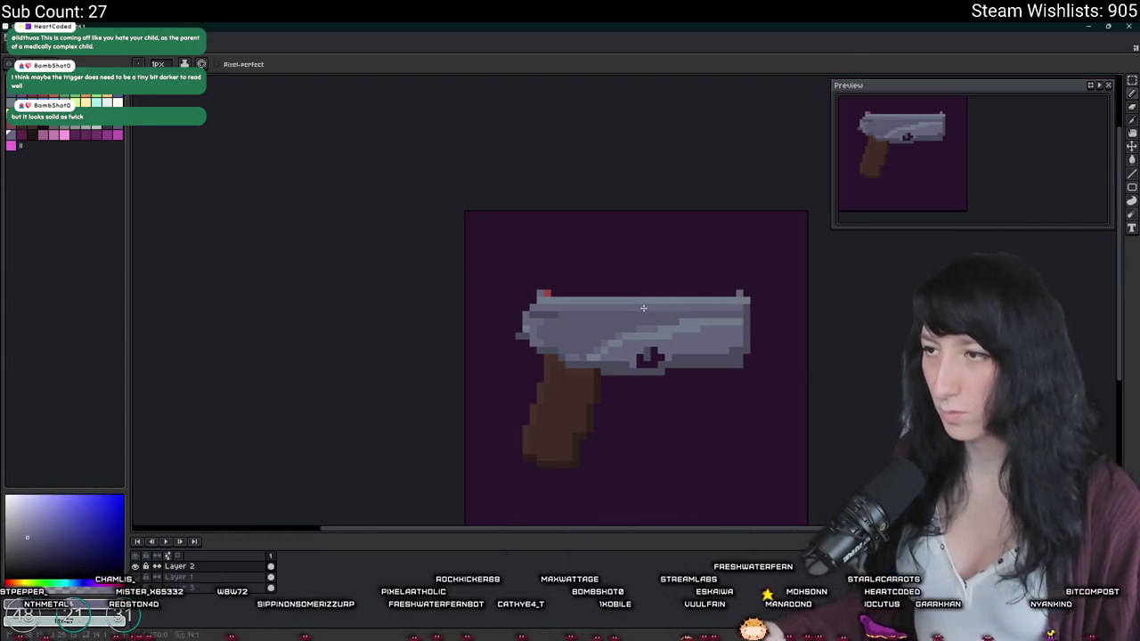
pyautogui.scroll(-2, 617, 377)
pyautogui.scroll(-2, 616, 376)
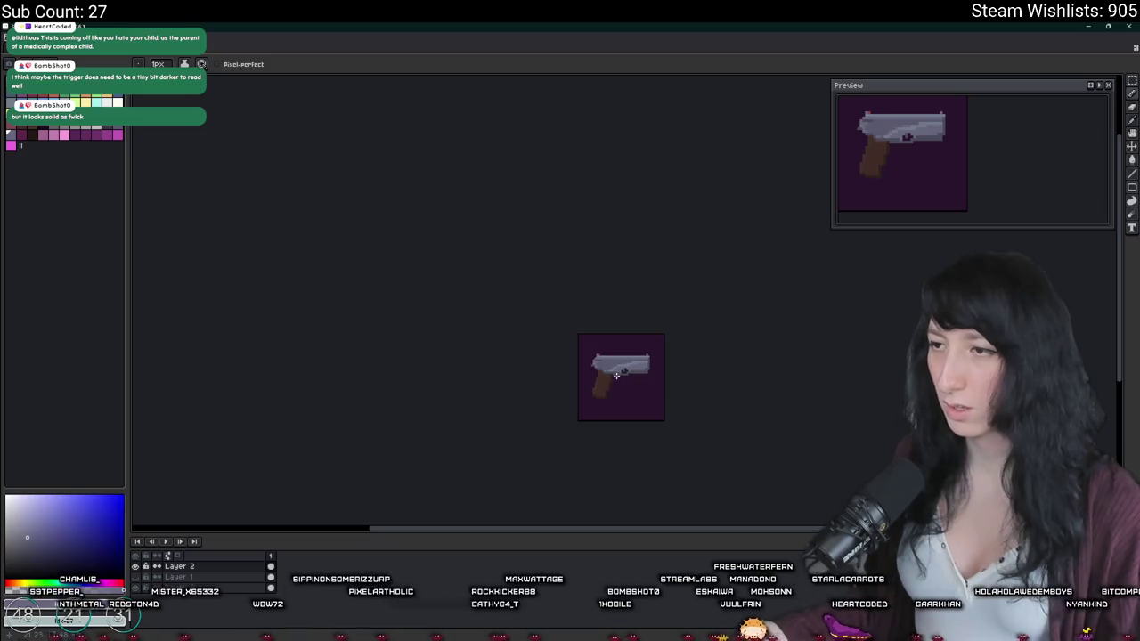
pyautogui.scroll(-1, 623, 417)
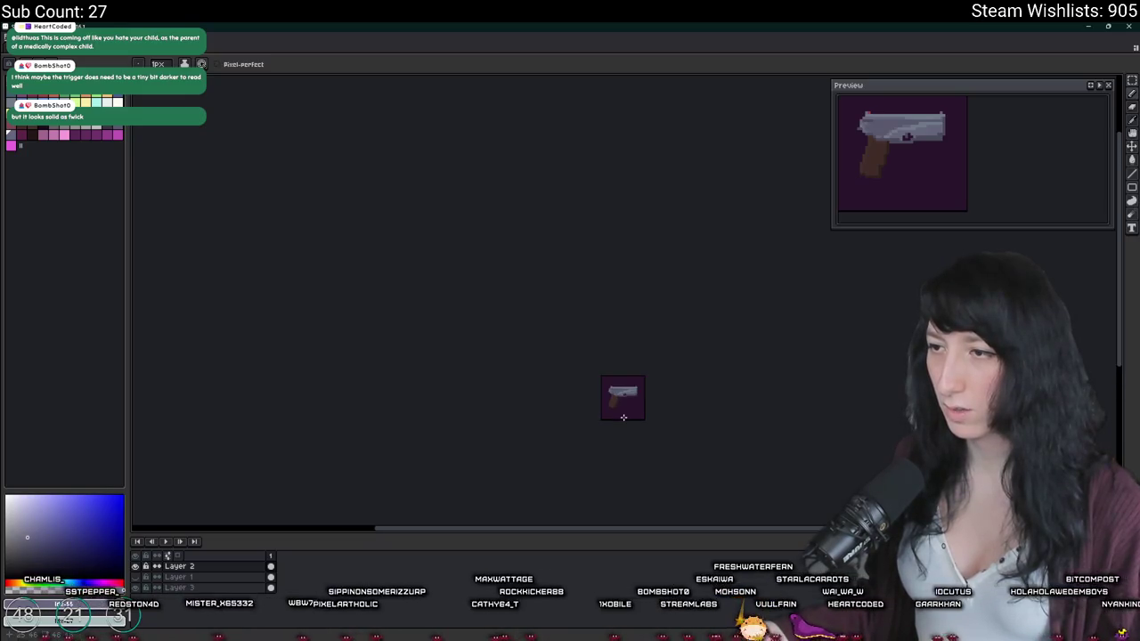
pyautogui.scroll(1, 623, 417)
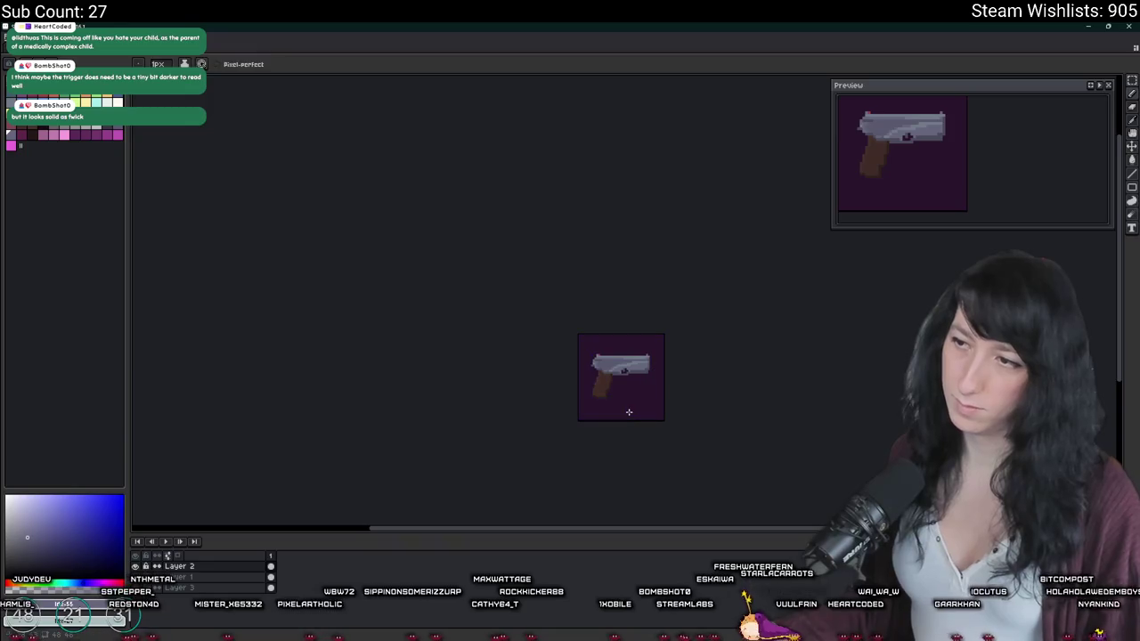
# Step: Inspect the slide while switching between pencil, eyedropper and rectangular selection
pyautogui.press('b')
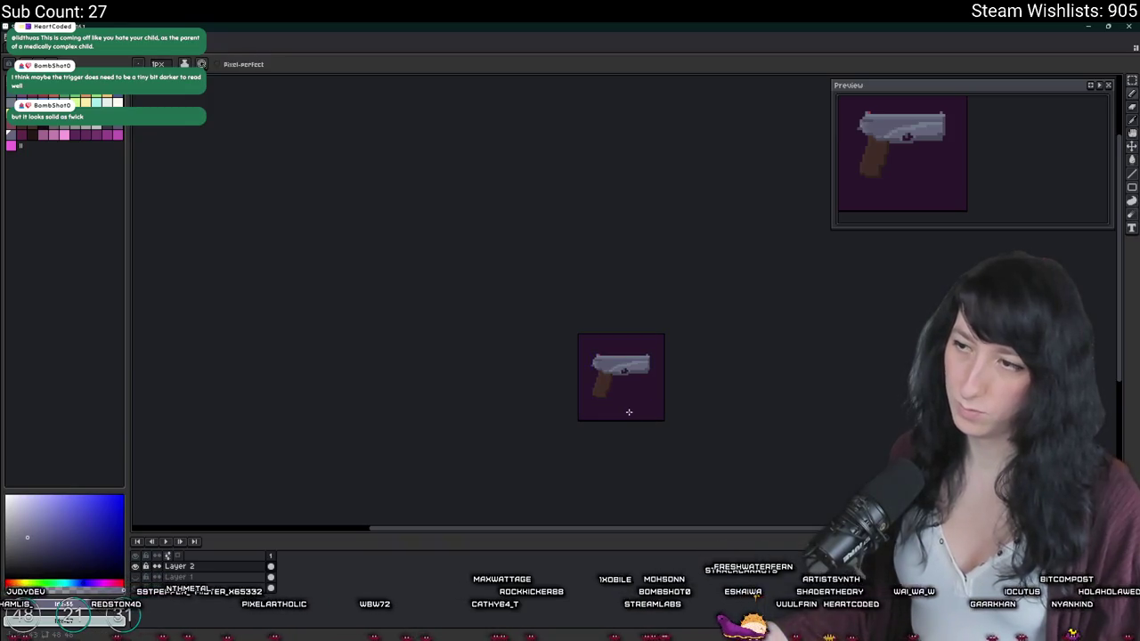
pyautogui.scroll(1, 543, 367)
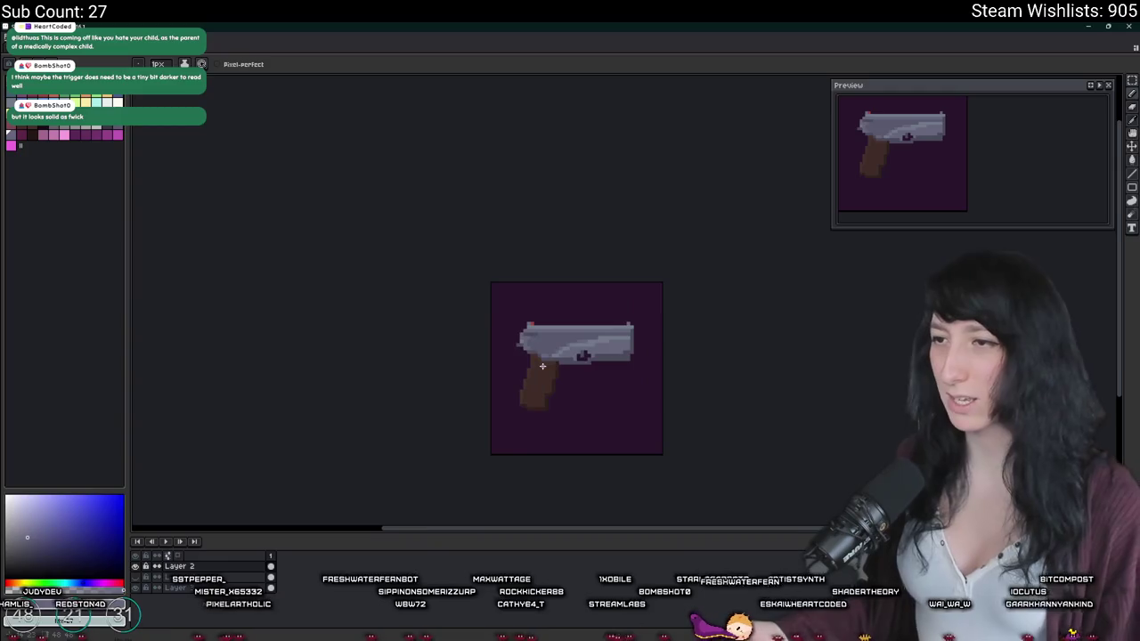
pyautogui.scroll(-2, 542, 365)
pyautogui.scroll(3, 543, 365)
pyautogui.press('i')
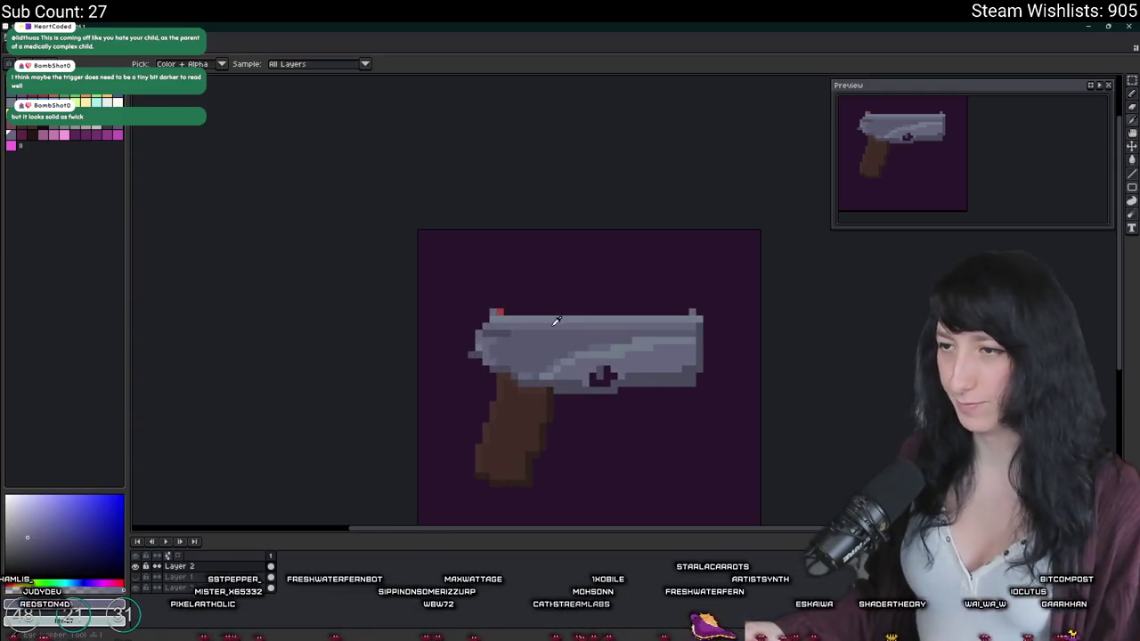
pyautogui.scroll(-1, 555, 322)
pyautogui.scroll(-1, 555, 322)
pyautogui.scroll(3, 570, 323)
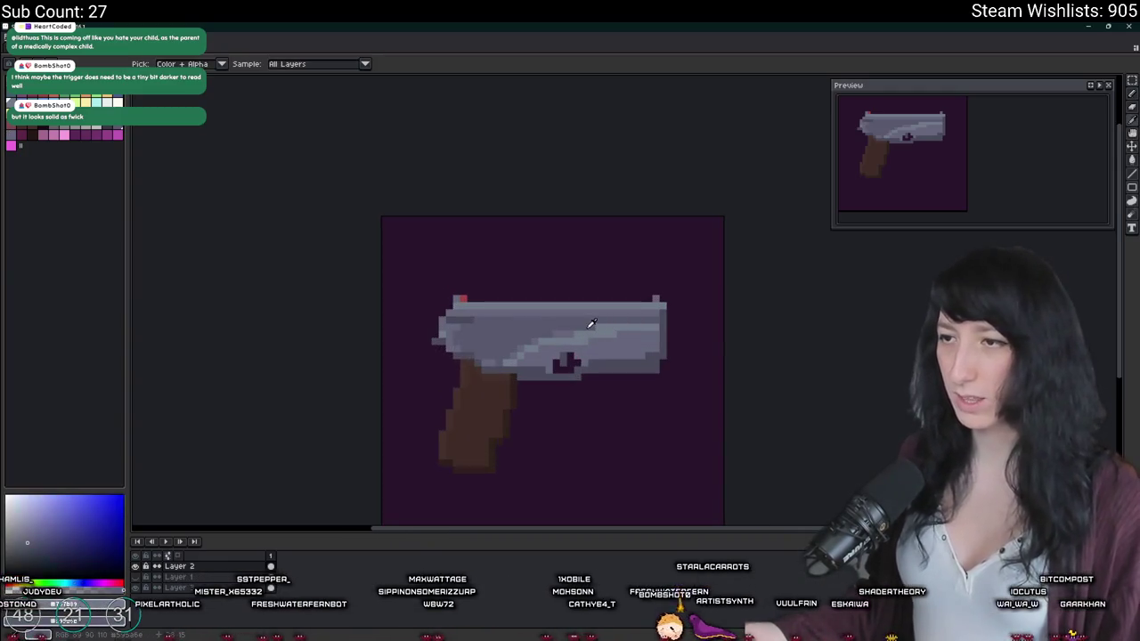
pyautogui.scroll(-1, 597, 361)
pyautogui.scroll(-1, 598, 360)
pyautogui.scroll(2, 599, 359)
pyautogui.scroll(2, 599, 359)
pyautogui.press('m')
pyautogui.moveTo(666, 472)
pyautogui.mouseDown()
pyautogui.moveTo(256, 361)
pyautogui.moveTo(294, 370)
pyautogui.mouseUp()
pyautogui.press('Delete')
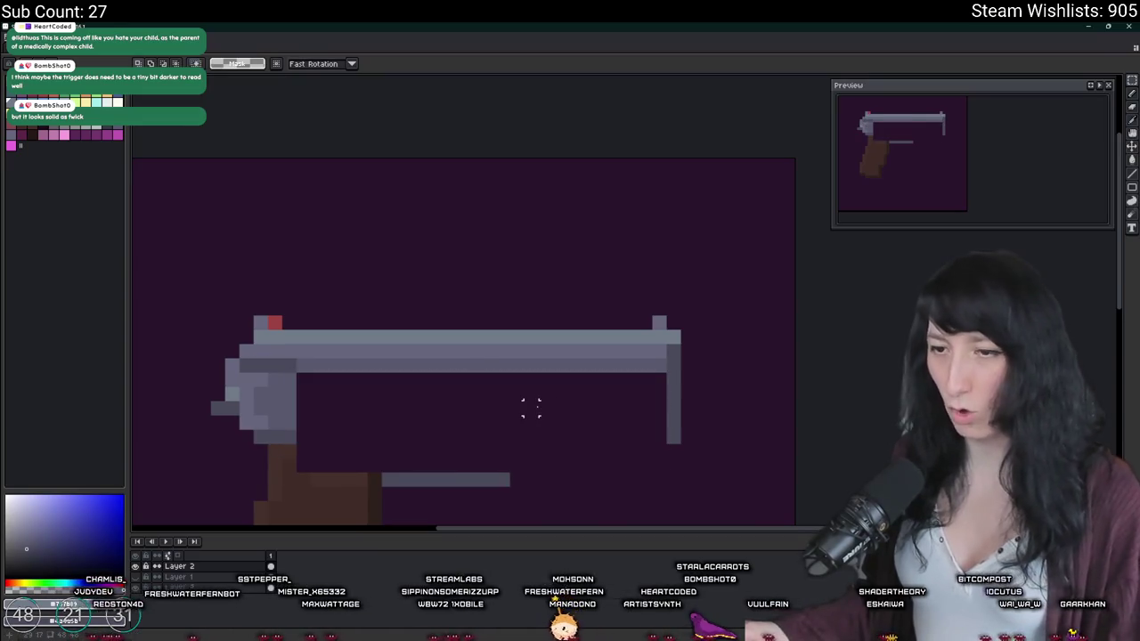
pyautogui.hotkey('ctrl', 'z')
pyautogui.press('i')
pyautogui.scroll(-3, 572, 465)
pyautogui.scroll(3, 563, 409)
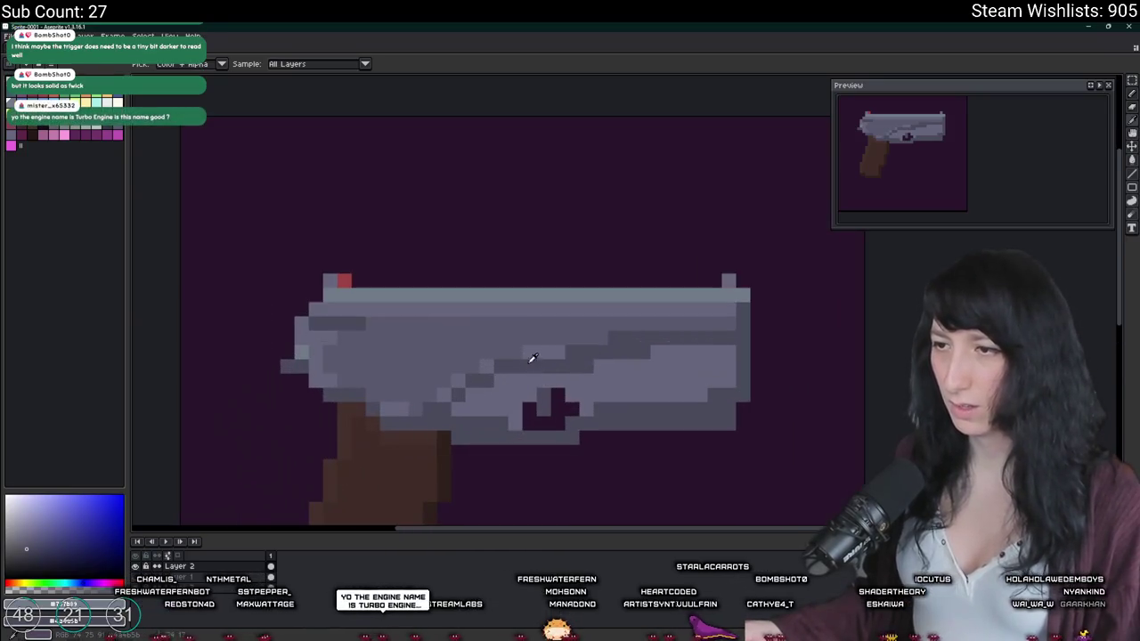
pyautogui.scroll(-3, 680, 394)
pyautogui.press('w')
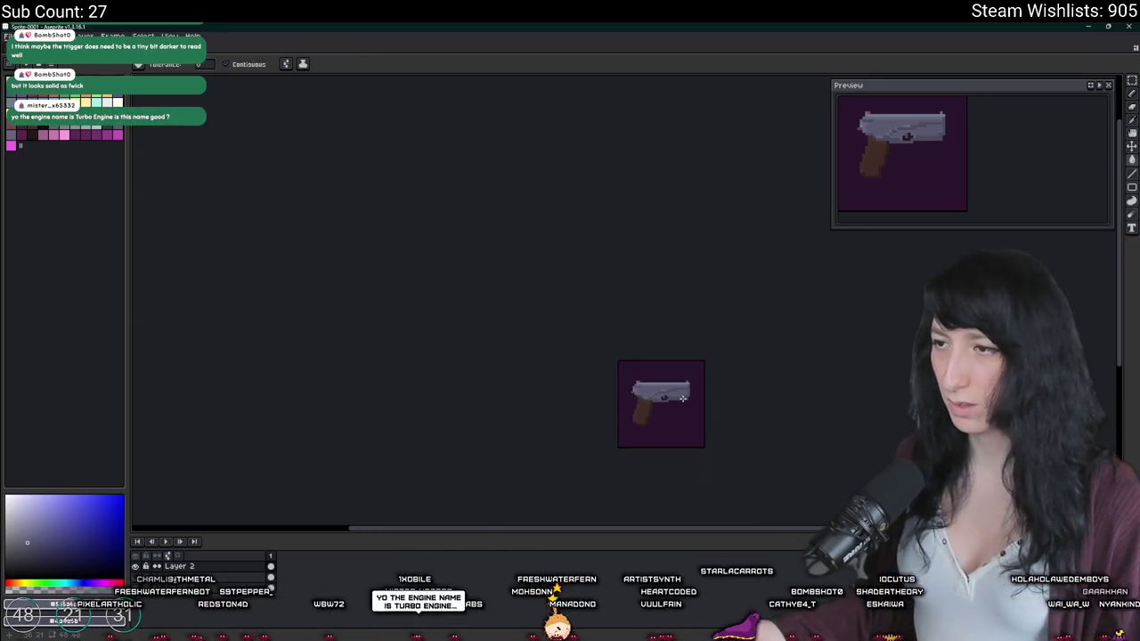
pyautogui.scroll(3, 683, 398)
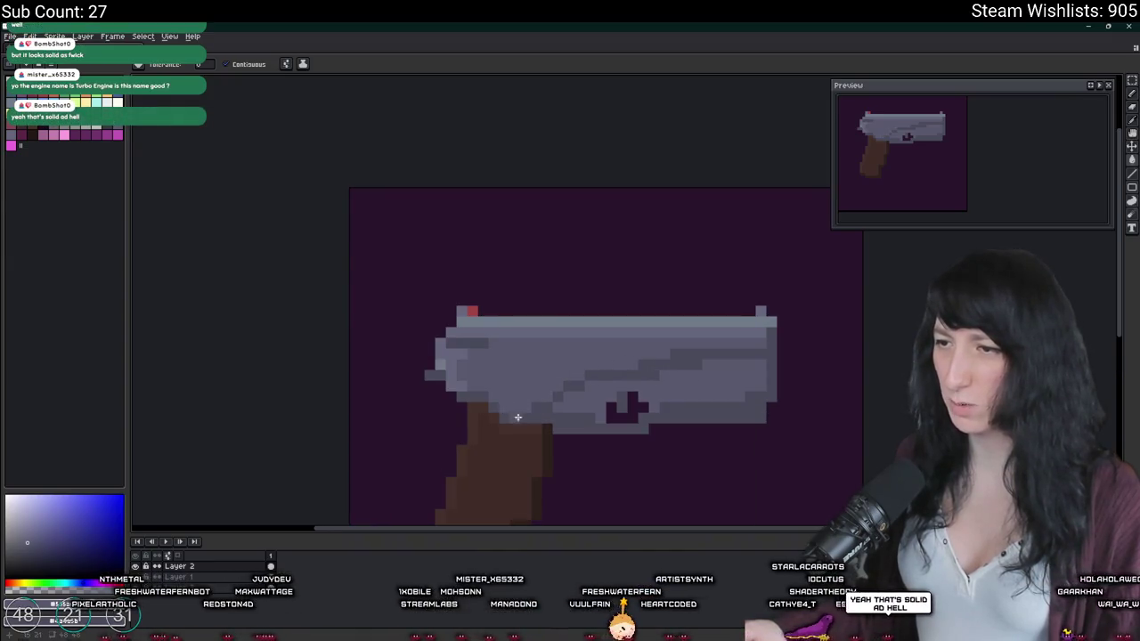
pyautogui.scroll(-3, 517, 416)
pyautogui.scroll(-2, 543, 441)
pyautogui.scroll(2, 565, 460)
pyautogui.scroll(1, 575, 468)
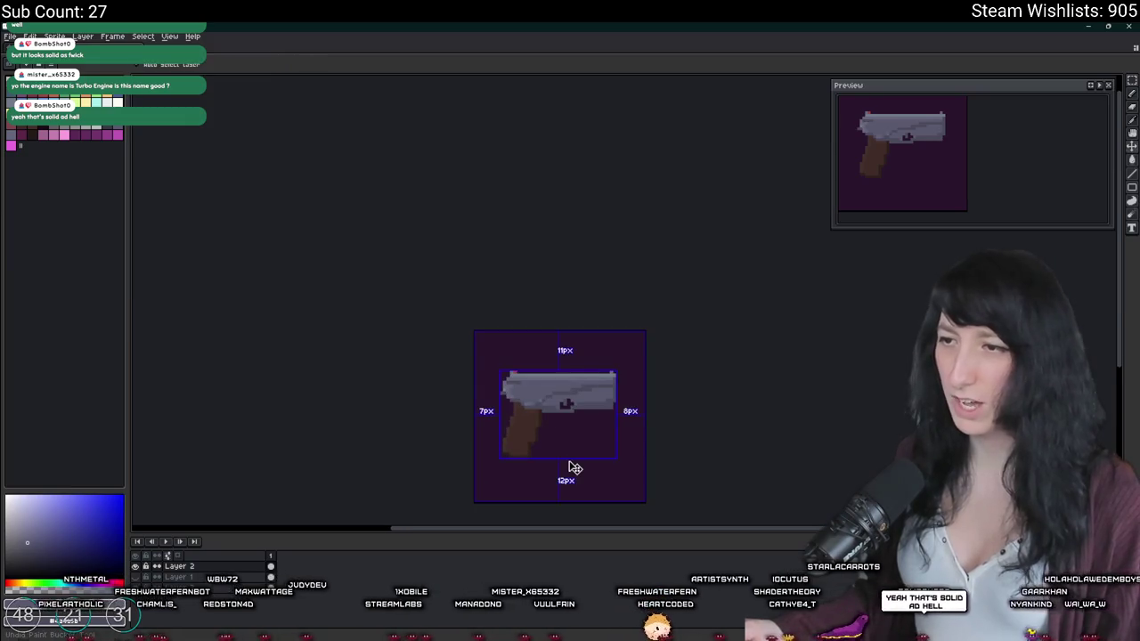
pyautogui.press('w')
pyautogui.press('m')
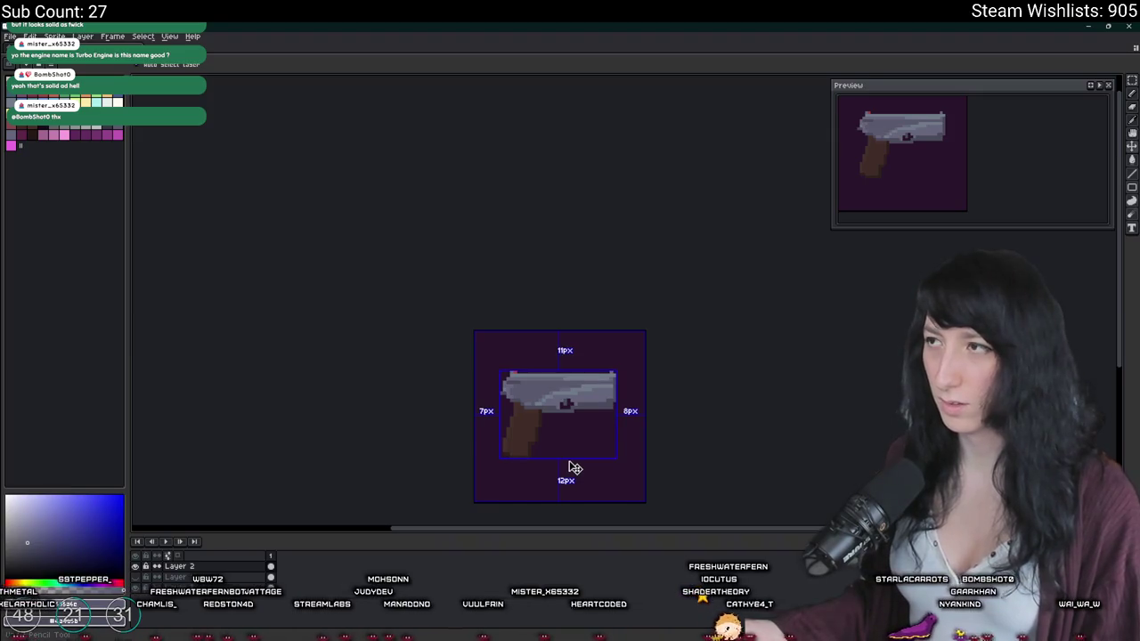
pyautogui.scroll(-3, 574, 468)
pyautogui.press('w')
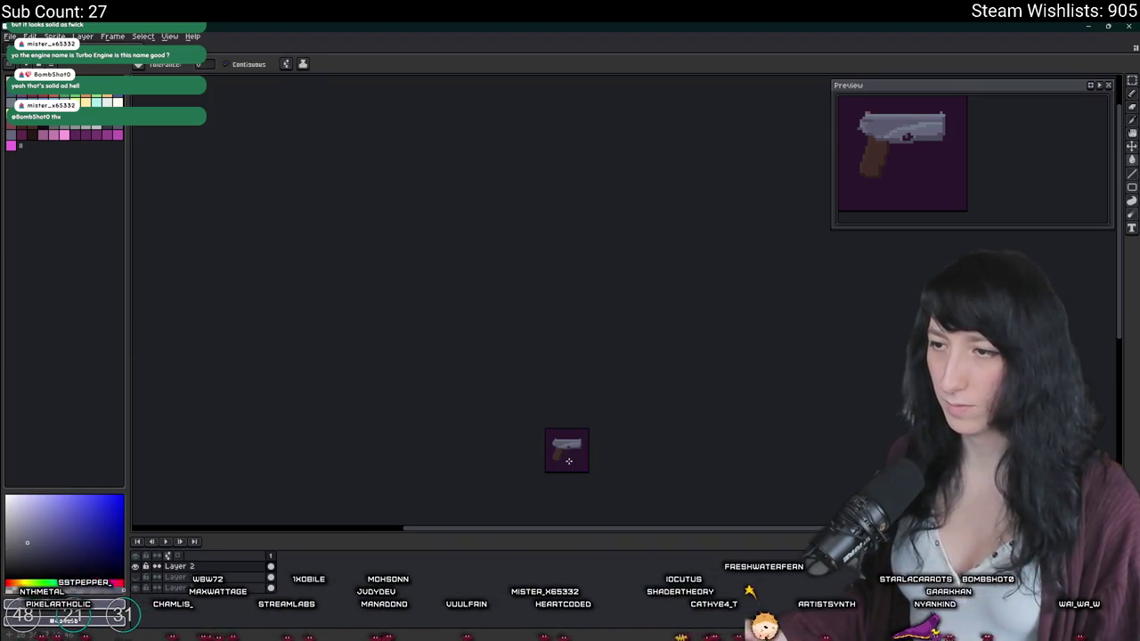
pyautogui.moveTo(568, 461); pyautogui.dragTo(570, 416)
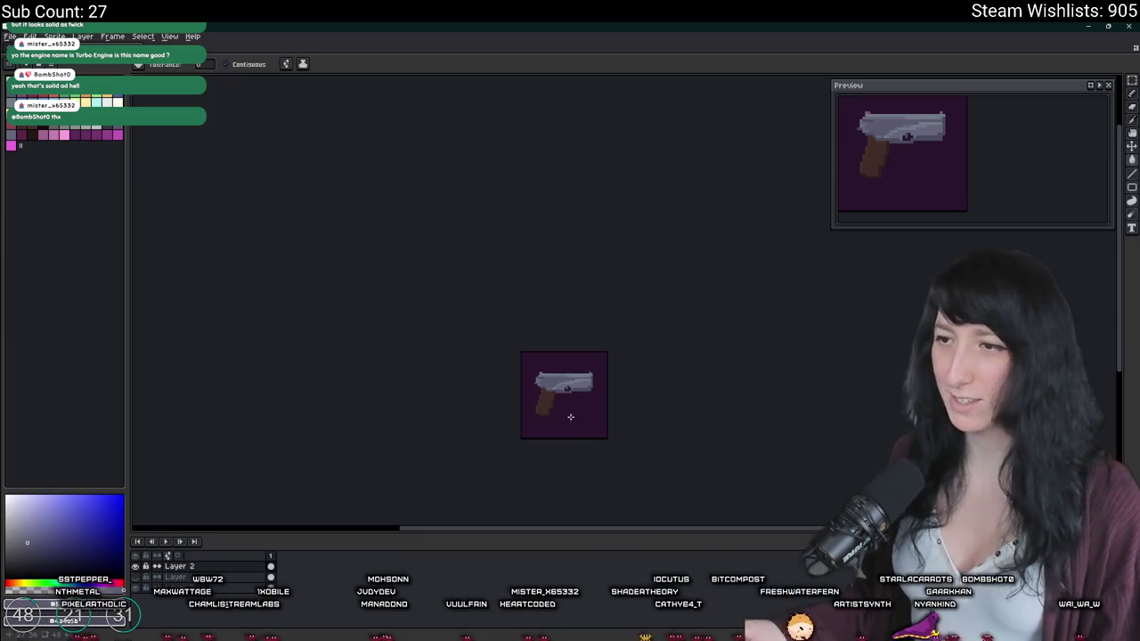
# Step: Paint the stray brown pixel under the slide with the slide's grey
pyautogui.scroll(2, 570, 416)
pyautogui.scroll(2, 542, 389)
pyautogui.scroll(1, 542, 389)
pyautogui.press('b')
pyautogui.scroll(1, 554, 400)
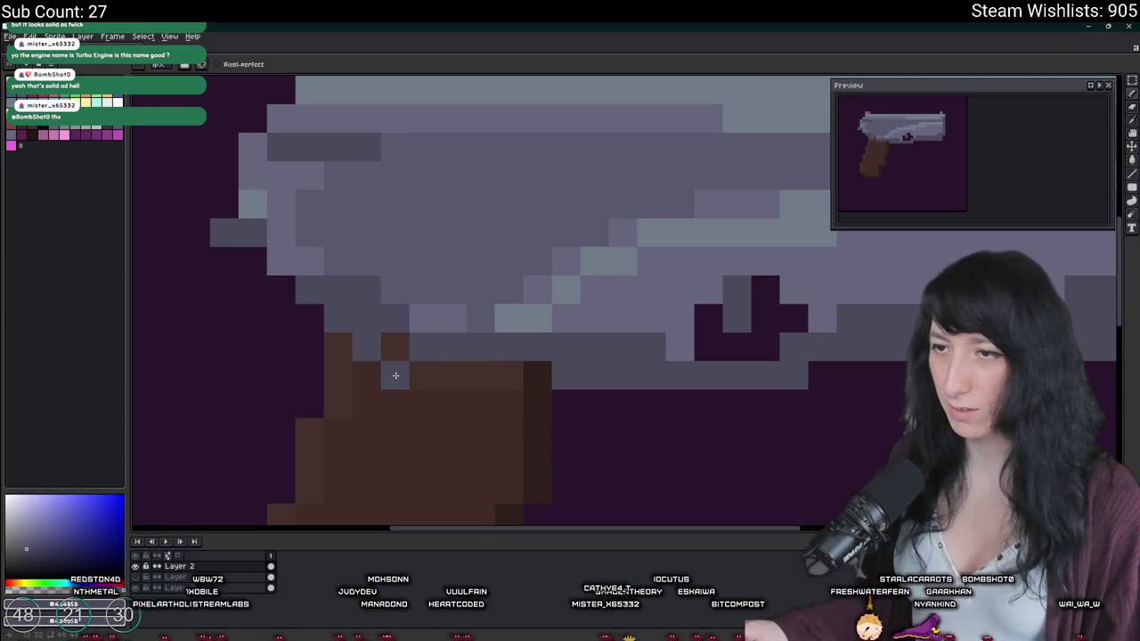
pyautogui.scroll(-5, 426, 424)
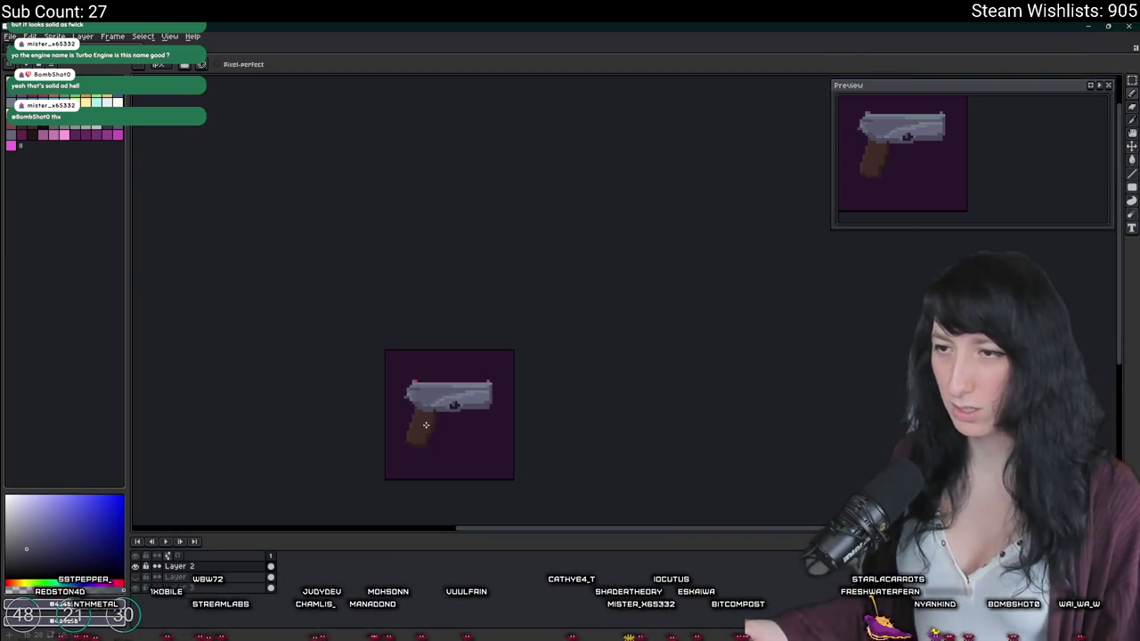
pyautogui.scroll(4, 427, 434)
pyautogui.scroll(1, 415, 402)
pyautogui.press('i')
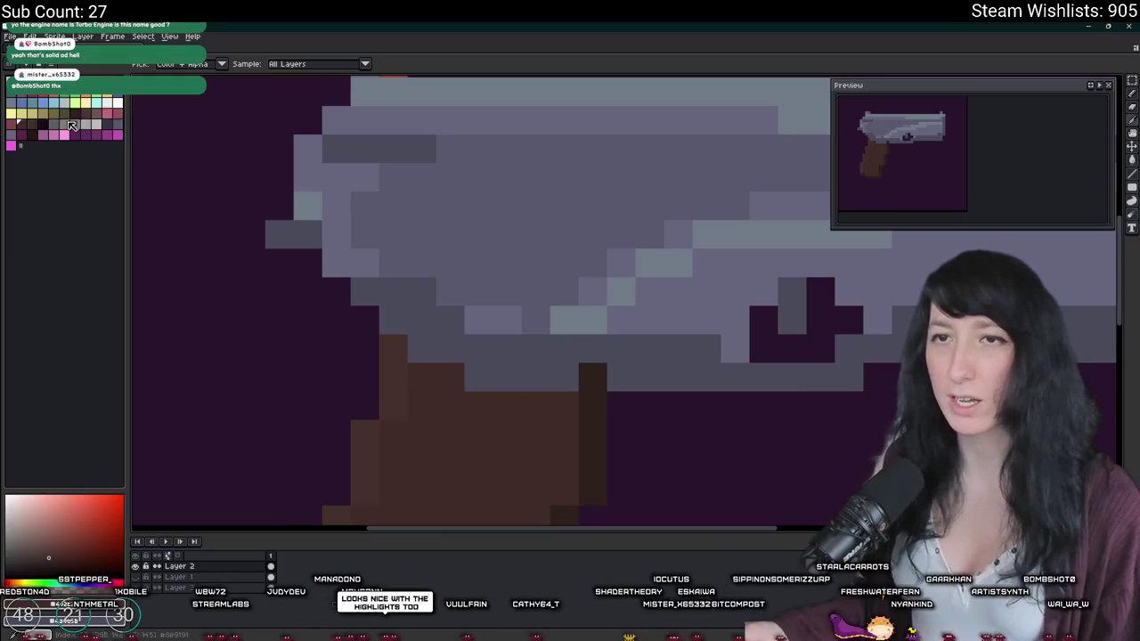
pyautogui.press('b')
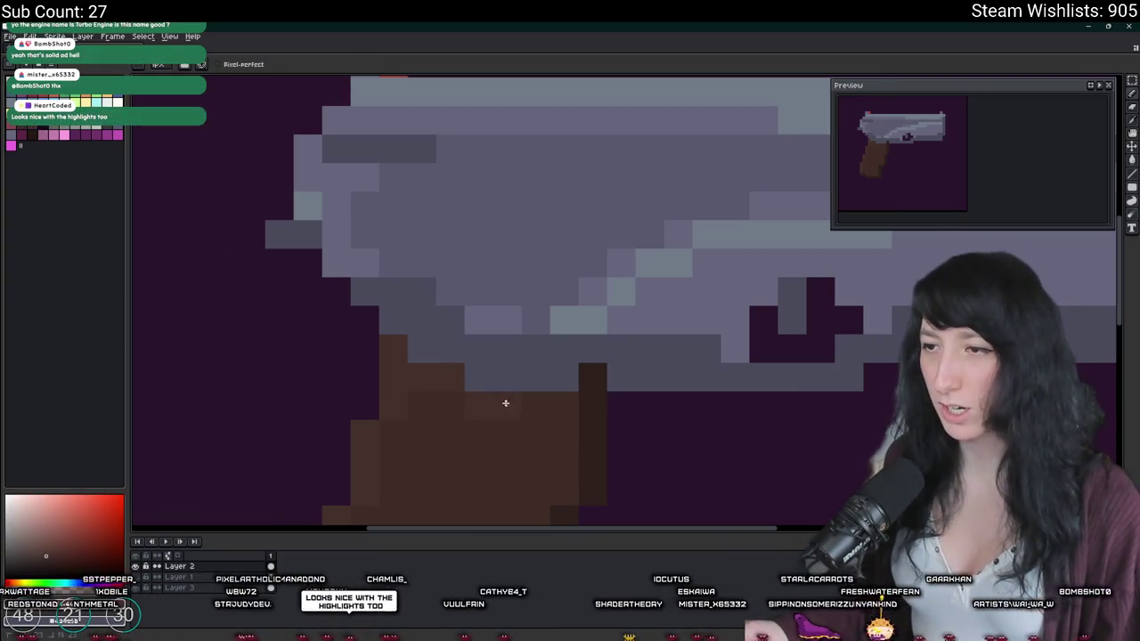
pyautogui.keyDown('alt'); pyautogui.click(611, 374); pyautogui.keyUp('alt')
pyautogui.click(597, 377)
# Step: Hide the purple background layer so the pistol sits on transparency
pyautogui.scroll(-5, 597, 378)
pyautogui.scroll(-2, 615, 397)
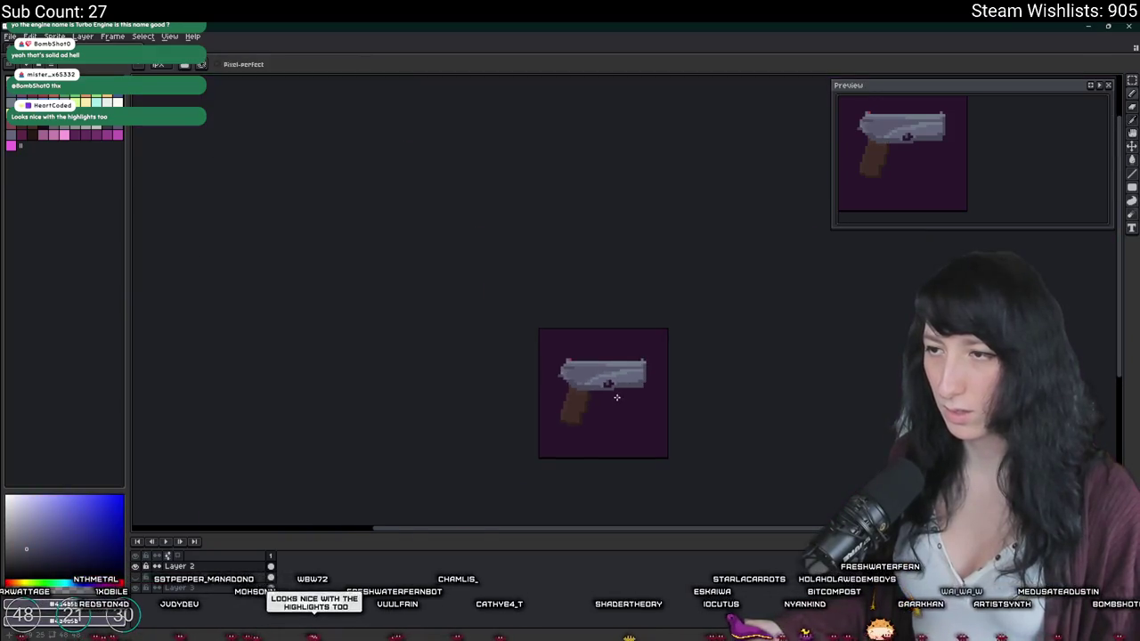
pyautogui.click(137, 589)
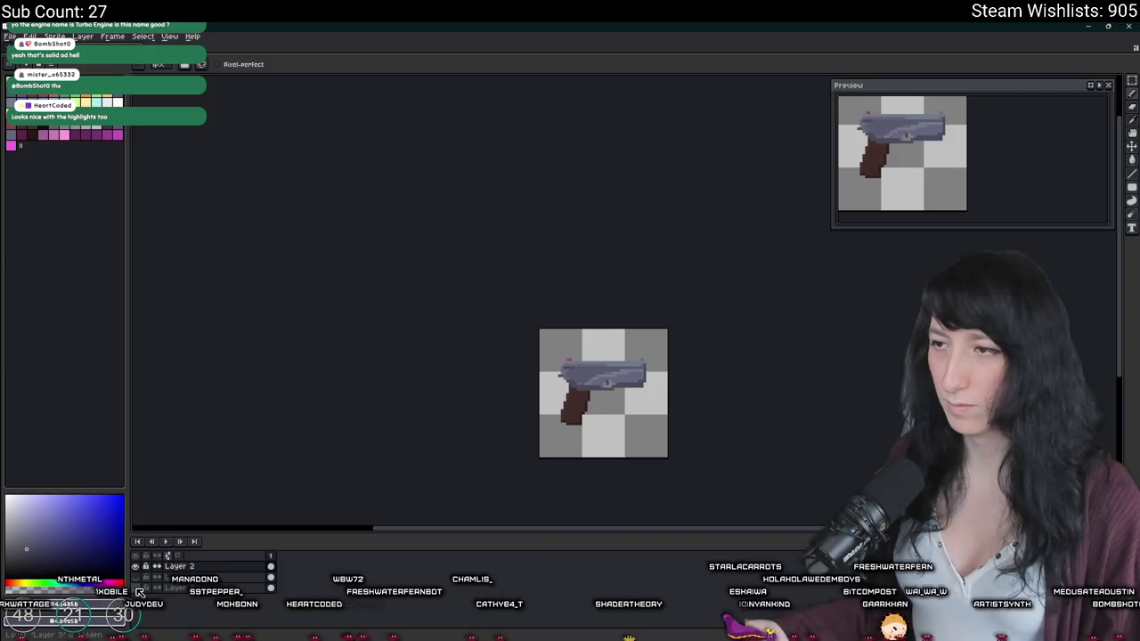
# Step: Open the export settings and close them without exporting
pyautogui.scroll(-1, 369, 451)
pyautogui.scroll(1, 419, 415)
pyautogui.hotkey('ctrl', 'shift', 'e')
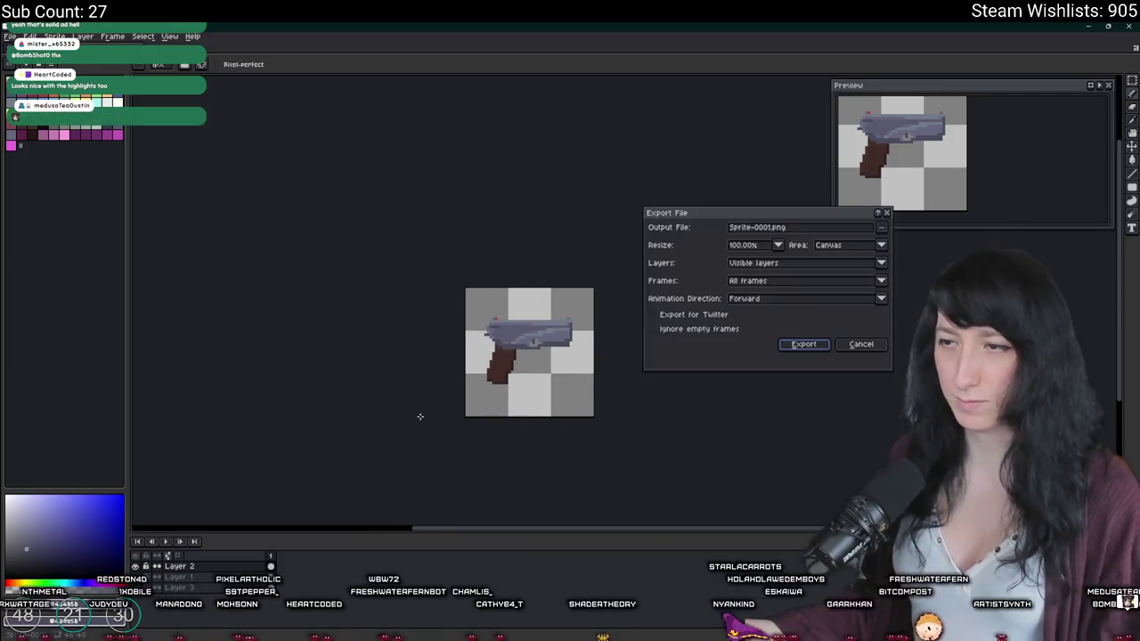
pyautogui.click(859, 344)
pyautogui.scroll(1, 474, 374)
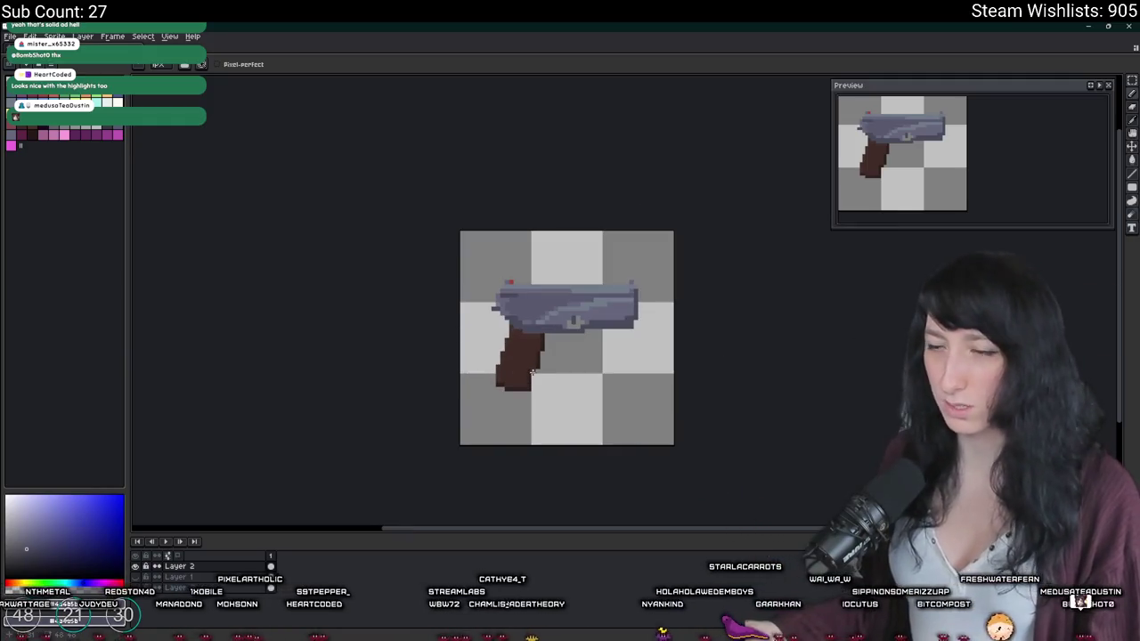
# Step: Select the bottom of the pistol grip and nudge it one pixel right
pyautogui.press('m')
pyautogui.scroll(1, 559, 410)
pyautogui.moveTo(558, 410)
pyautogui.mouseDown()
pyautogui.moveTo(431, 348)
pyautogui.moveTo(444, 357)
pyautogui.mouseUp()
pyautogui.click(646, 400)
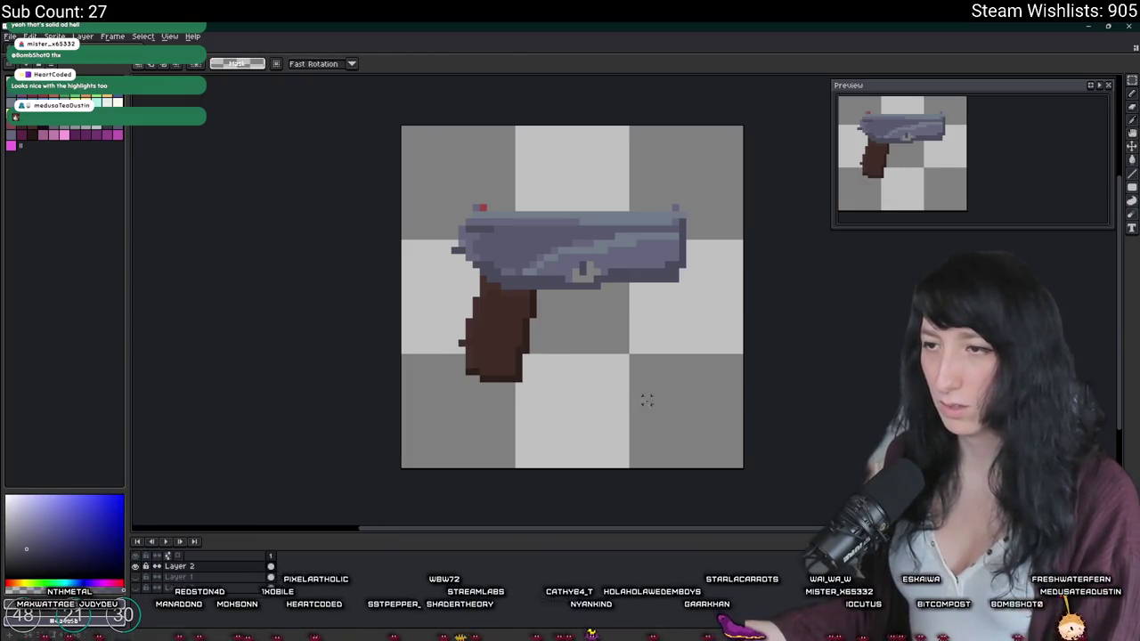
pyautogui.scroll(2, 481, 351)
# Step: Sample the grip's brown colour and check the gun layer's bounds
pyautogui.press('b')
pyautogui.keyDown('alt'); pyautogui.click(432, 312); pyautogui.keyUp('alt')
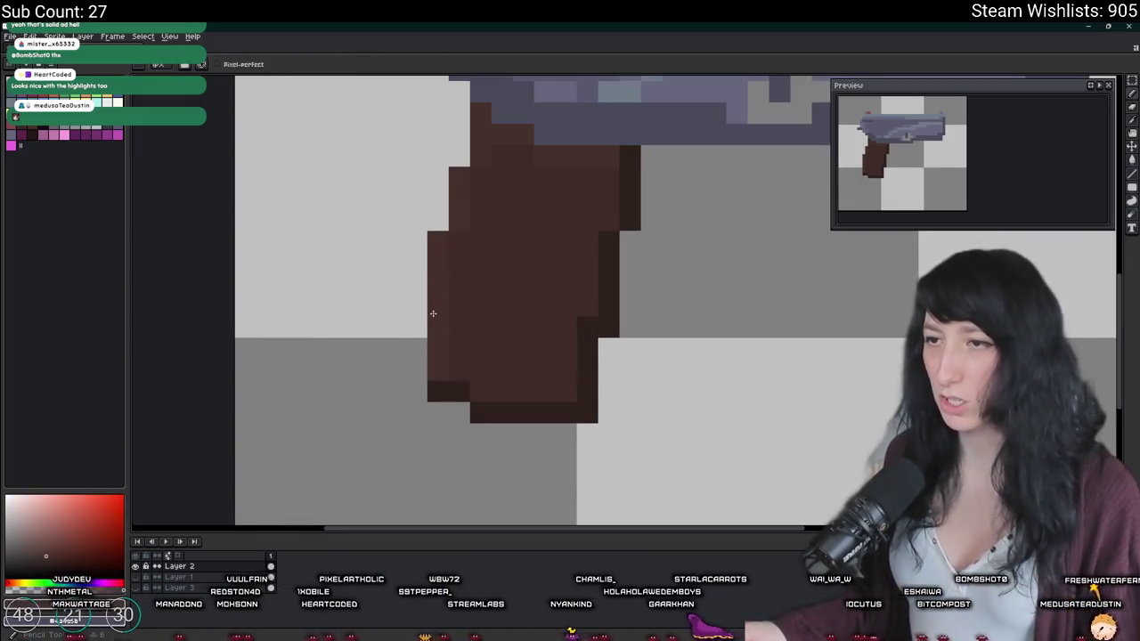
pyautogui.scroll(-5, 433, 312)
pyautogui.scroll(-1, 476, 363)
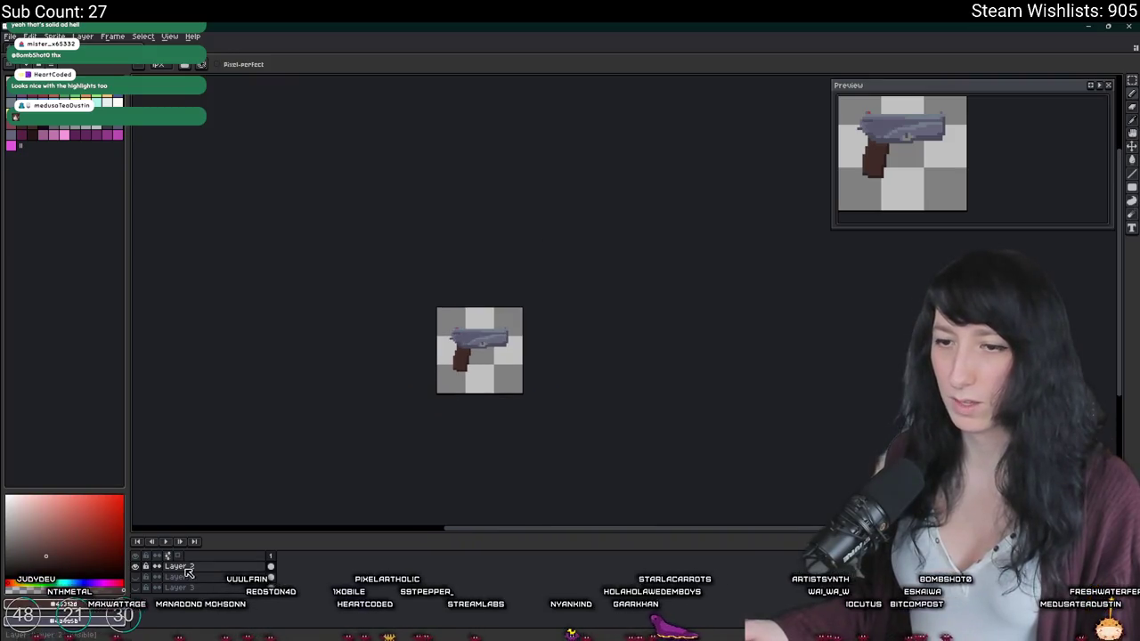
pyautogui.press('v')
pyautogui.press('b')
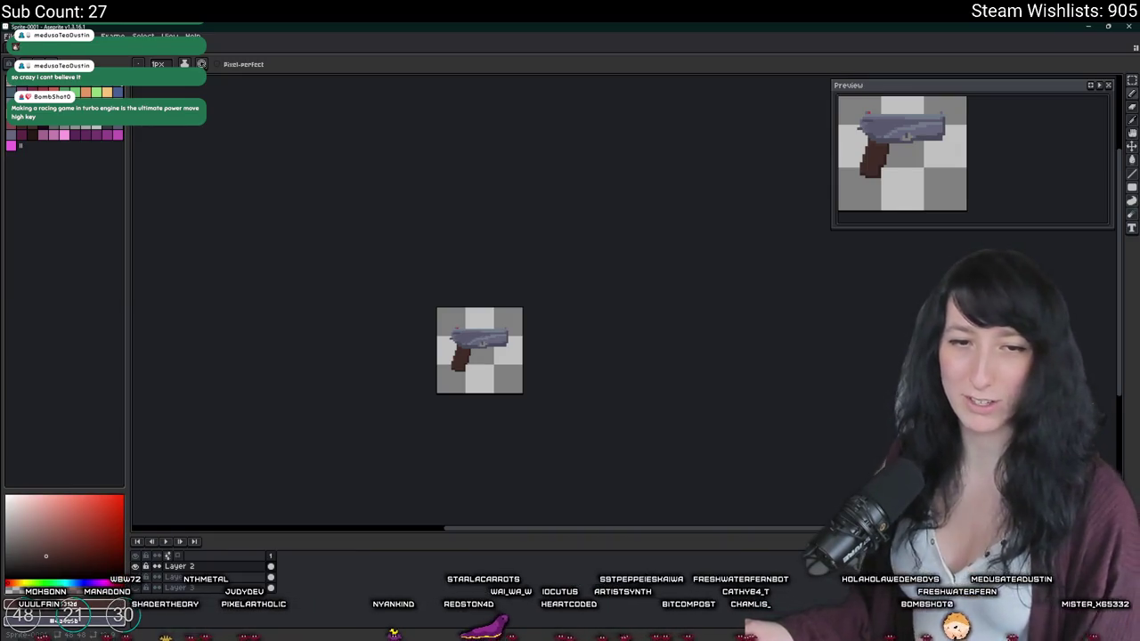
pyautogui.scroll(1, 383, 331)
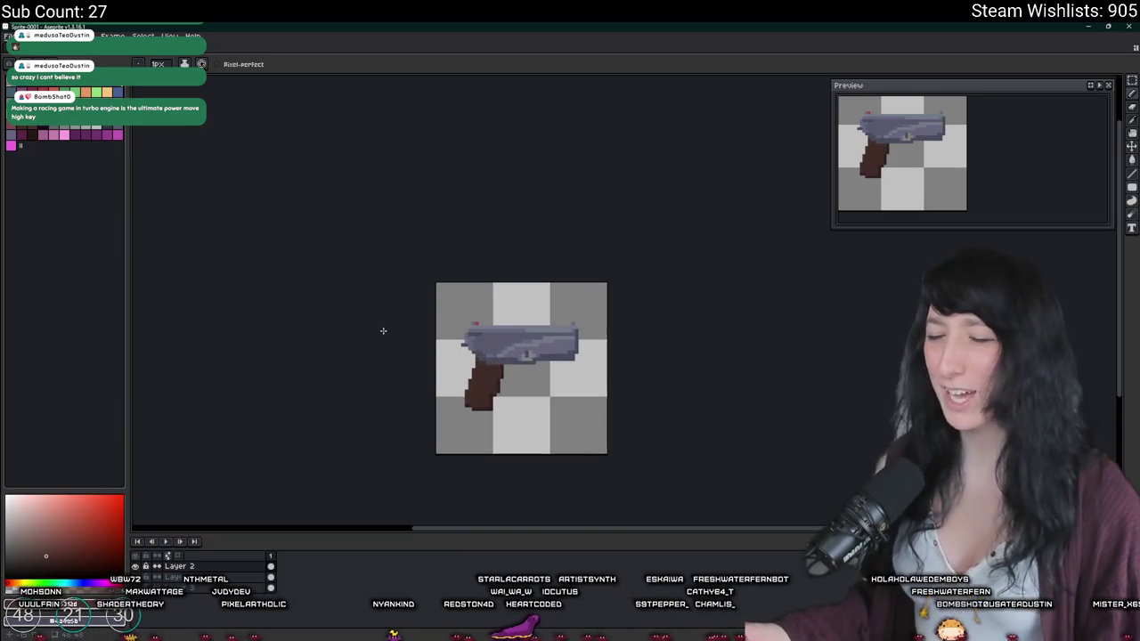
# Step: Check the gun layer's bounds and sample the slide's blue-grey
pyautogui.scroll(1, 378, 361)
pyautogui.scroll(1, 378, 352)
pyautogui.scroll(-2, 429, 402)
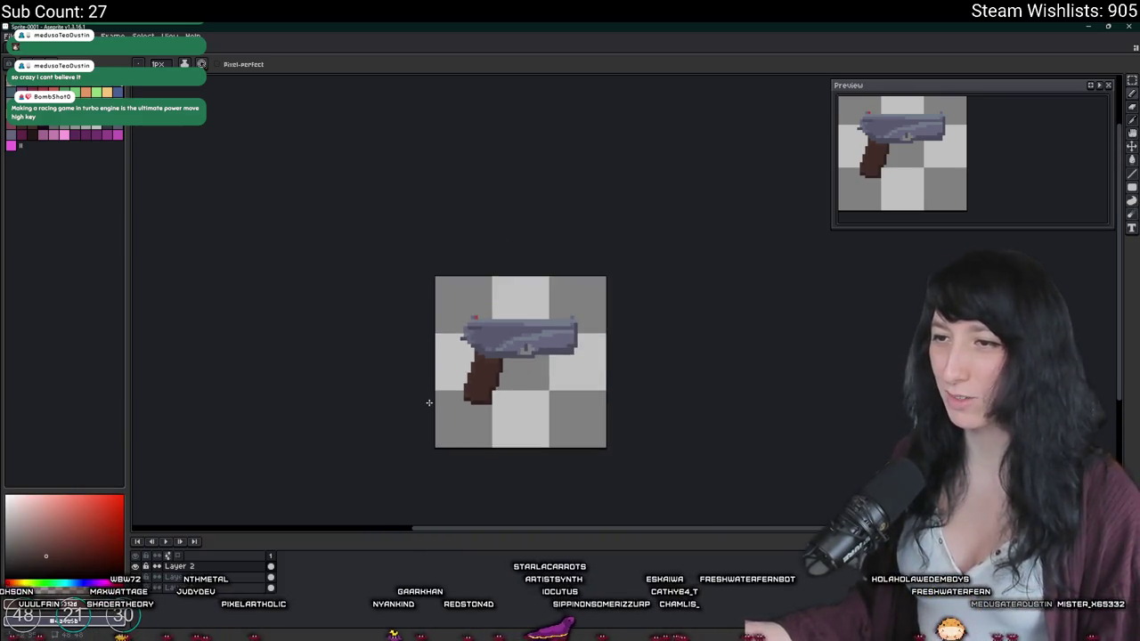
pyautogui.scroll(-1, 428, 406)
pyautogui.scroll(1, 424, 409)
pyautogui.scroll(-1, 424, 410)
pyautogui.scroll(1, 427, 408)
pyautogui.press('ctrl')
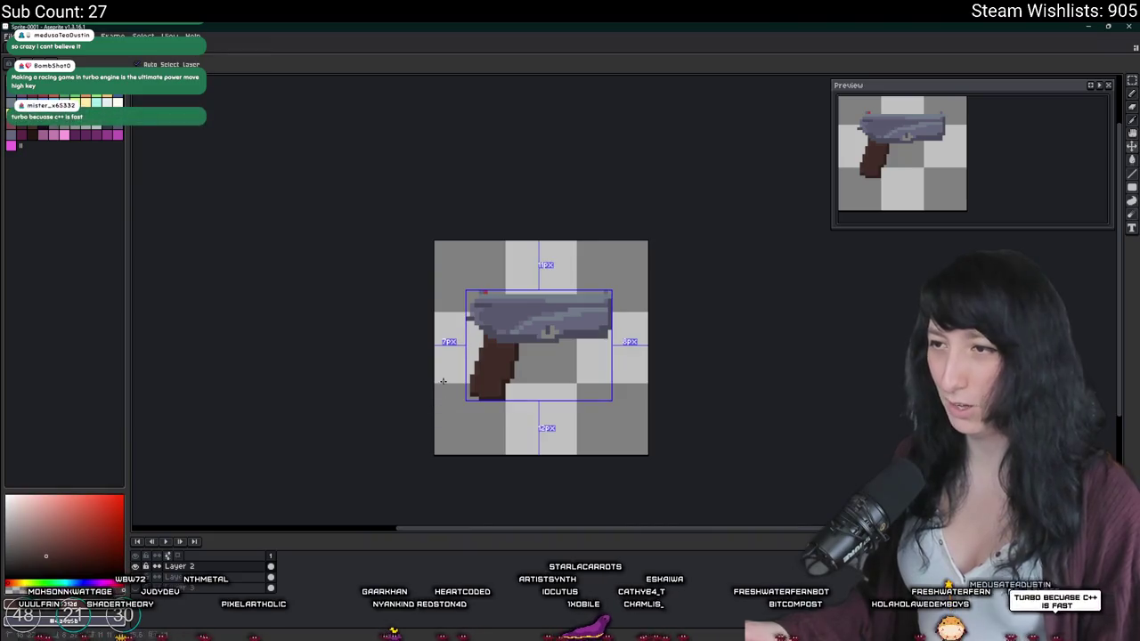
pyautogui.scroll(1, 595, 347)
pyautogui.scroll(1, 610, 282)
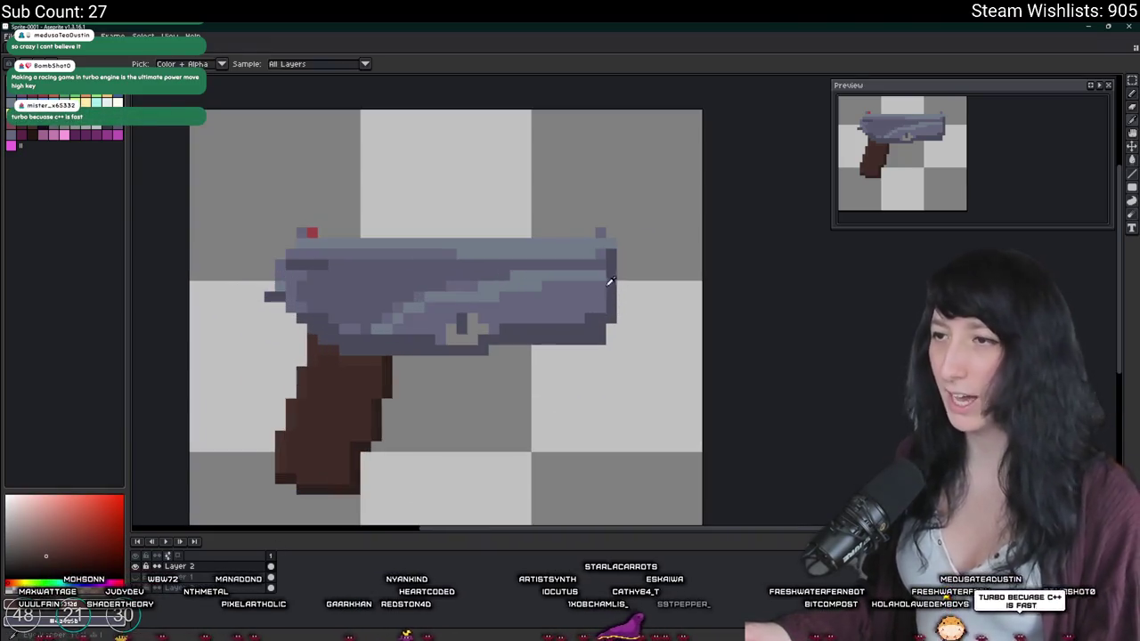
pyautogui.keyDown('alt'); pyautogui.click(610, 282); pyautogui.keyUp('alt')
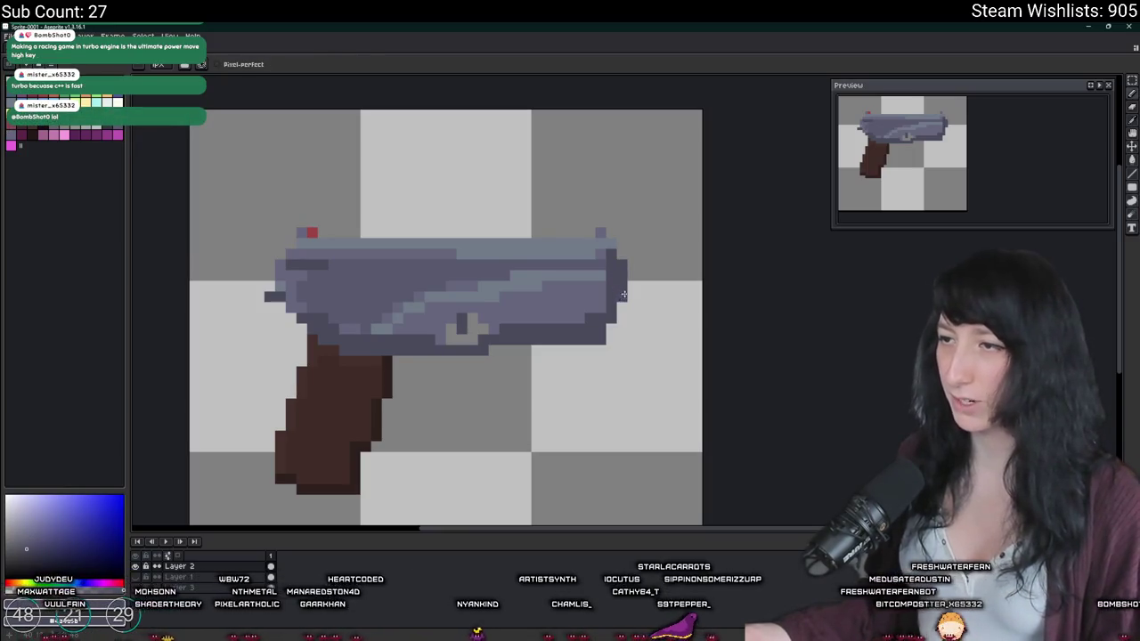
# Step: Zoom around the muzzle end and recheck the gun layer's bounds
pyautogui.scroll(-3, 623, 293)
pyautogui.scroll(2, 632, 299)
pyautogui.scroll(1, 641, 303)
pyautogui.scroll(1, 645, 306)
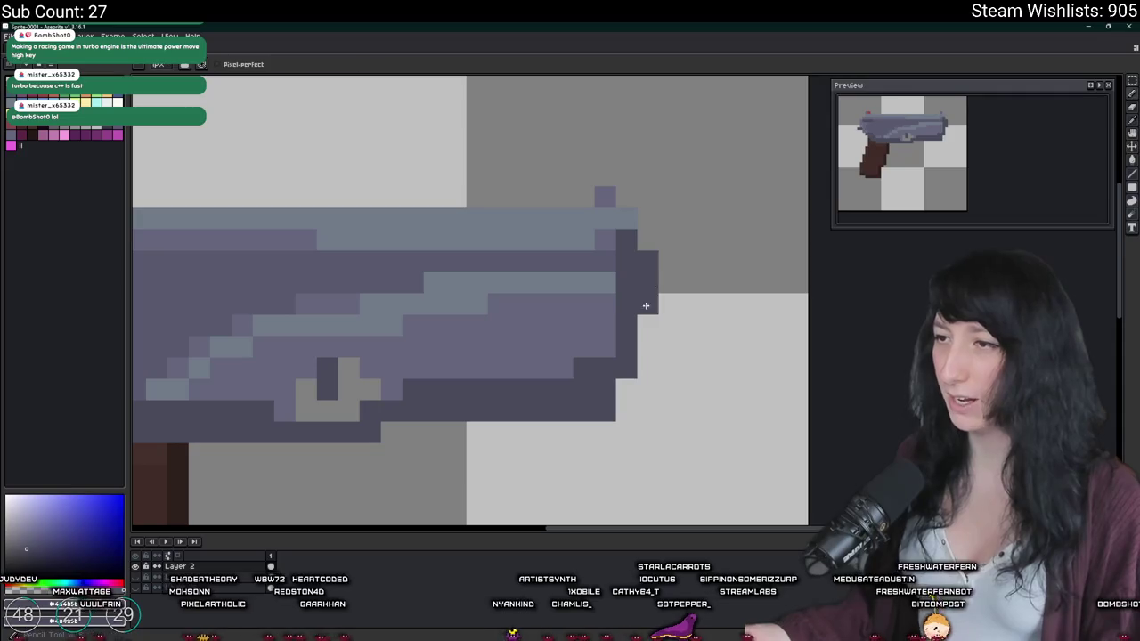
pyautogui.scroll(-2, 620, 324)
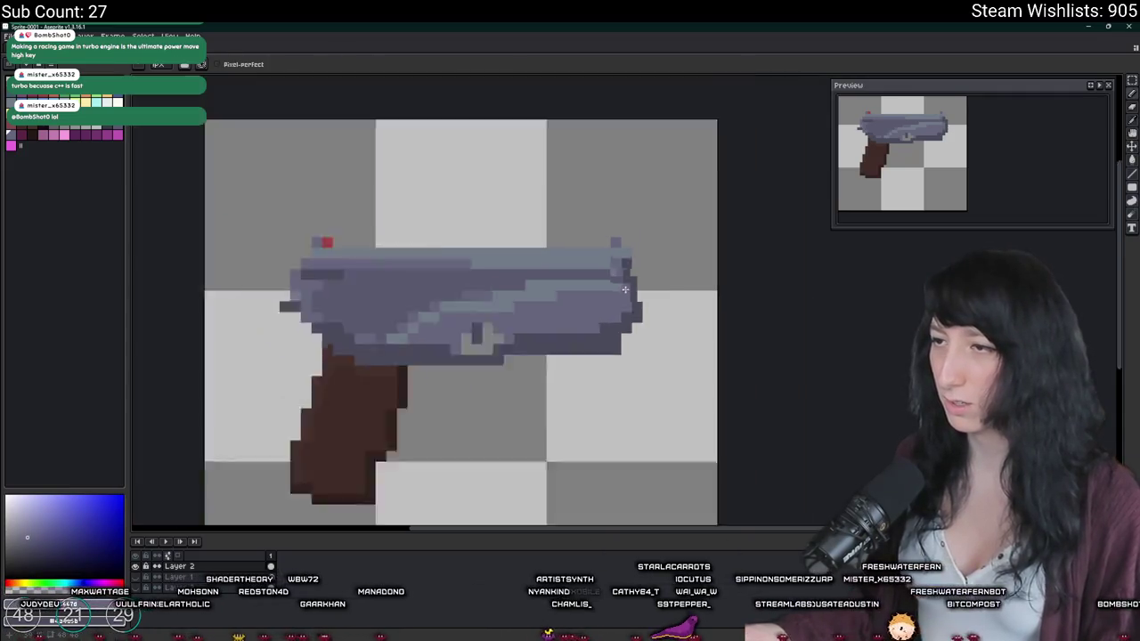
pyautogui.scroll(-4, 620, 324)
pyautogui.scroll(-1, 646, 364)
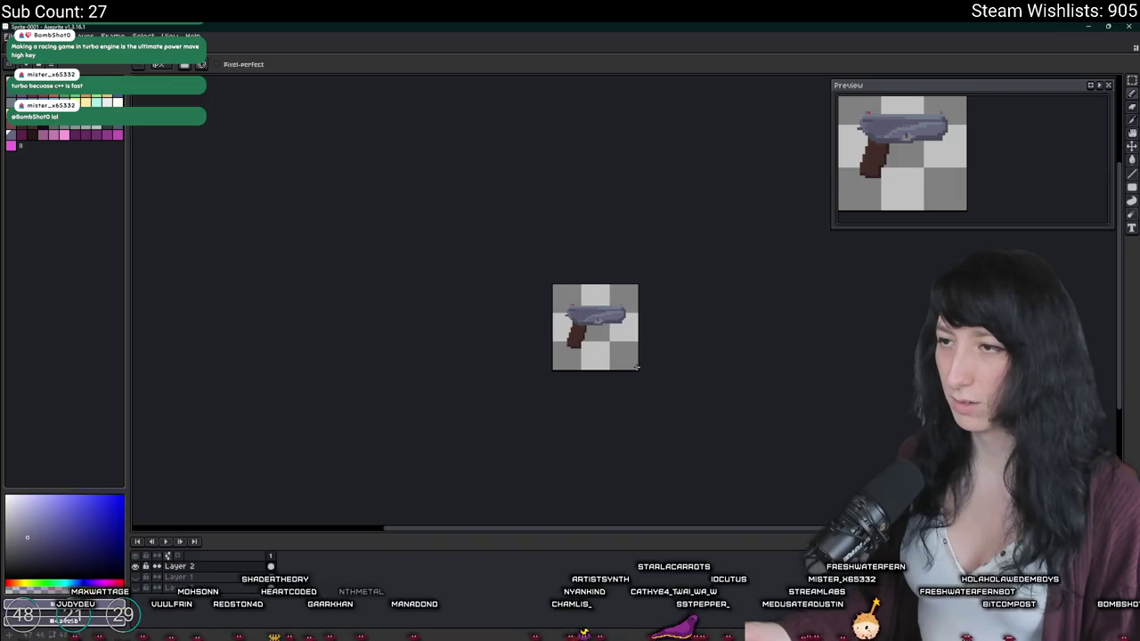
pyautogui.scroll(-2, 636, 366)
pyautogui.scroll(2, 636, 366)
pyautogui.press('ctrl')
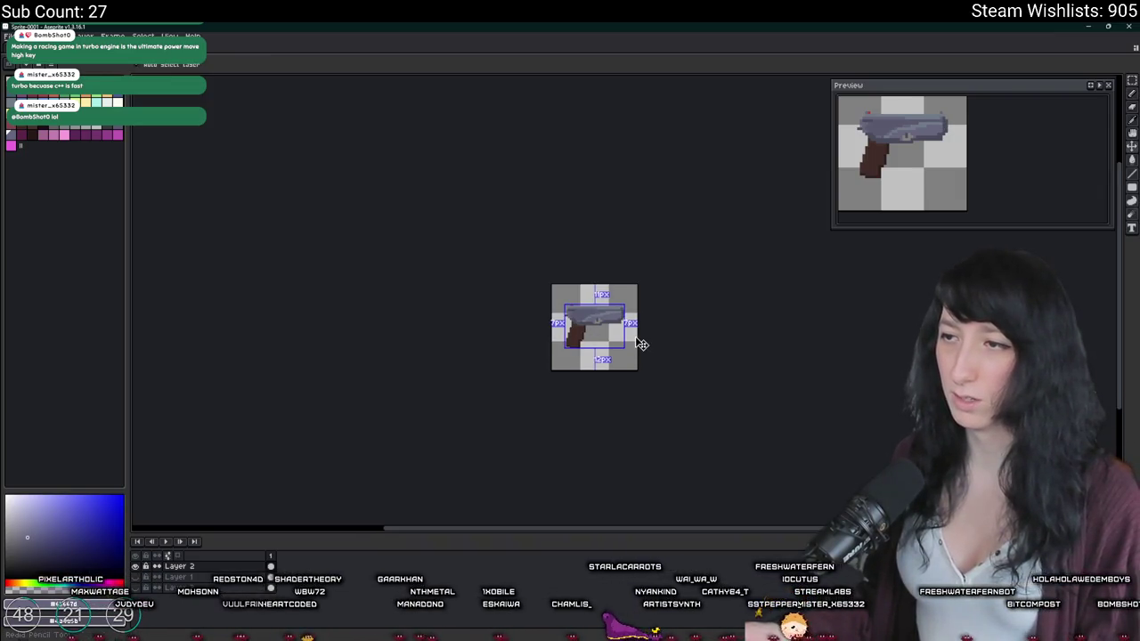
pyautogui.scroll(-1, 635, 337)
pyautogui.scroll(1, 635, 337)
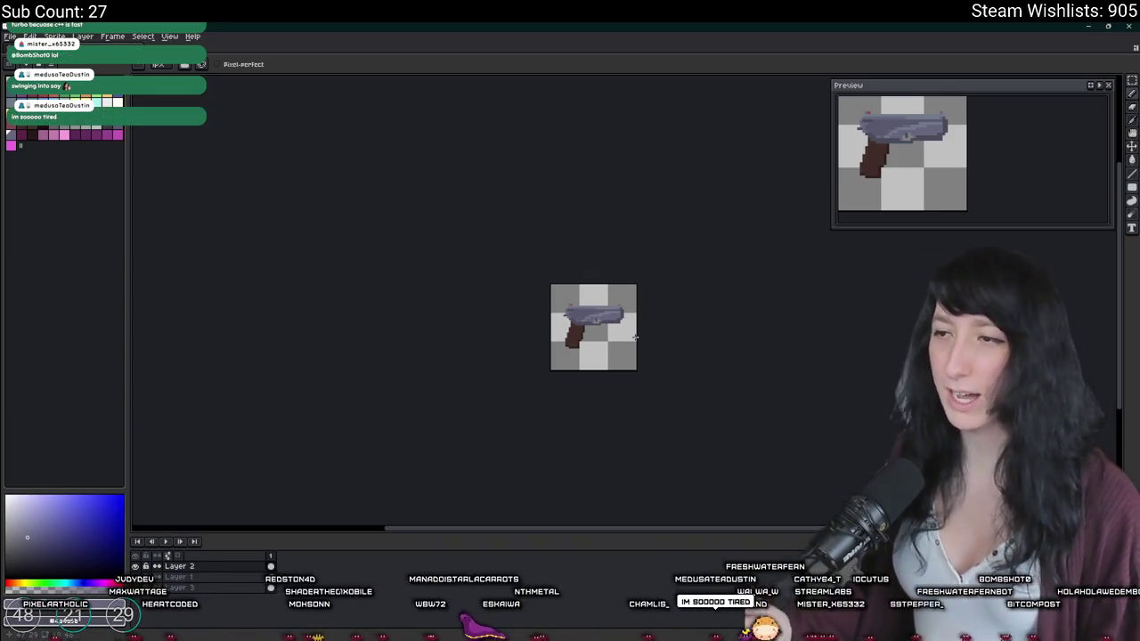
# Step: Sample the slide's dark and lighter greys for the muzzle column, undoing a trial stroke
pyautogui.scroll(2, 635, 336)
pyautogui.scroll(1, 635, 336)
pyautogui.press('i')
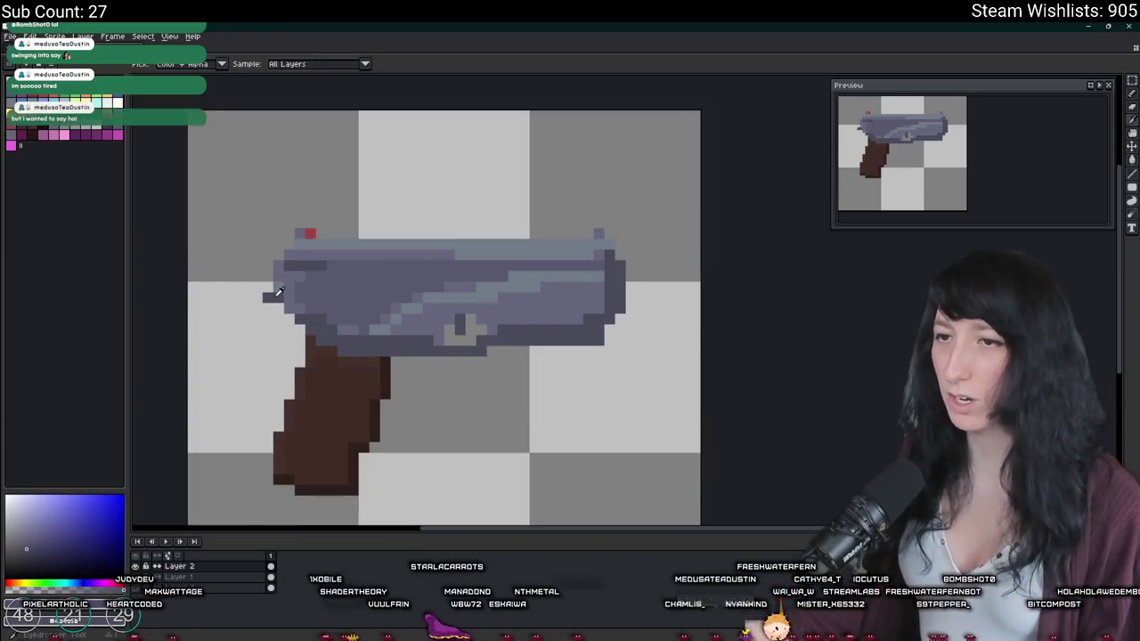
pyautogui.keyDown('alt'); pyautogui.click(277, 292); pyautogui.keyUp('alt')
pyautogui.keyDown('alt'); pyautogui.click(290, 301); pyautogui.keyUp('alt')
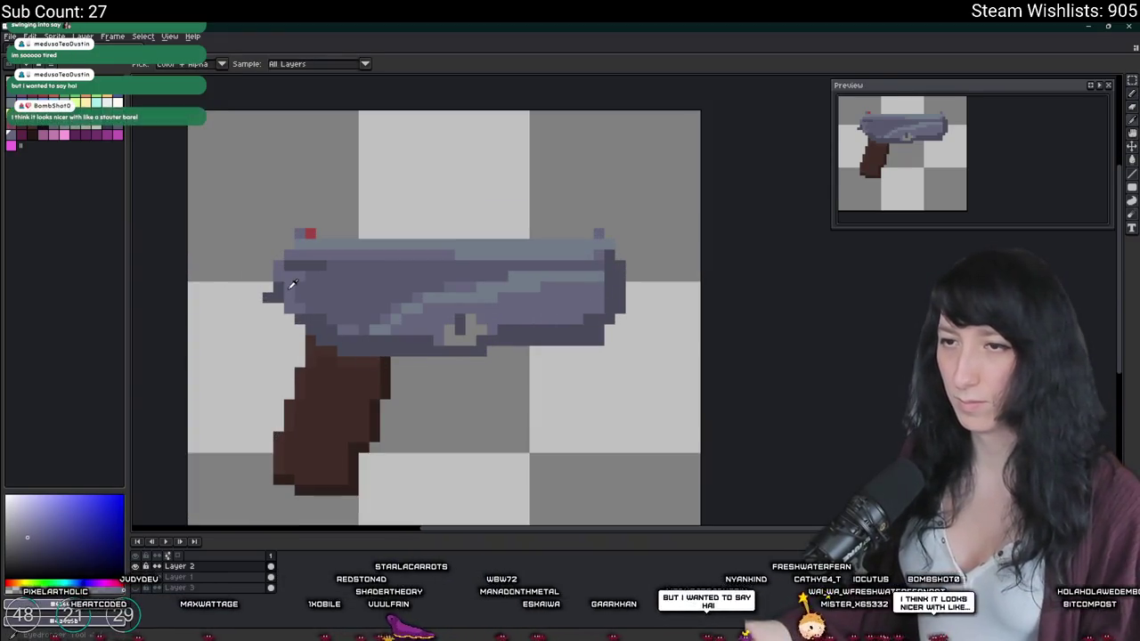
pyautogui.hotkey('ctrl', 'z')
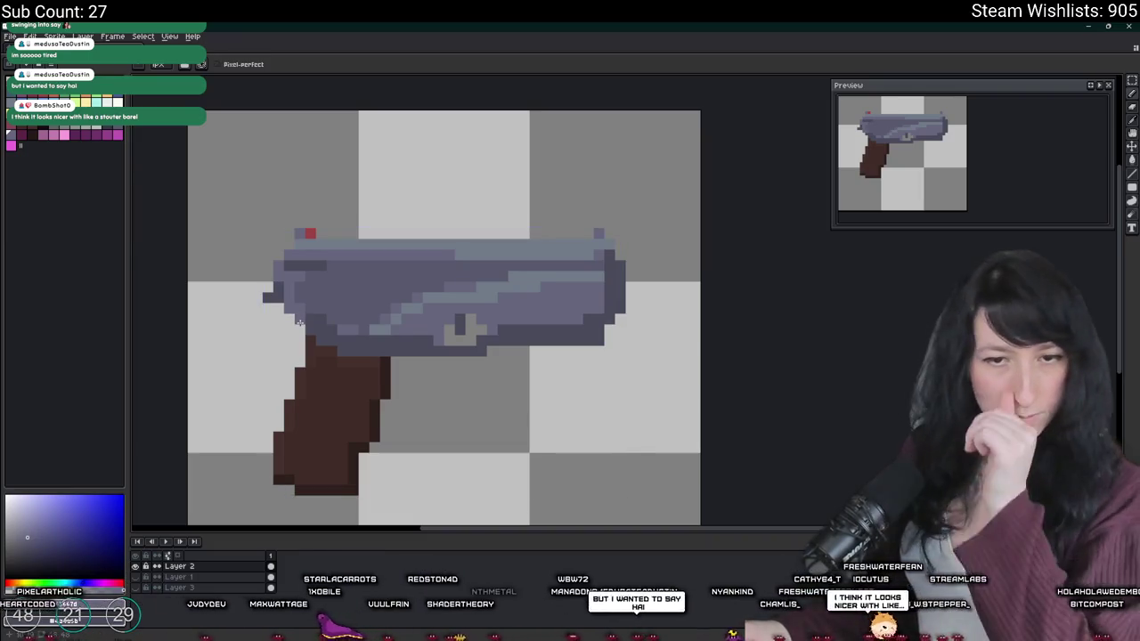
# Step: Pan the pistol into view and show the sprite at 100% zoom
pyautogui.moveTo(300, 322); pyautogui.dragTo(334, 322)
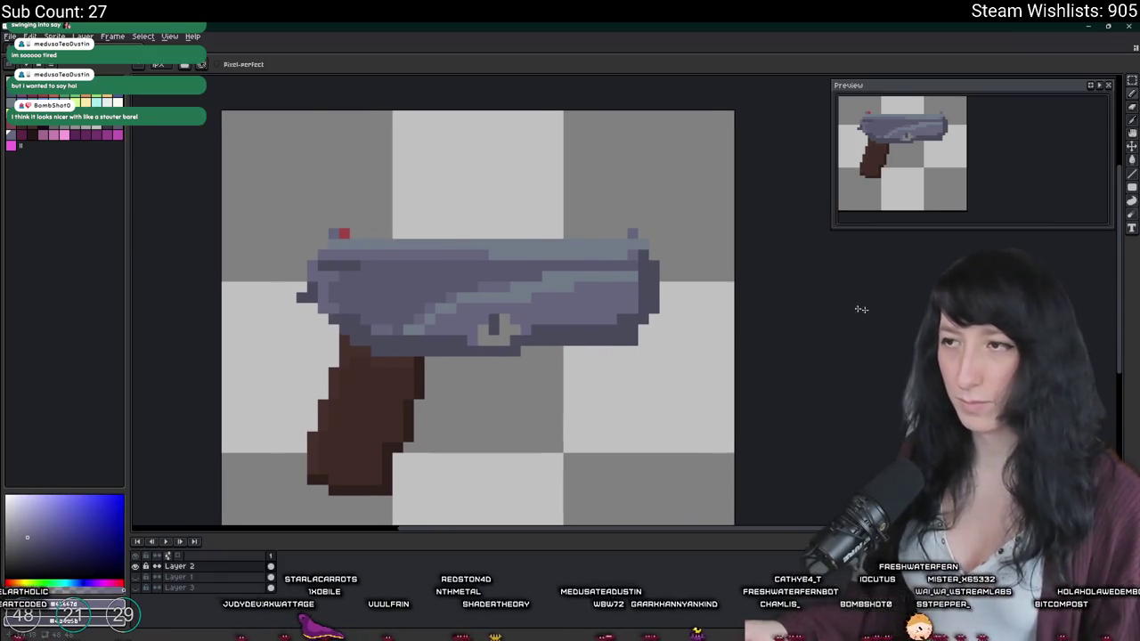
pyautogui.scroll(2, 695, 301)
pyautogui.press('z')
pyautogui.press('1')
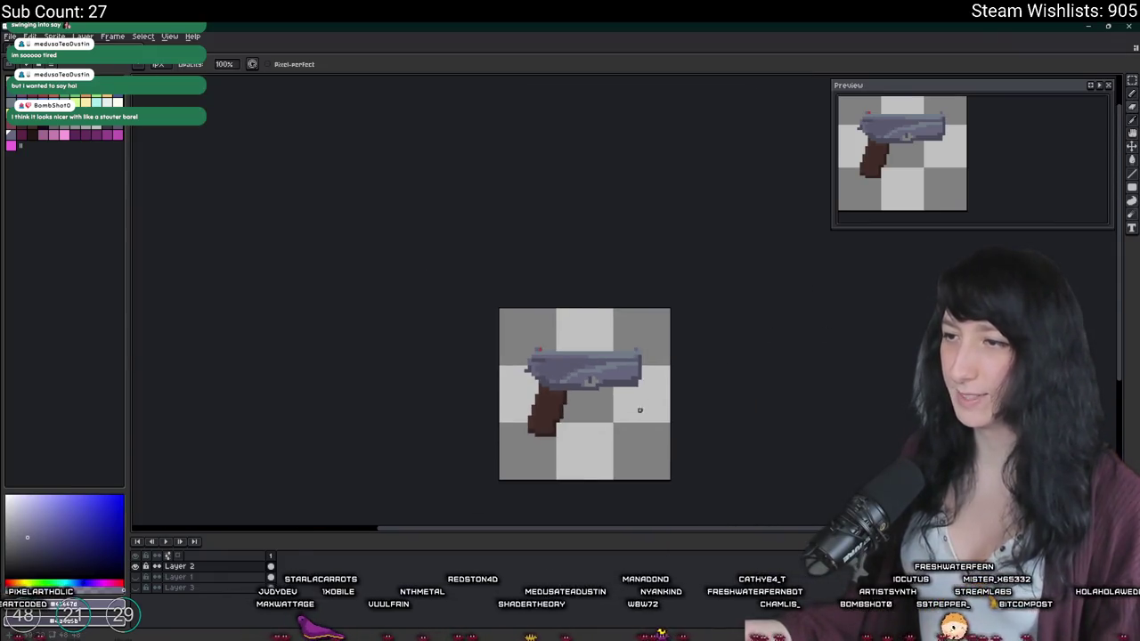
pyautogui.scroll(-1, 639, 410)
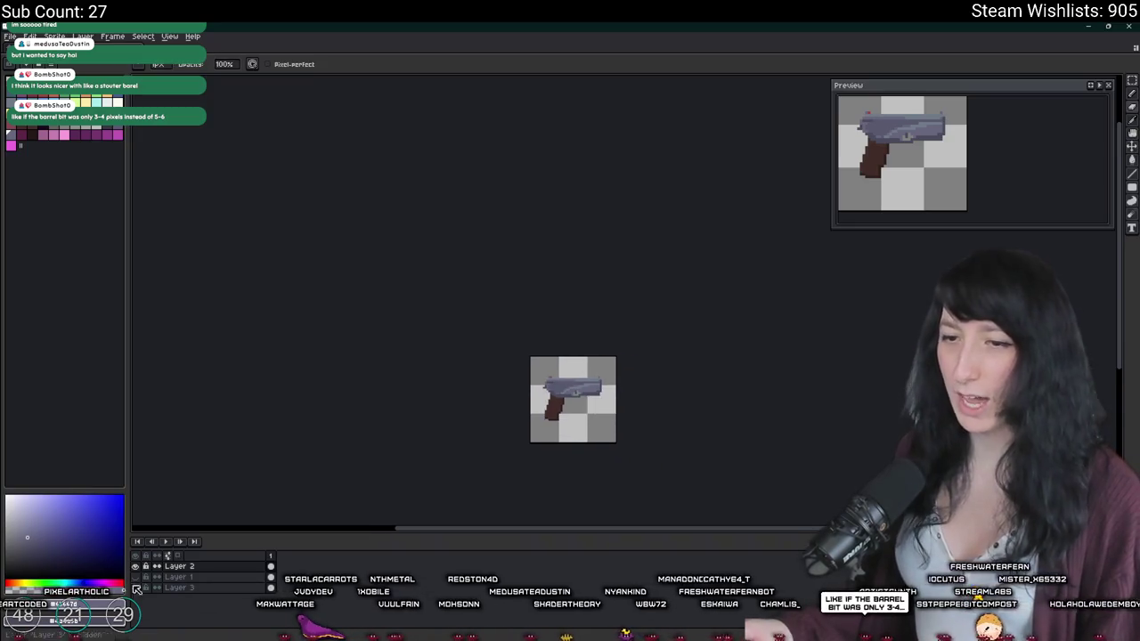
pyautogui.hotkey('ctrl', 'shift', 'e')
# Step: Clear the export output name to just .png and open the save-location browser
pyautogui.click(775, 229)
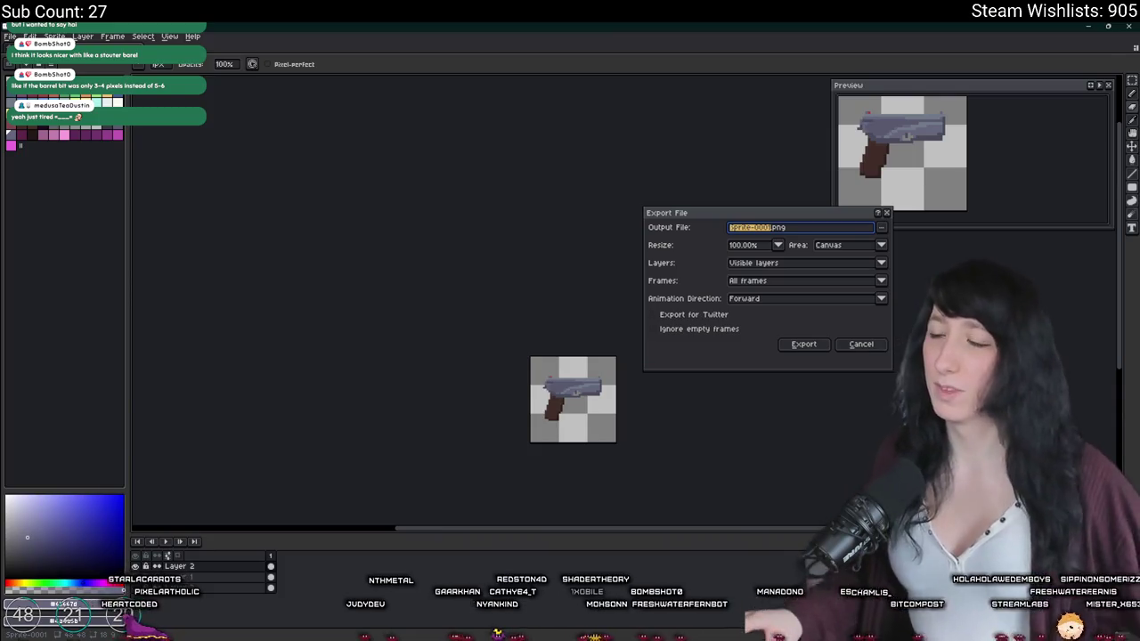
pyautogui.click(771, 228)
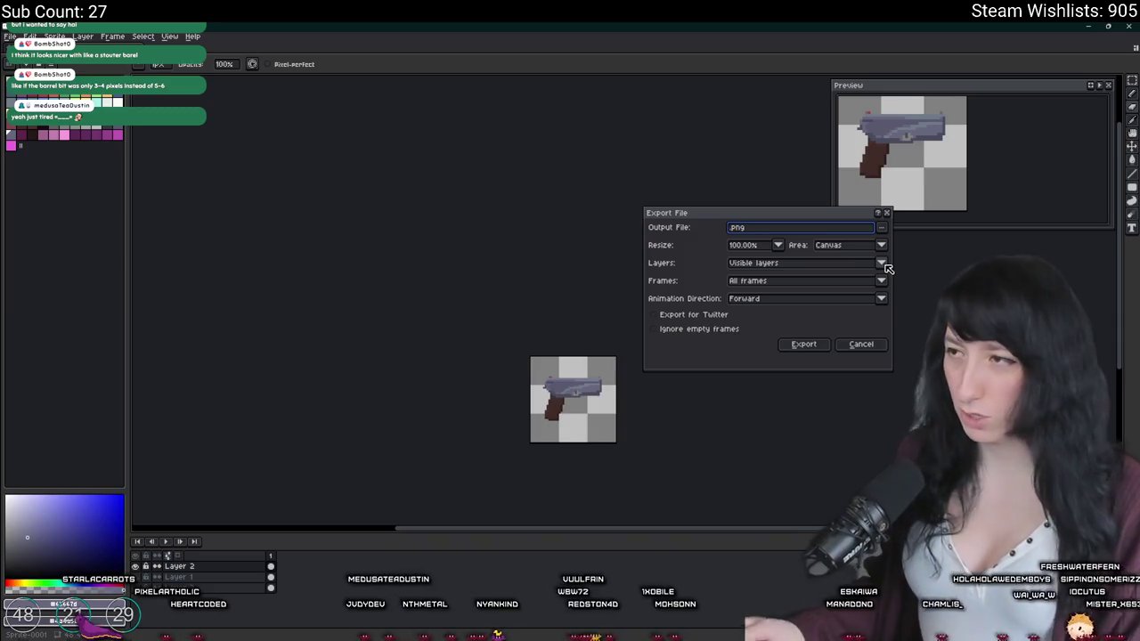
pyautogui.click(884, 228)
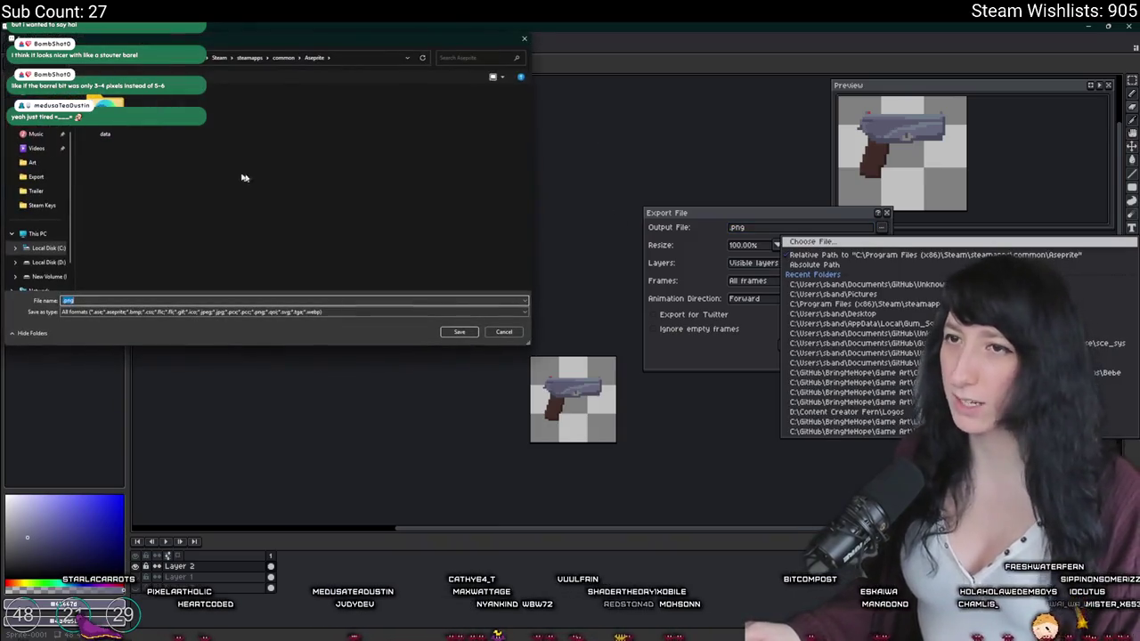
# Step: Browse from the Desktop to the UnknownSpaces > Art folder as the save location
pyautogui.click(40, 248)
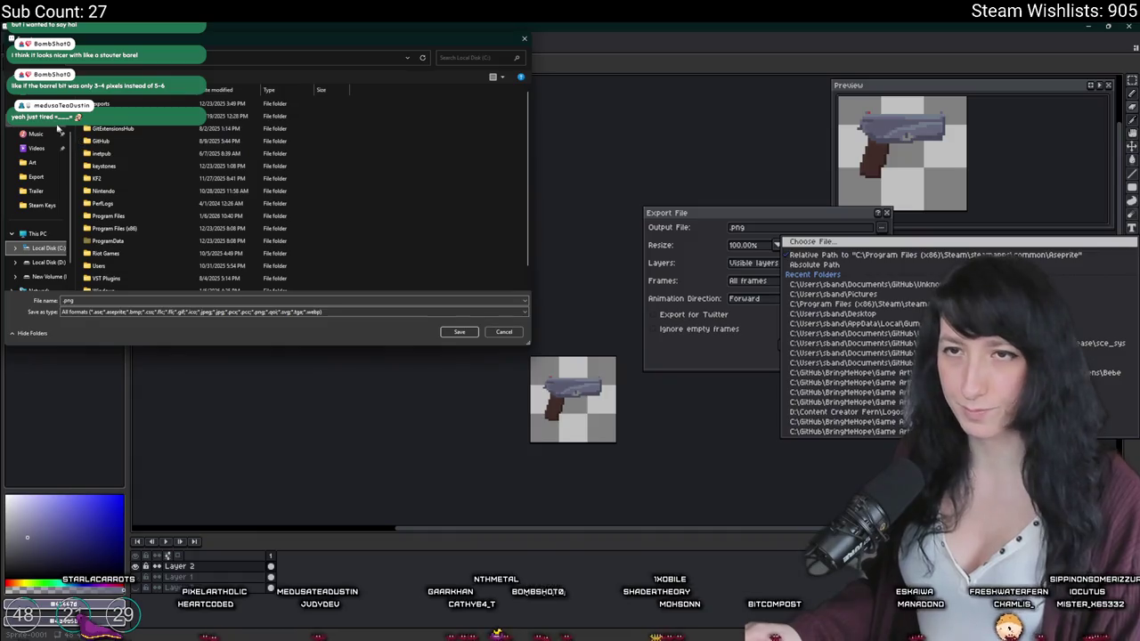
pyautogui.scroll(1, 41, 178)
pyautogui.click(40, 119)
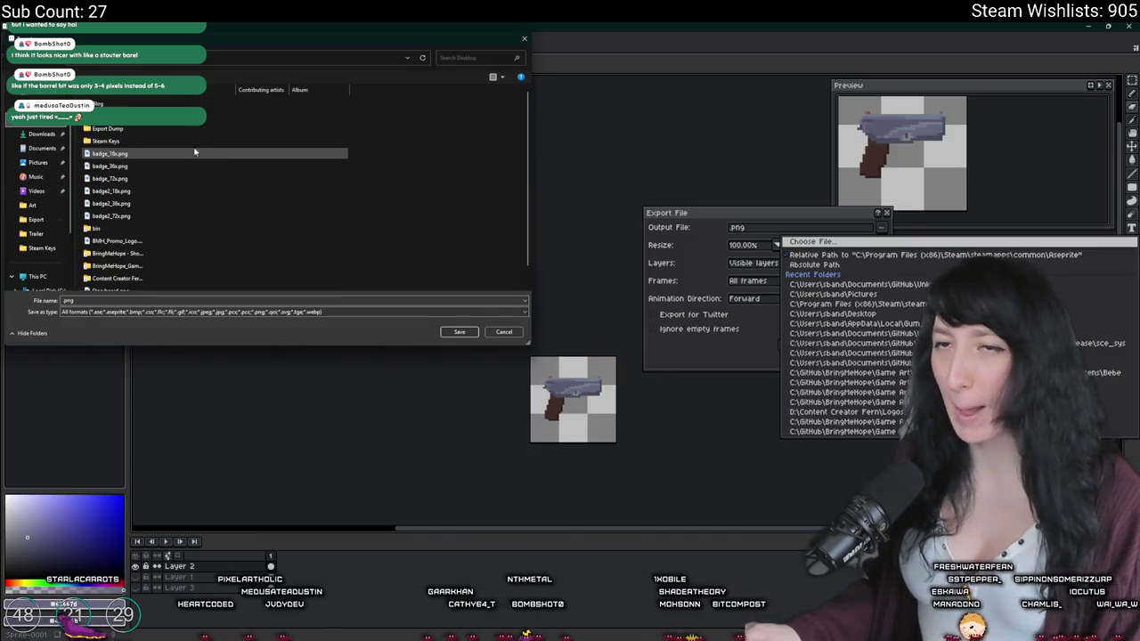
pyautogui.click(183, 128)
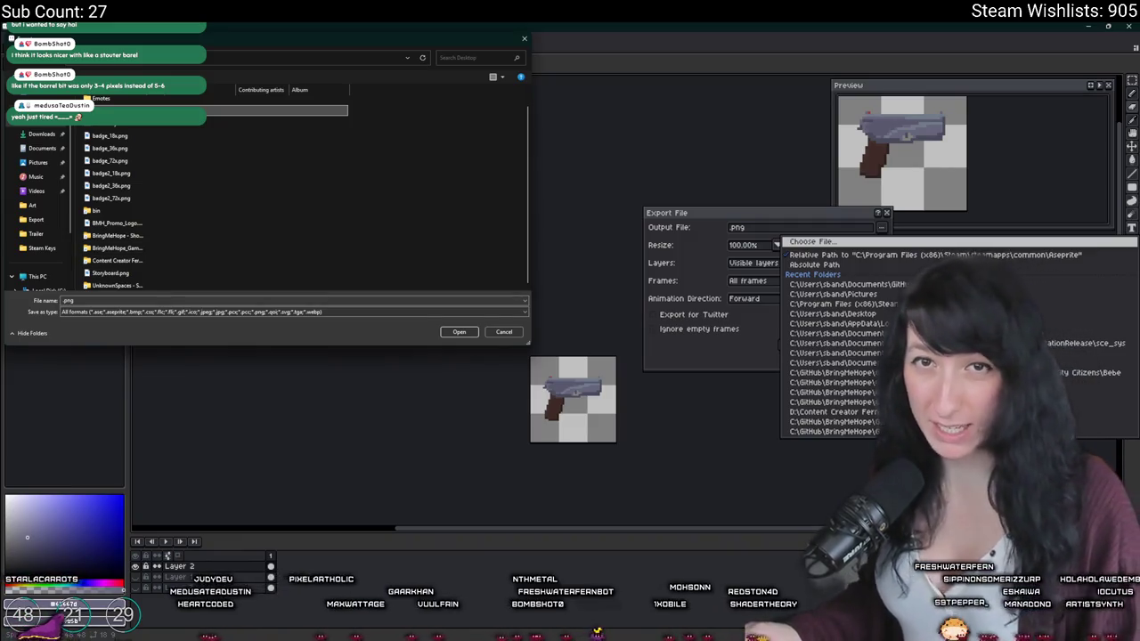
pyautogui.scroll(1, 188, 106)
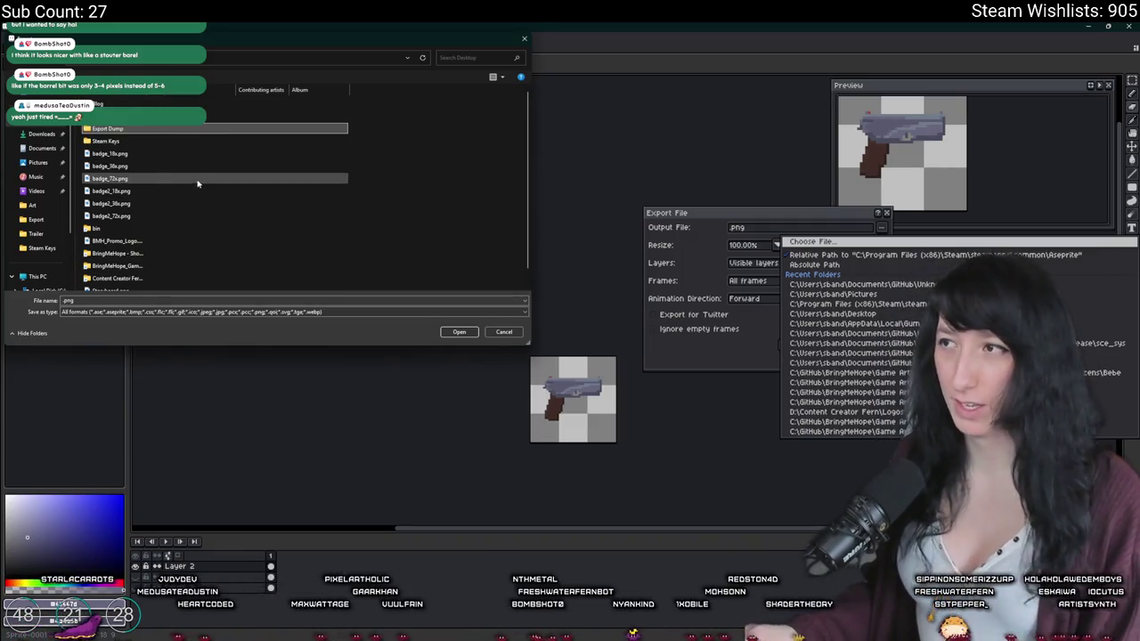
pyautogui.scroll(-1, 204, 187)
pyautogui.scroll(1, 223, 210)
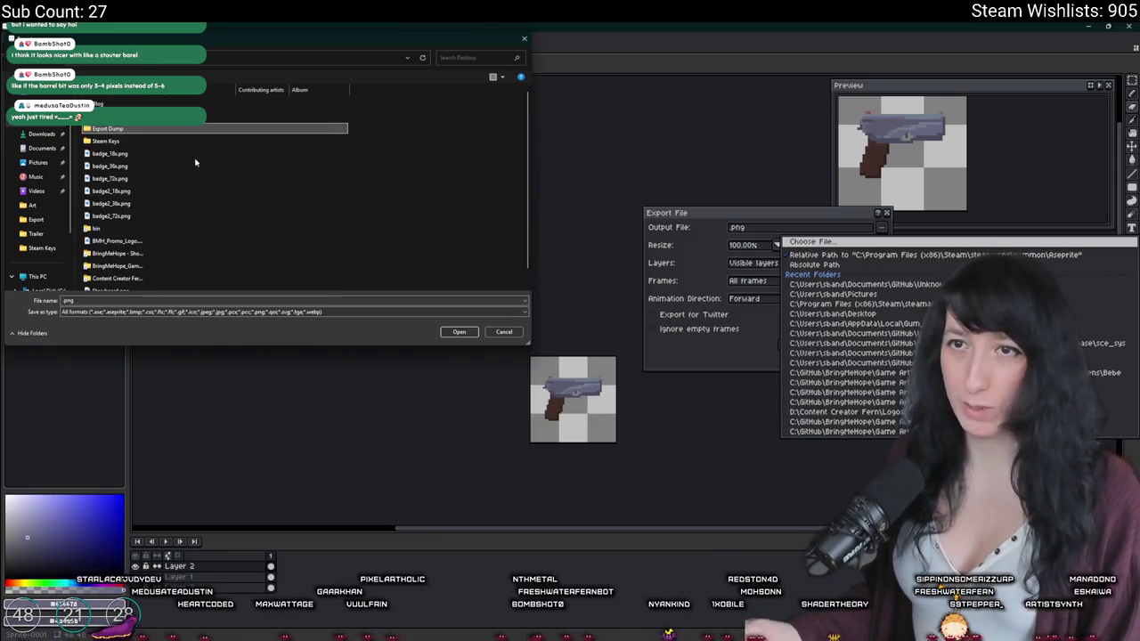
pyautogui.scroll(-1, 178, 156)
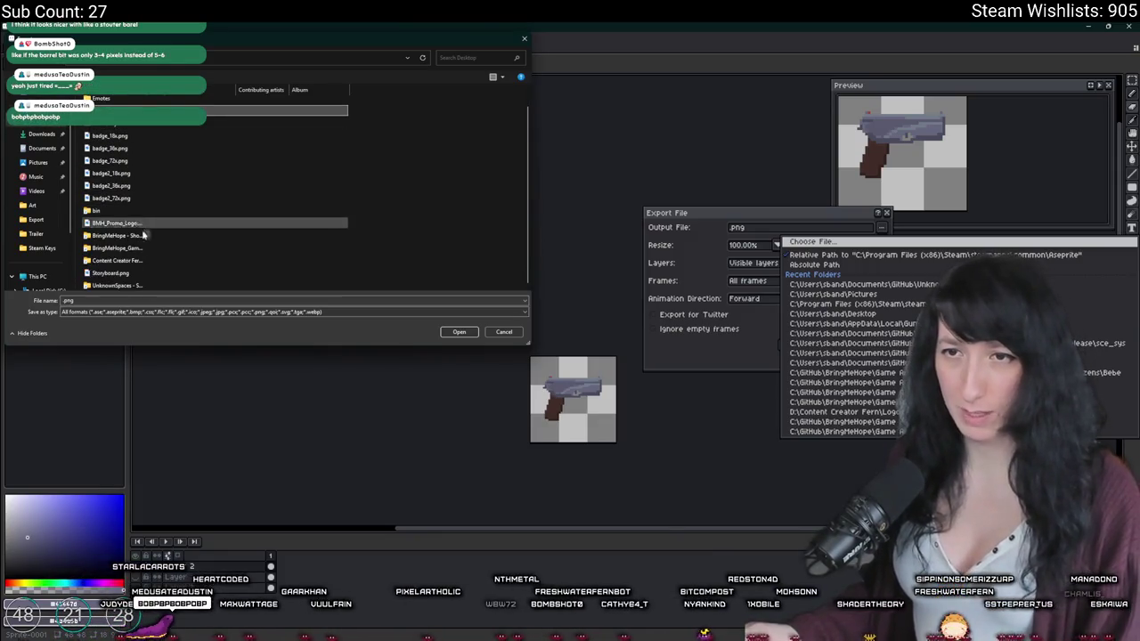
pyautogui.click(153, 262)
pyautogui.doubleClick(154, 262)
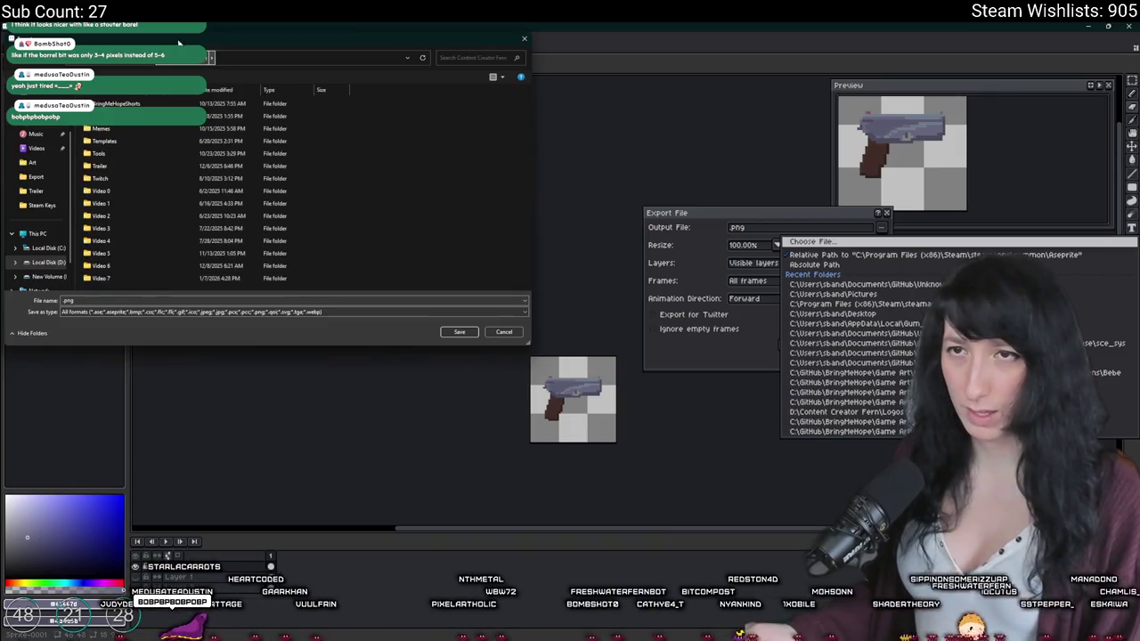
pyautogui.hotkey('alt', 'Left')
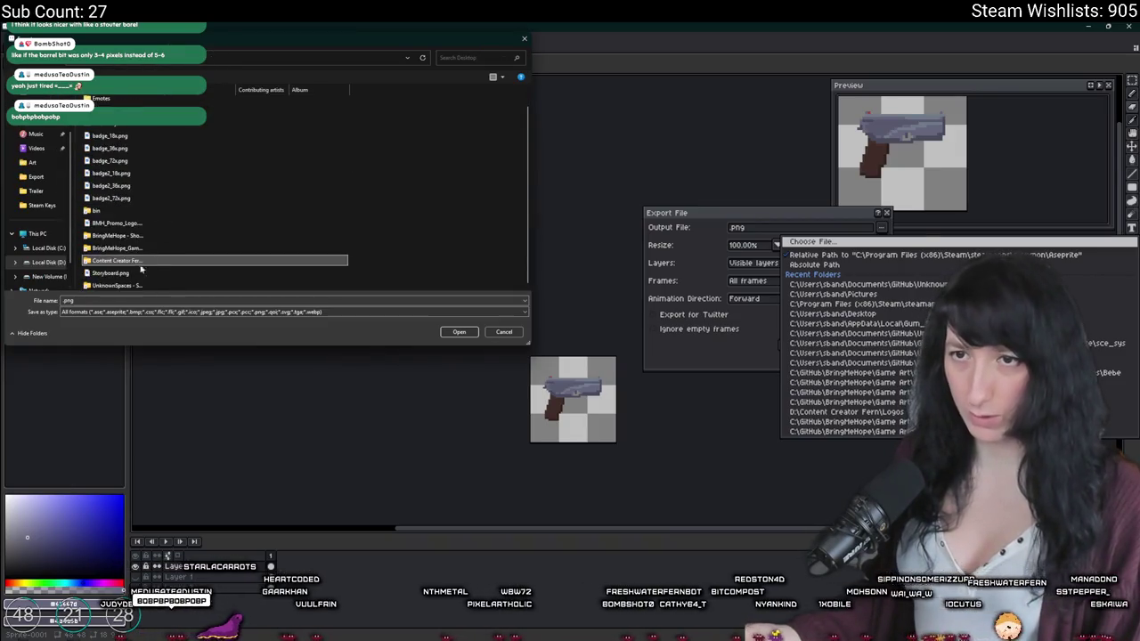
pyautogui.doubleClick(134, 287)
pyautogui.press('Return')
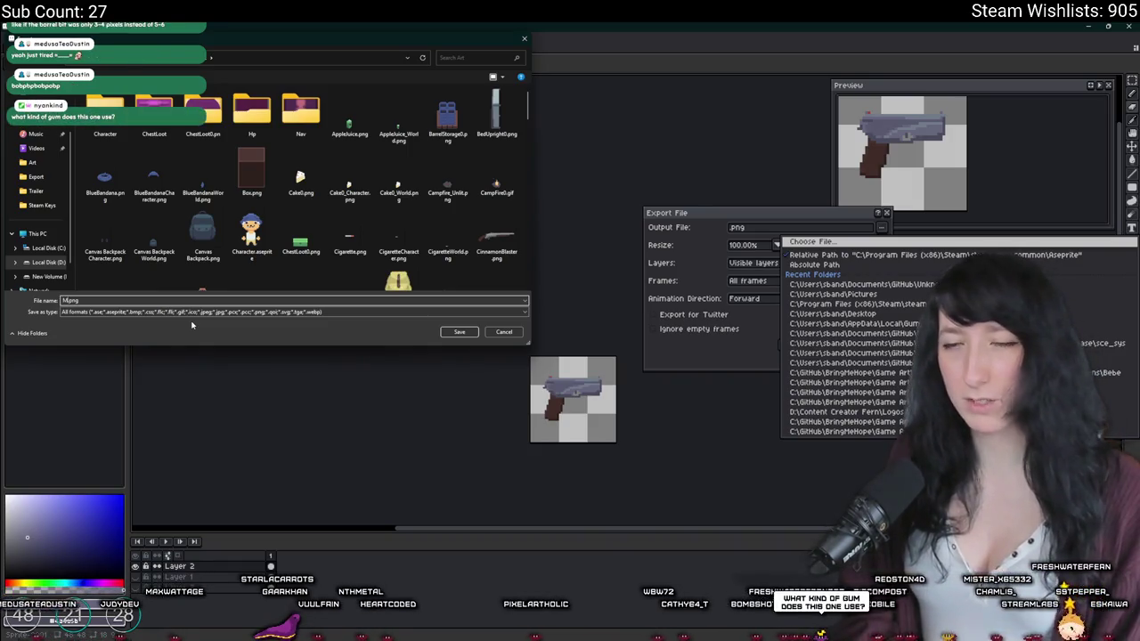
# Step: Name the file MintSlinger.png and export the pistol
pyautogui.write('nt')
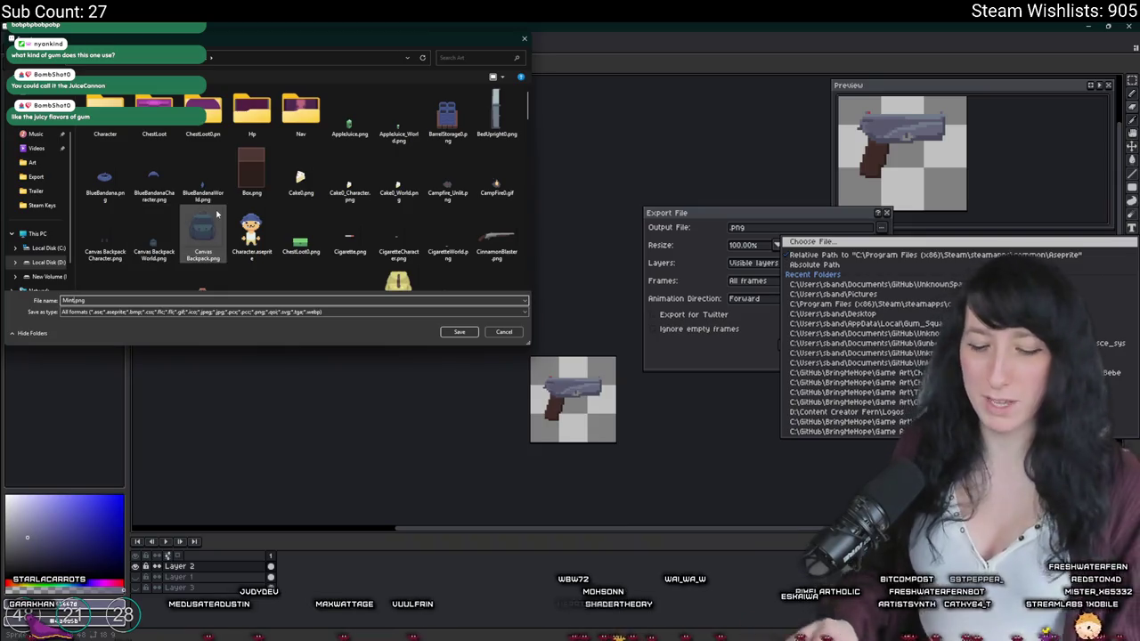
pyautogui.write('Slinger')
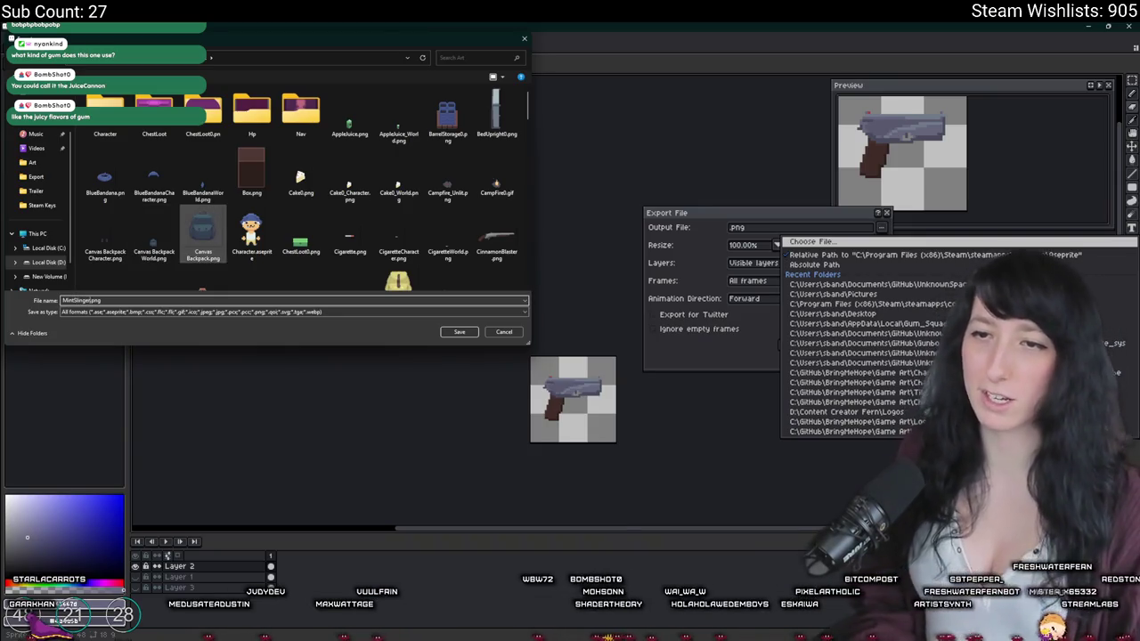
pyautogui.press('Return')
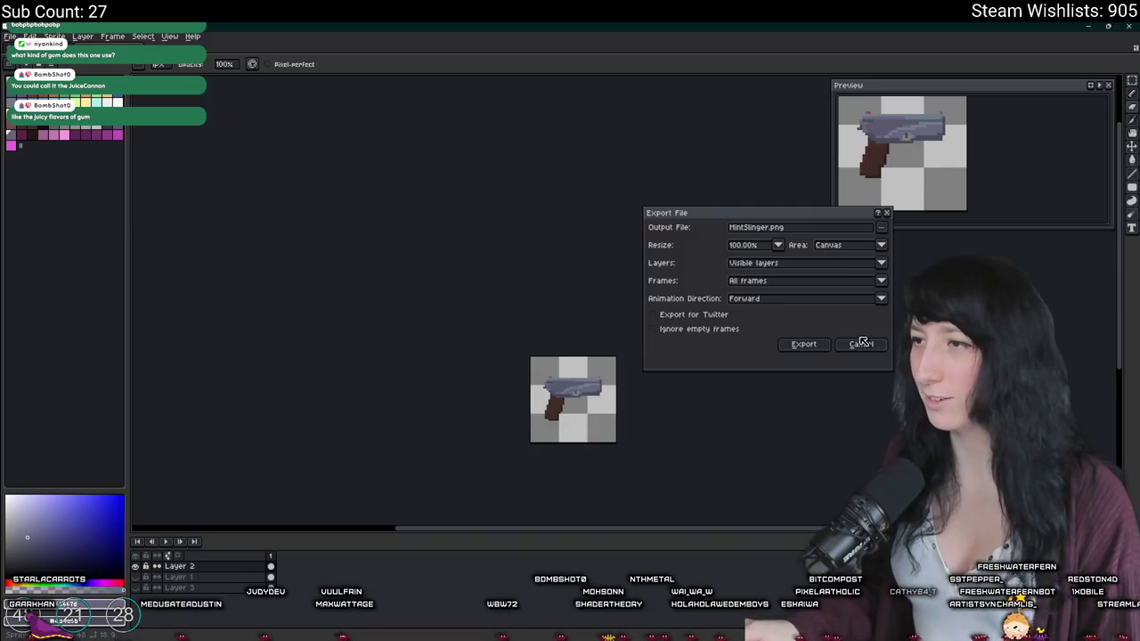
pyautogui.click(825, 345)
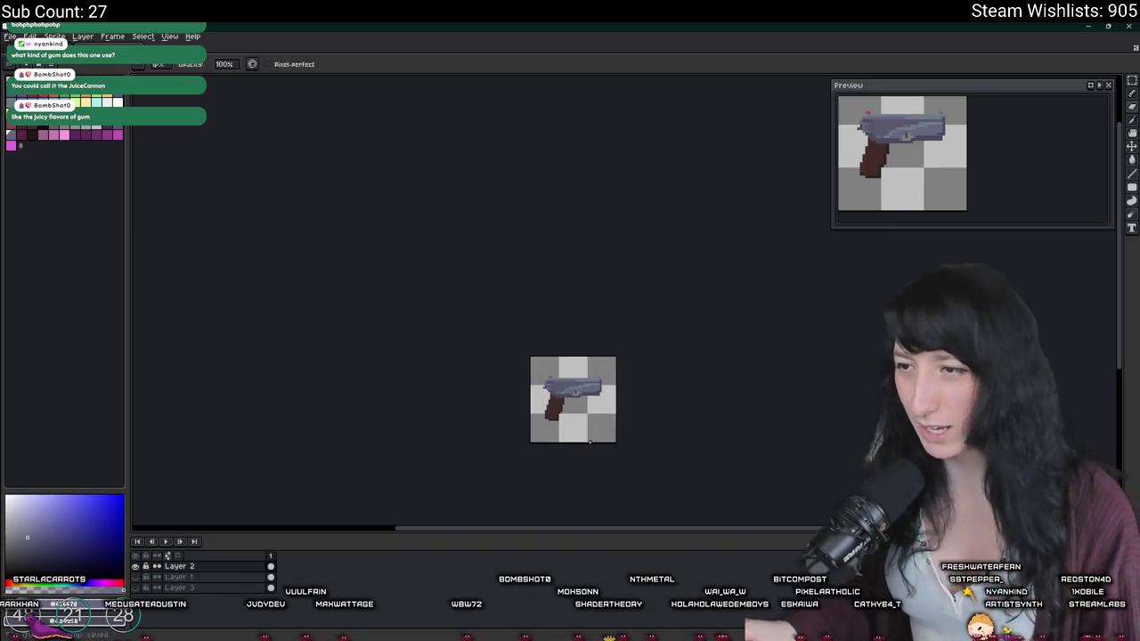
pyautogui.scroll(2, 590, 441)
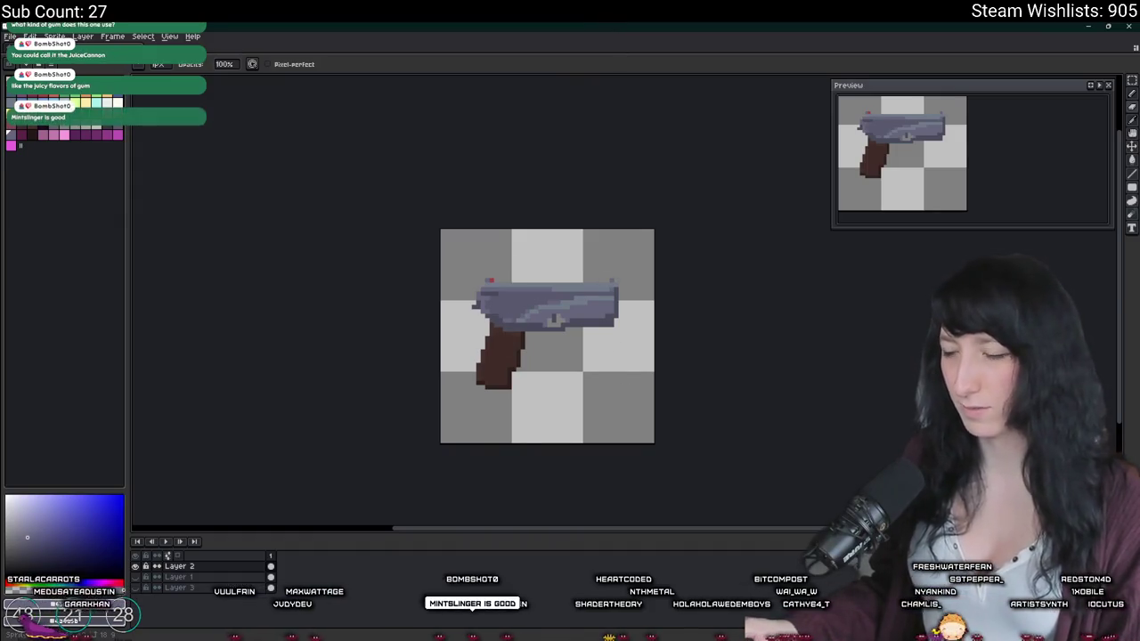
pyautogui.hotkey('alt', 'Tab')
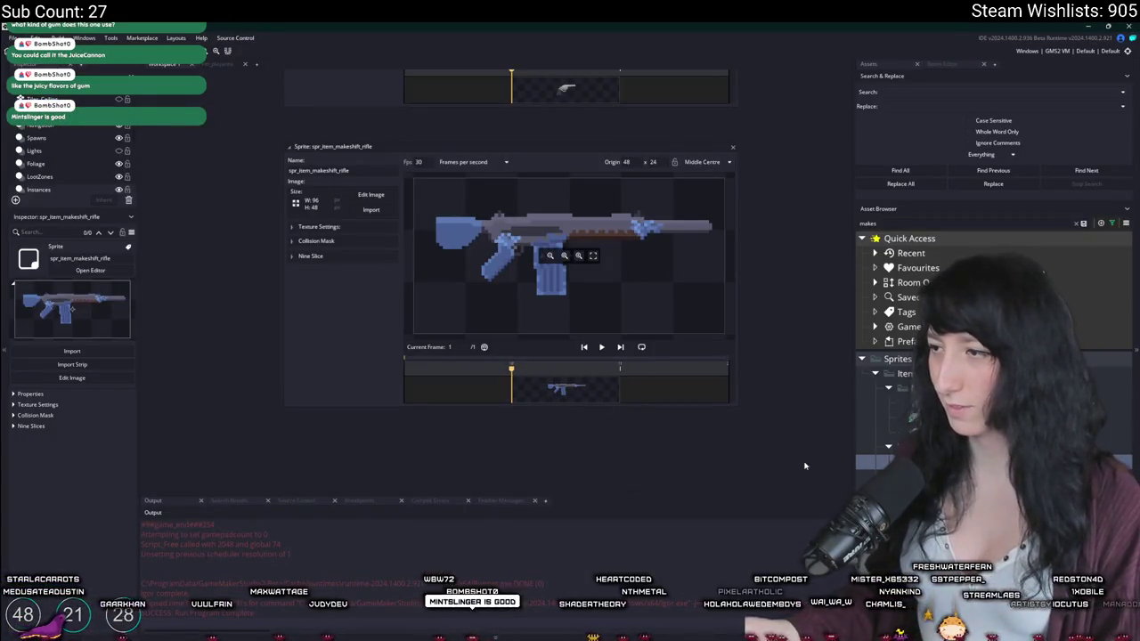
# Step: Clear the asset search filter and enlarge the GameMaker asset browser panel
pyautogui.click(1075, 223)
pyautogui.hotkey('alt', 'Tab')
pyautogui.hotkey('alt', 'Tab')
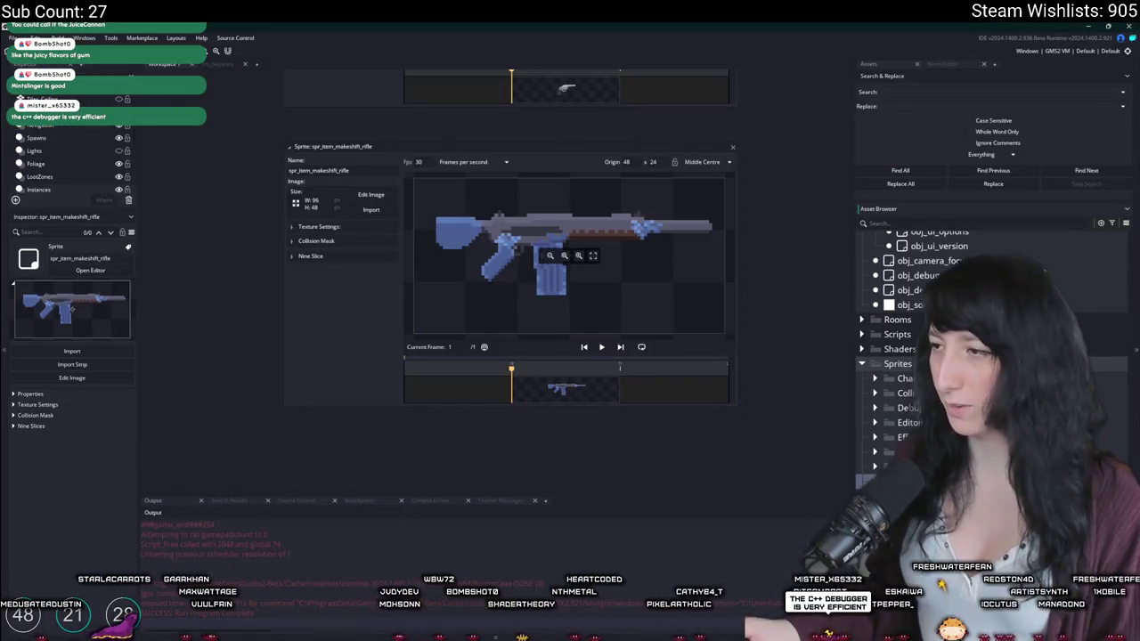
pyautogui.scroll(-2, 979, 356)
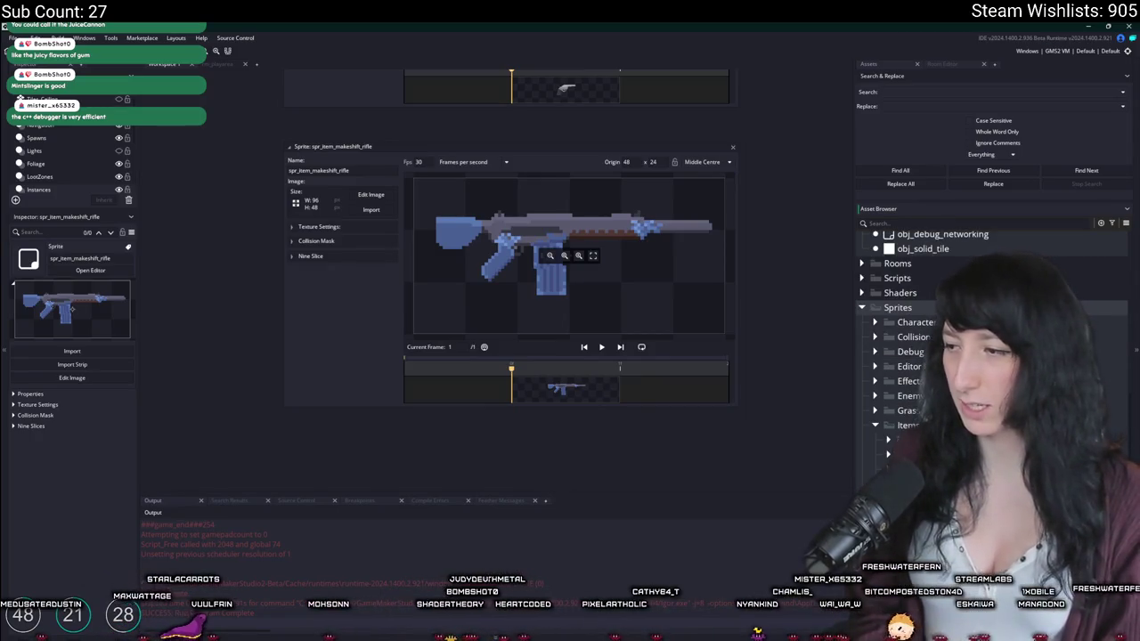
pyautogui.scroll(-5, 979, 425)
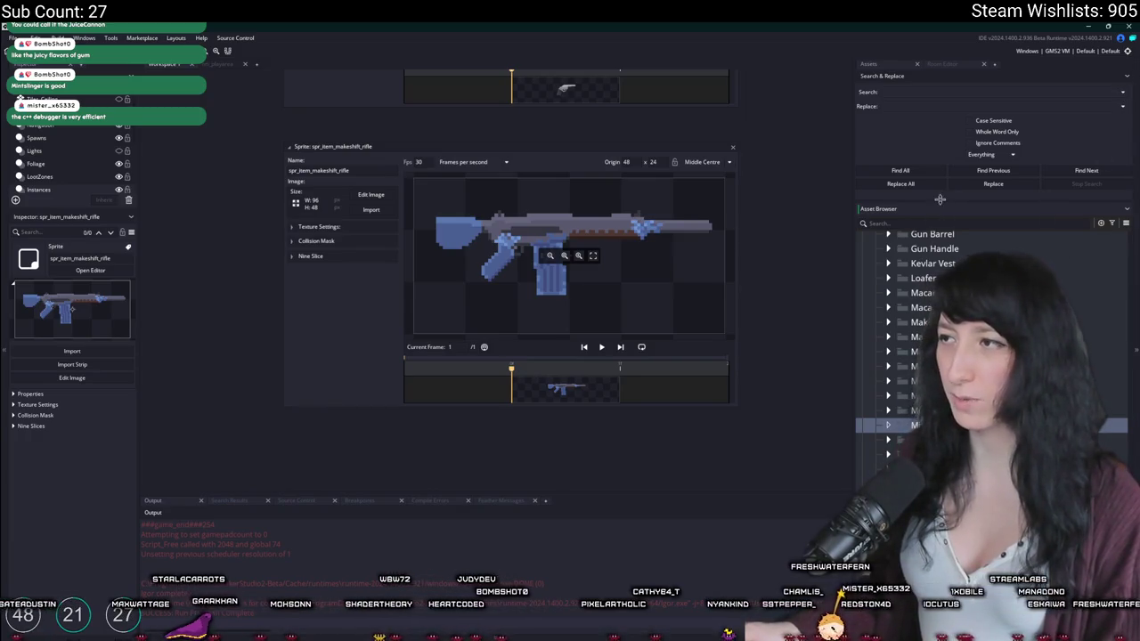
pyautogui.moveTo(940, 200); pyautogui.dragTo(925, 150)
pyautogui.moveTo(853, 148); pyautogui.dragTo(473, 135)
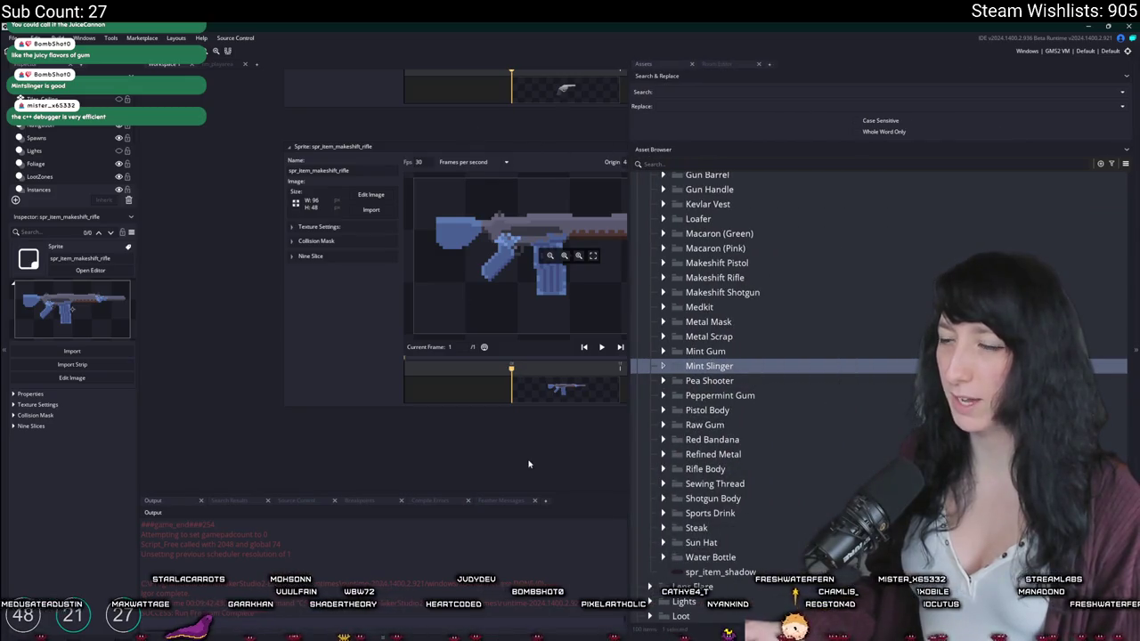
pyautogui.moveTo(528, 464); pyautogui.dragTo(400, 418)
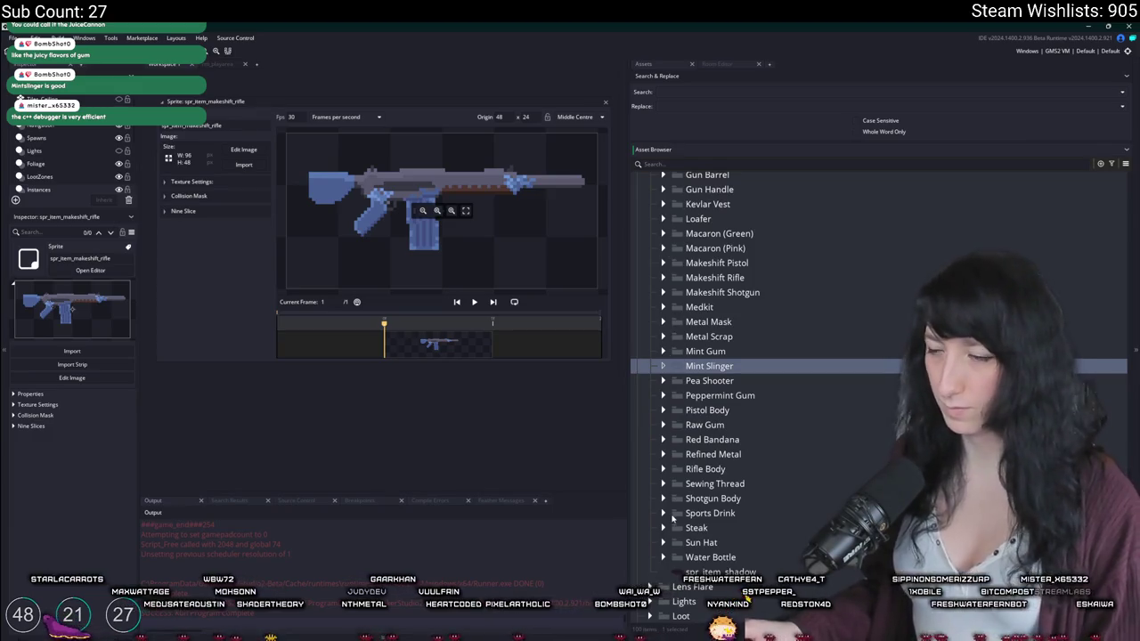
pyautogui.scroll(5, 672, 357)
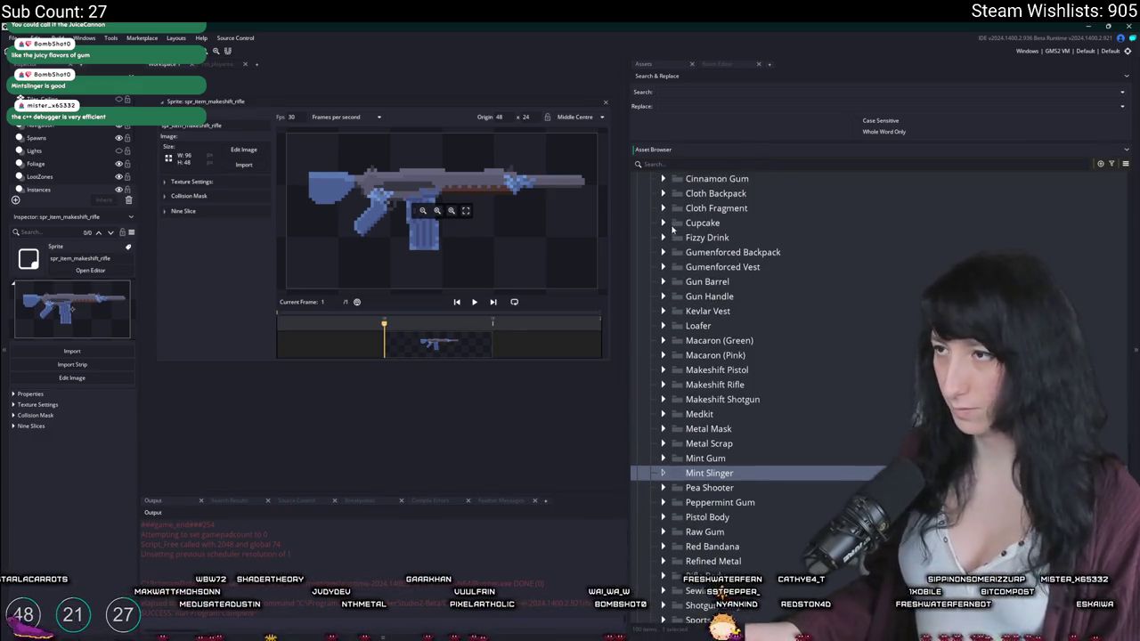
pyautogui.scroll(5, 673, 268)
pyautogui.scroll(2, 673, 338)
pyautogui.scroll(-6, 674, 410)
pyautogui.scroll(-2, 675, 481)
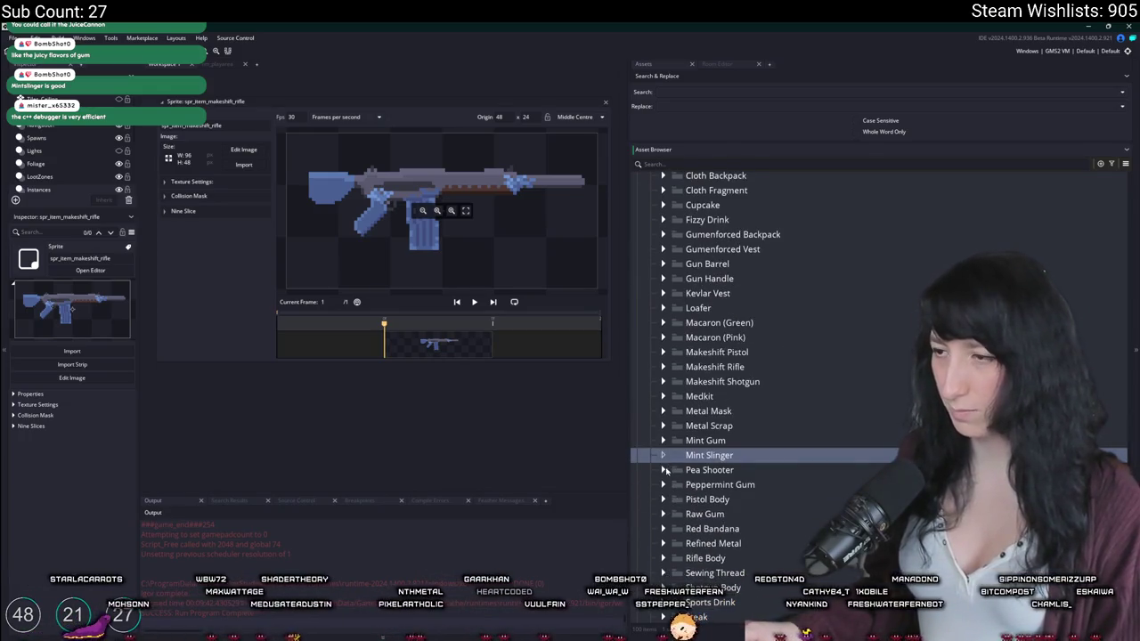
# Step: Move the spare peashooter sprite into the Mint Slinger group and rename it spr_item_mintslinger
pyautogui.click(662, 469)
pyautogui.moveTo(721, 484); pyautogui.dragTo(703, 456)
pyautogui.press('F2')
pyautogui.press('BackSpace')
pyautogui.press('BackSpace')
pyautogui.press('BackSpace')
pyautogui.write('miontswlinger')
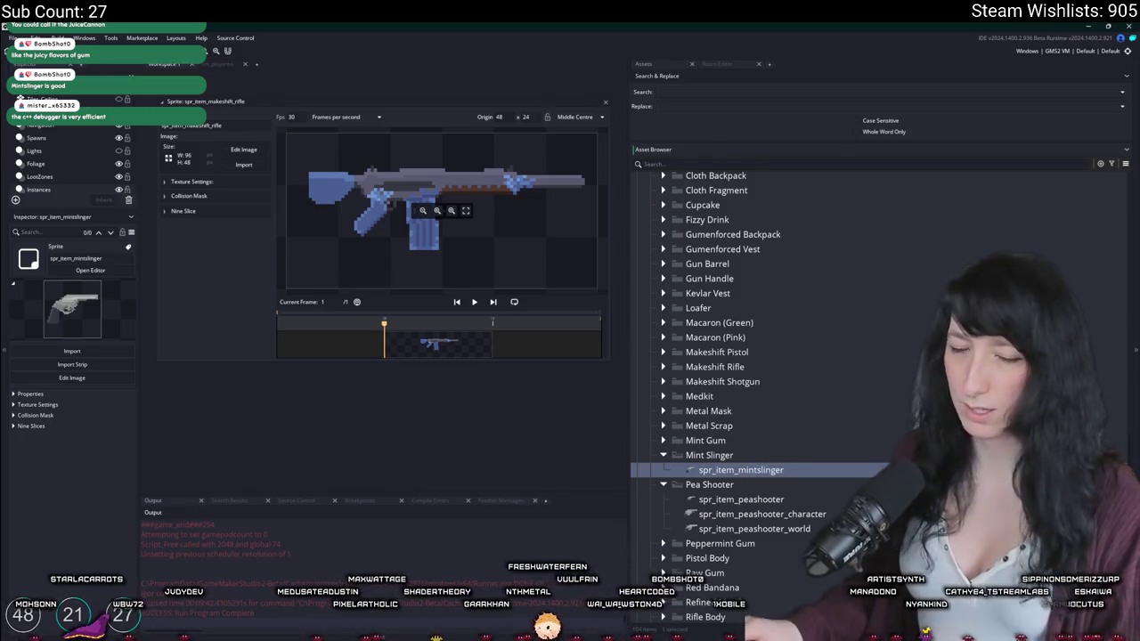
pyautogui.press('Return')
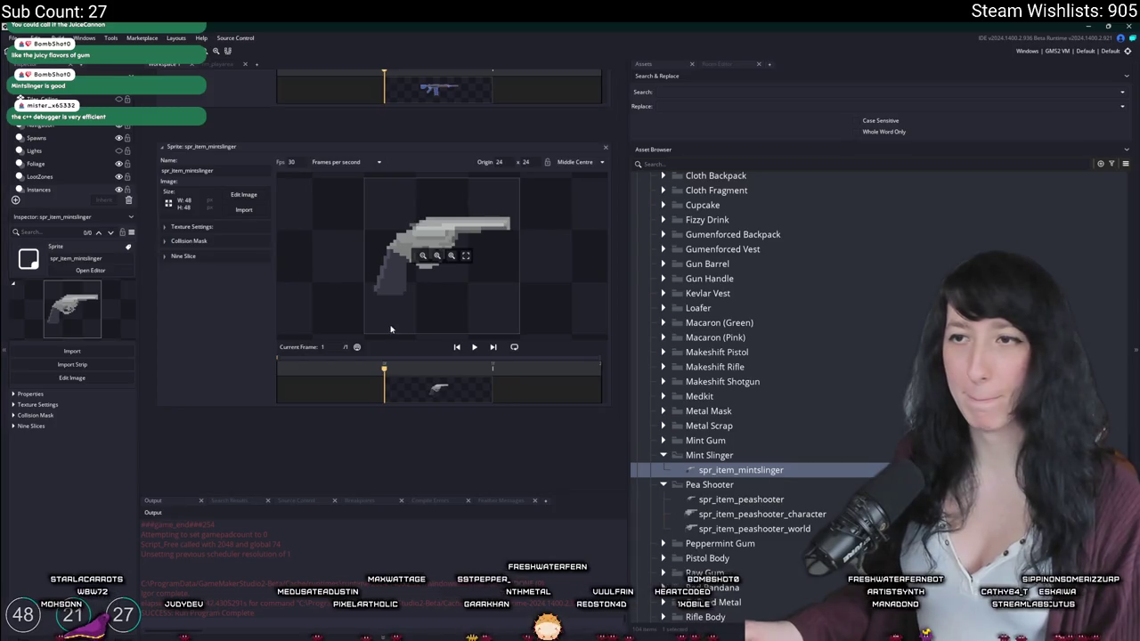
# Step: Import the pistol PNG from UnknownSpaces > Art into spr_item_mintslinger
pyautogui.click(245, 210)
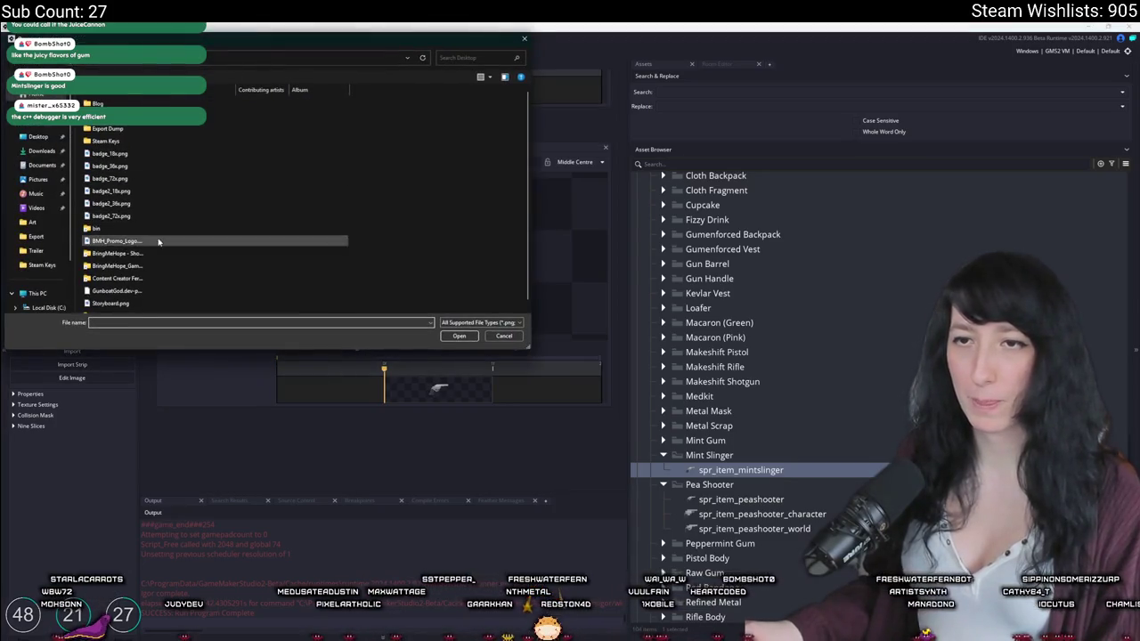
pyautogui.doubleClick(119, 307)
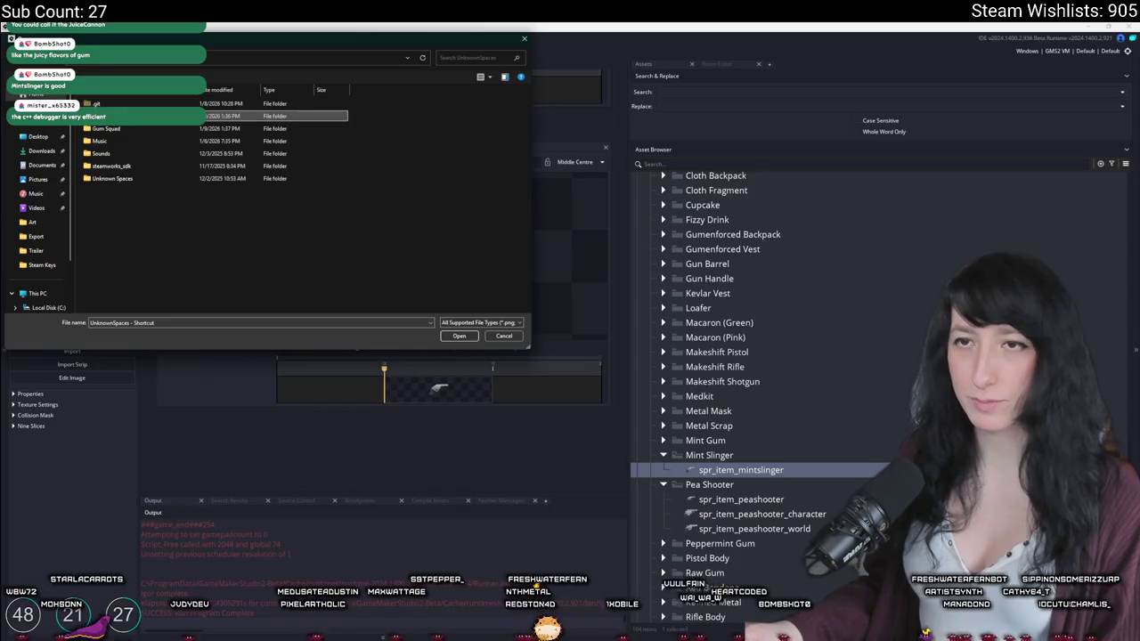
pyautogui.doubleClick(125, 116)
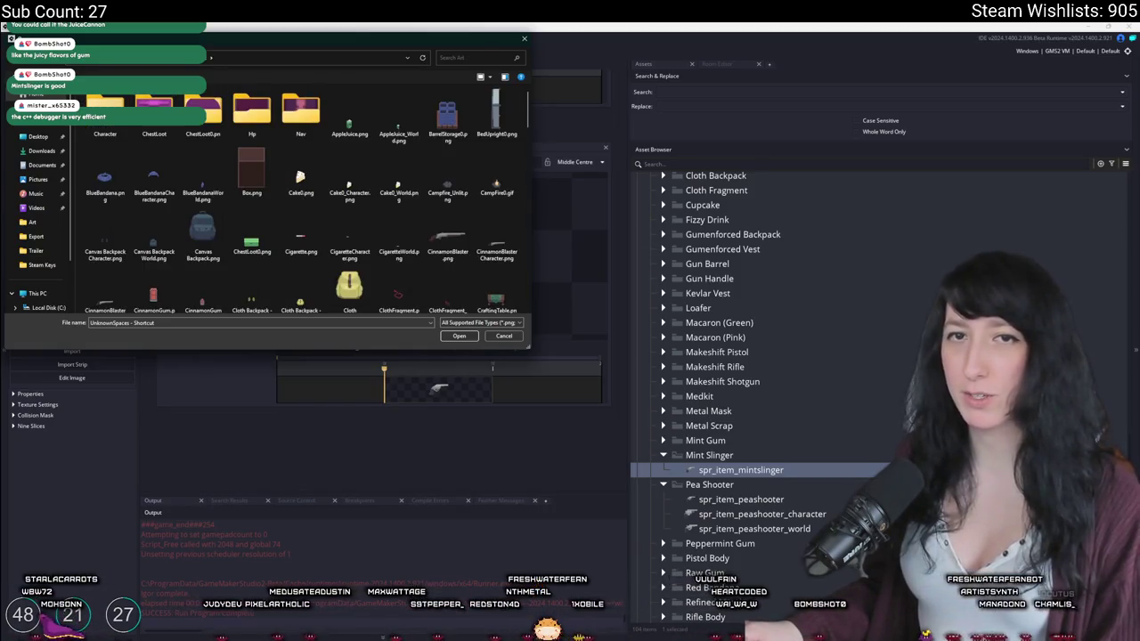
pyautogui.scroll(-5, 360, 288)
pyautogui.scroll(-5, 359, 288)
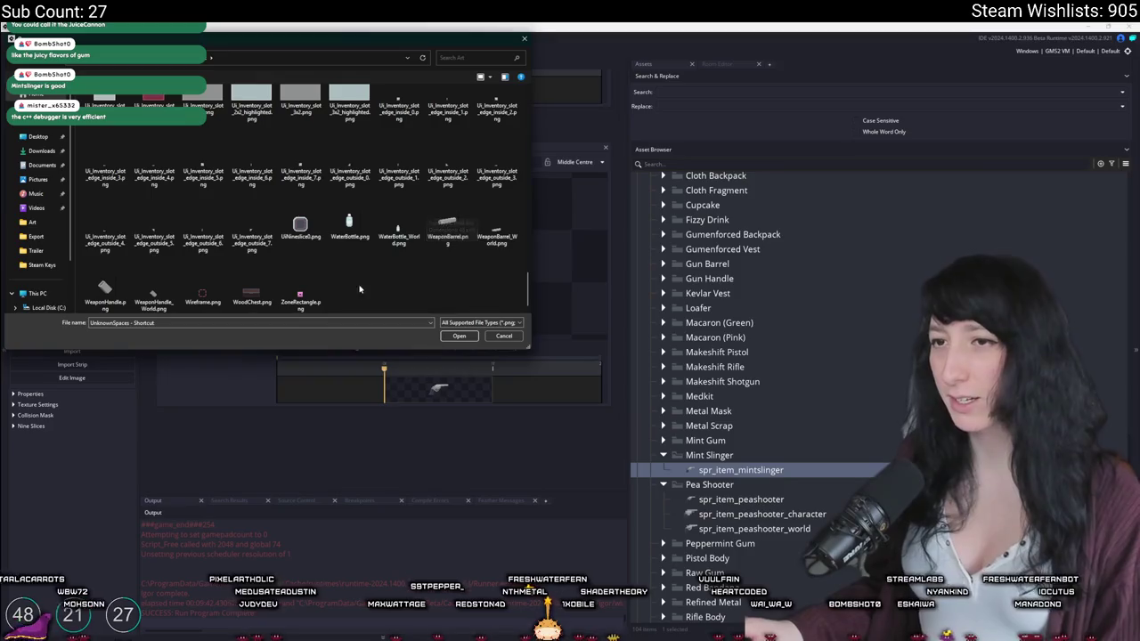
pyautogui.scroll(3, 359, 289)
pyautogui.click(349, 223)
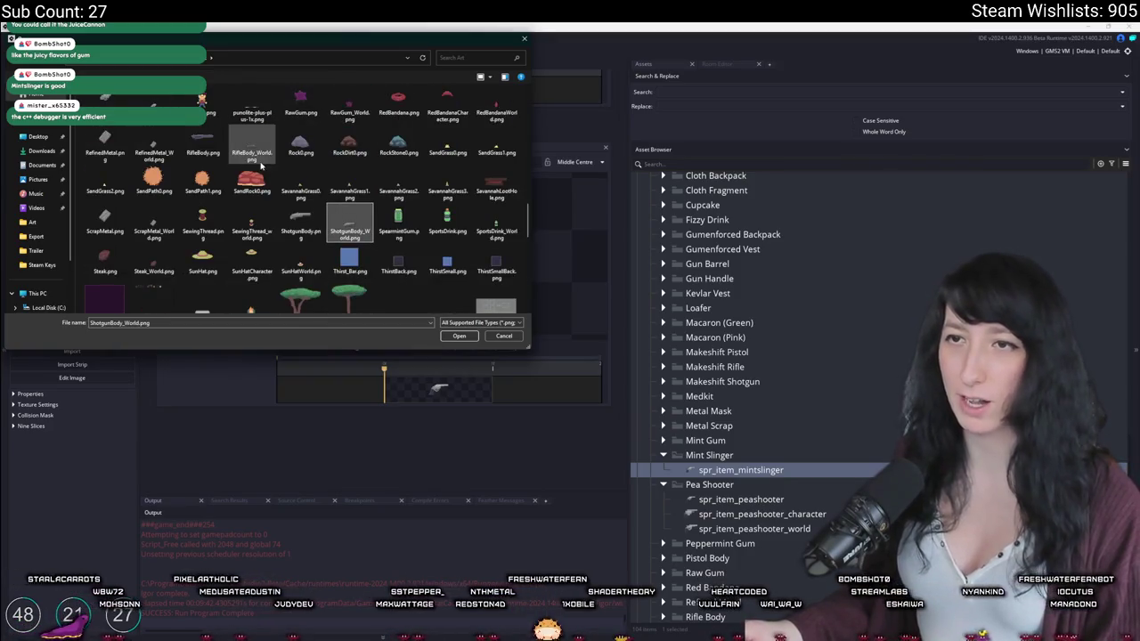
pyautogui.scroll(2, 258, 134)
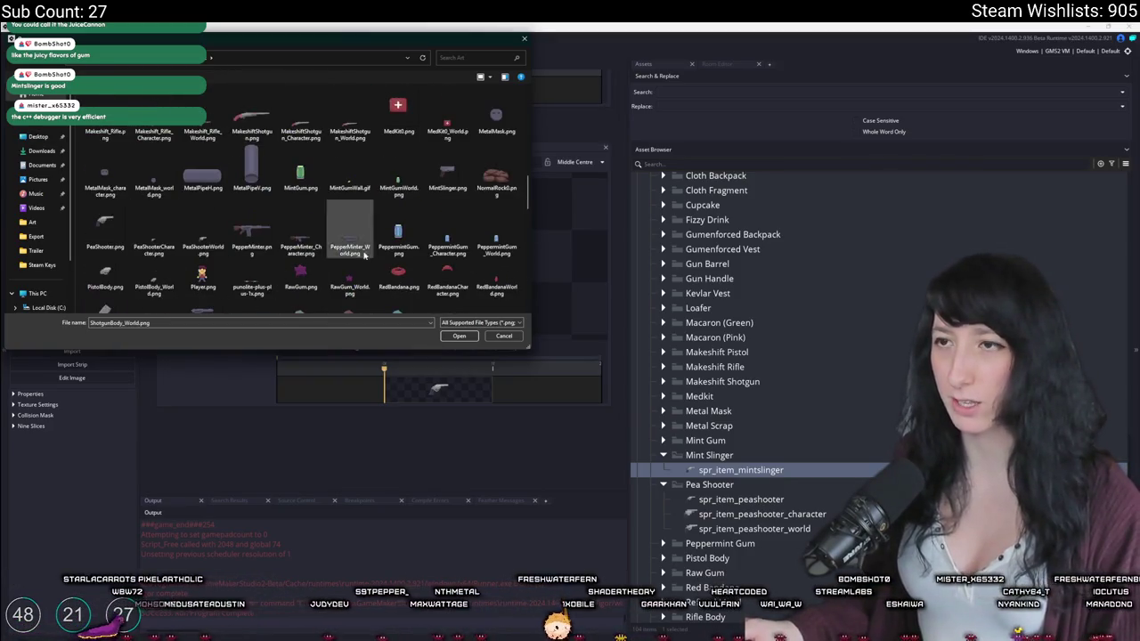
pyautogui.doubleClick(448, 173)
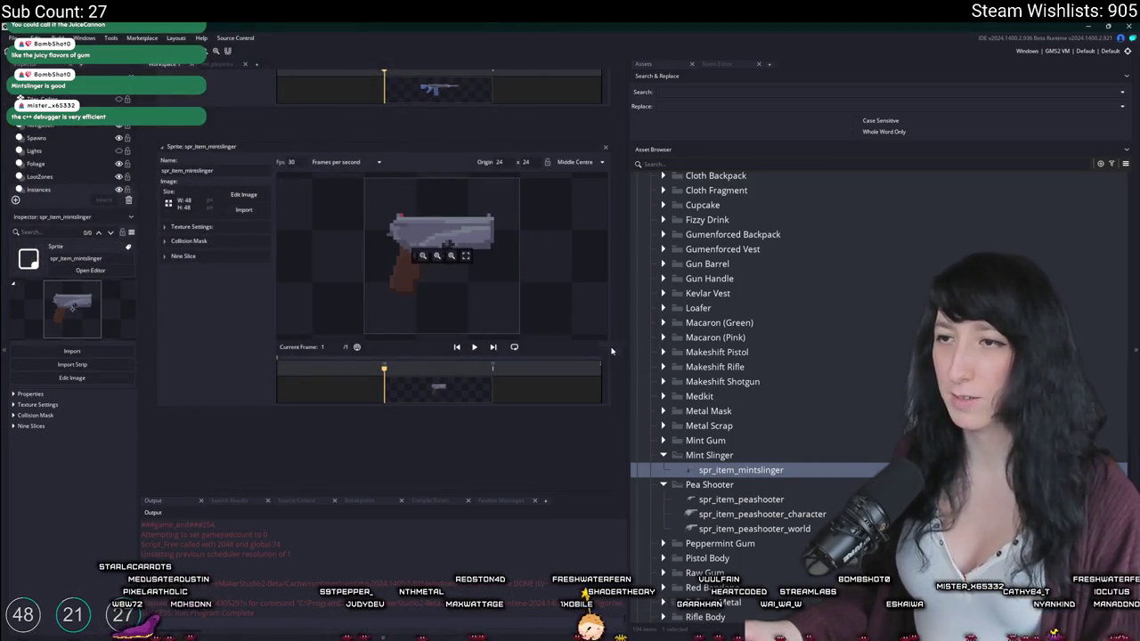
pyautogui.hotkey('alt', 'Tab')
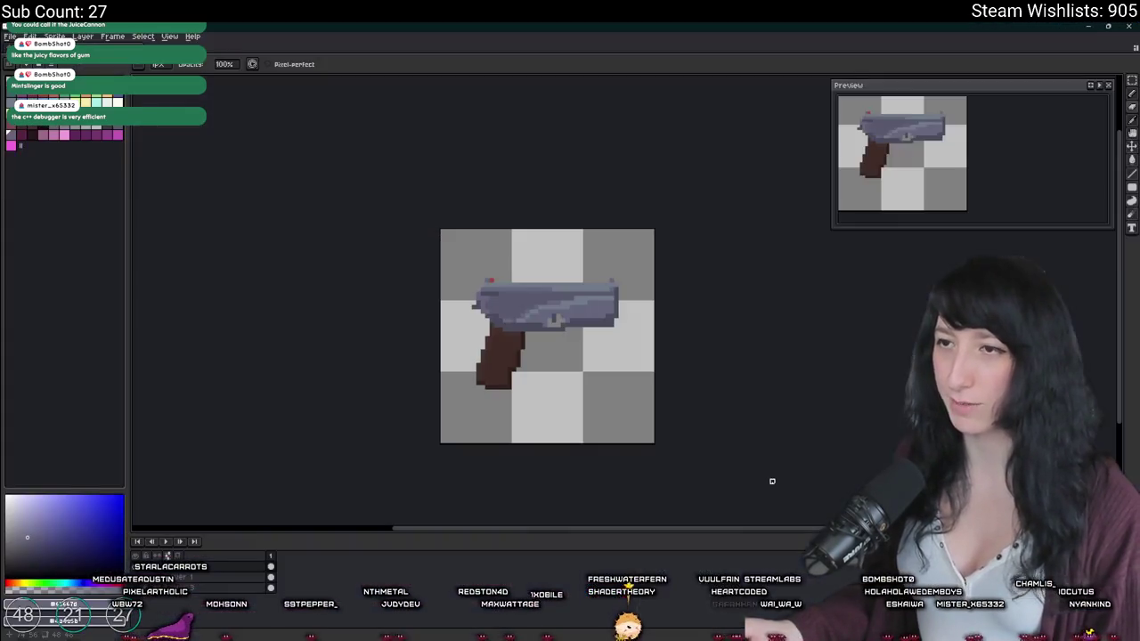
# Step: Check the peashooter's size in GameMaker, then resize the pistol to width 10 px (10×7)
pyautogui.click(55, 36)
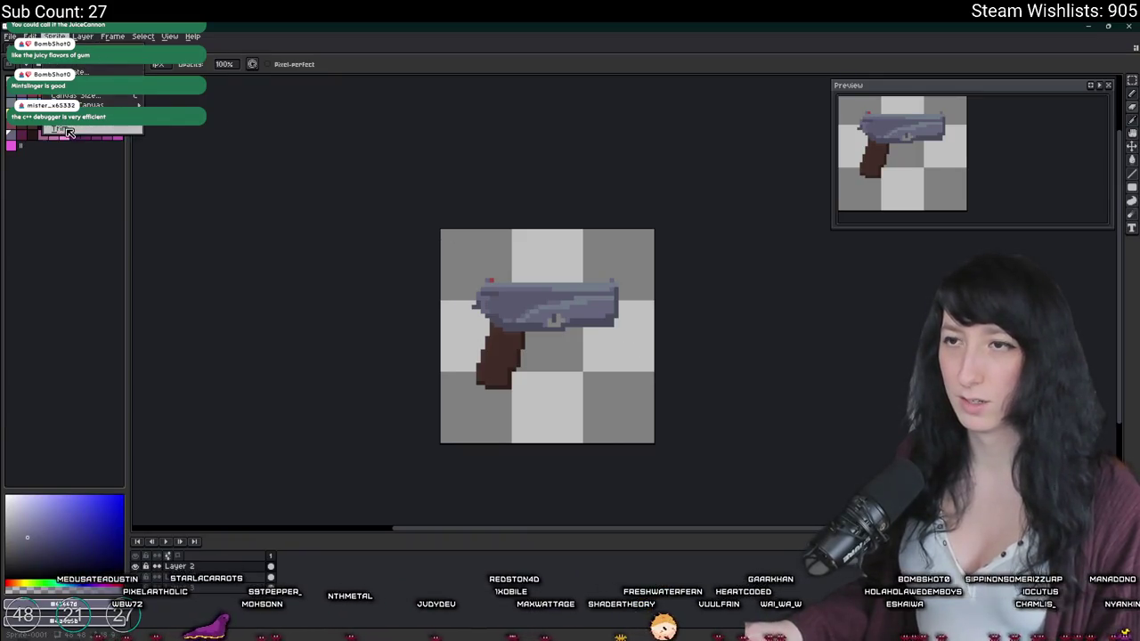
pyautogui.hotkey('alt', 'Tab')
pyautogui.doubleClick(764, 514)
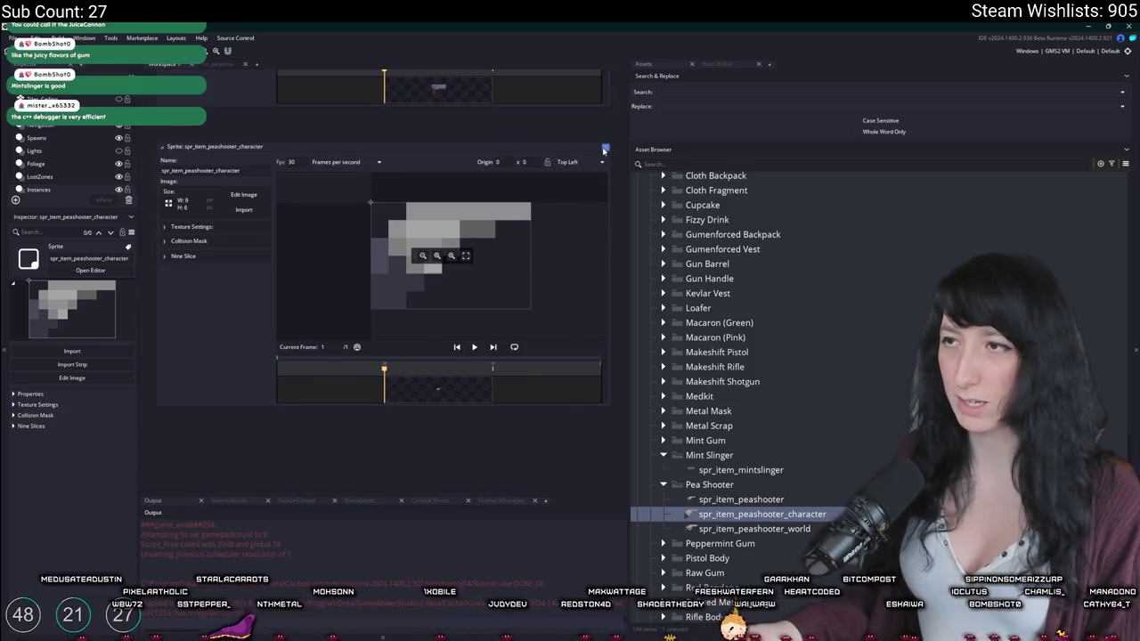
pyautogui.hotkey('alt', 'Tab')
pyautogui.click(66, 84)
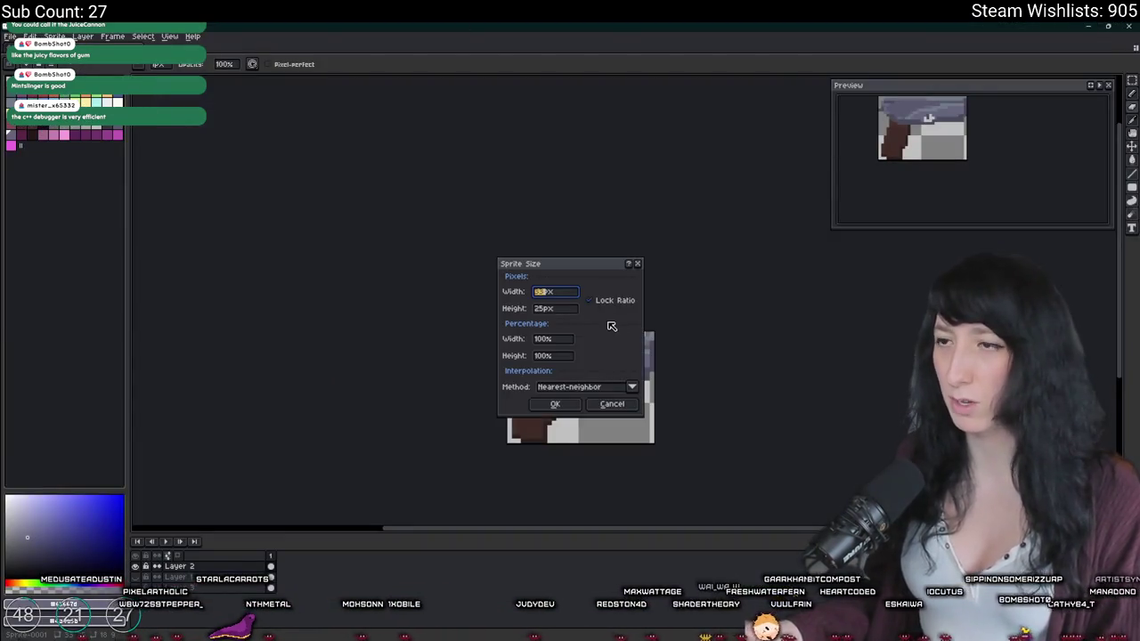
pyautogui.write('10')
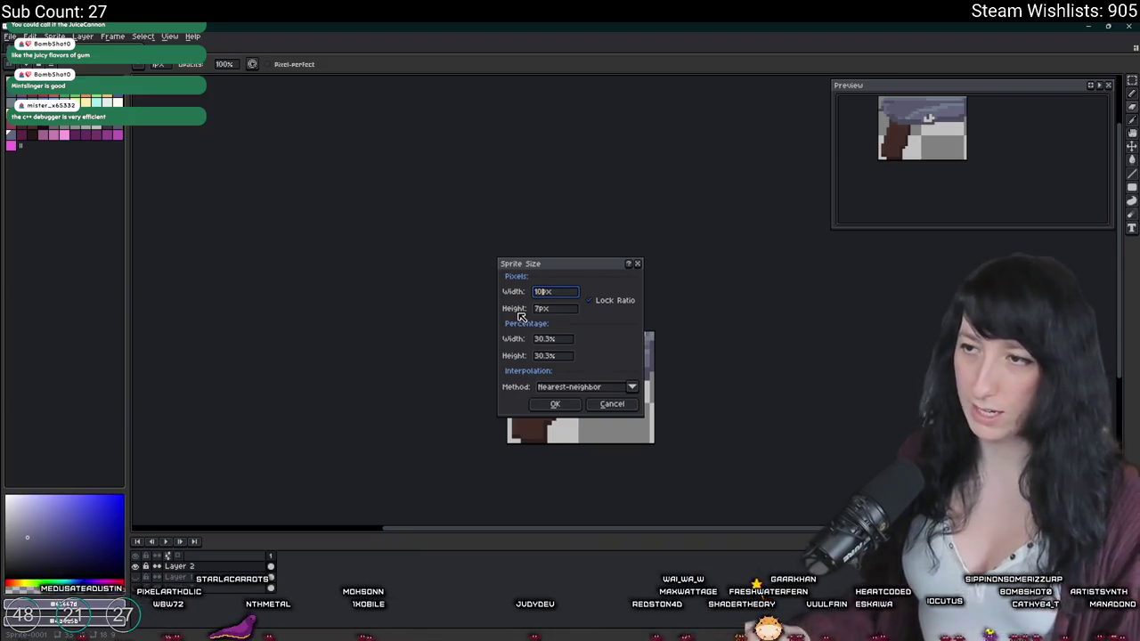
pyautogui.click(555, 405)
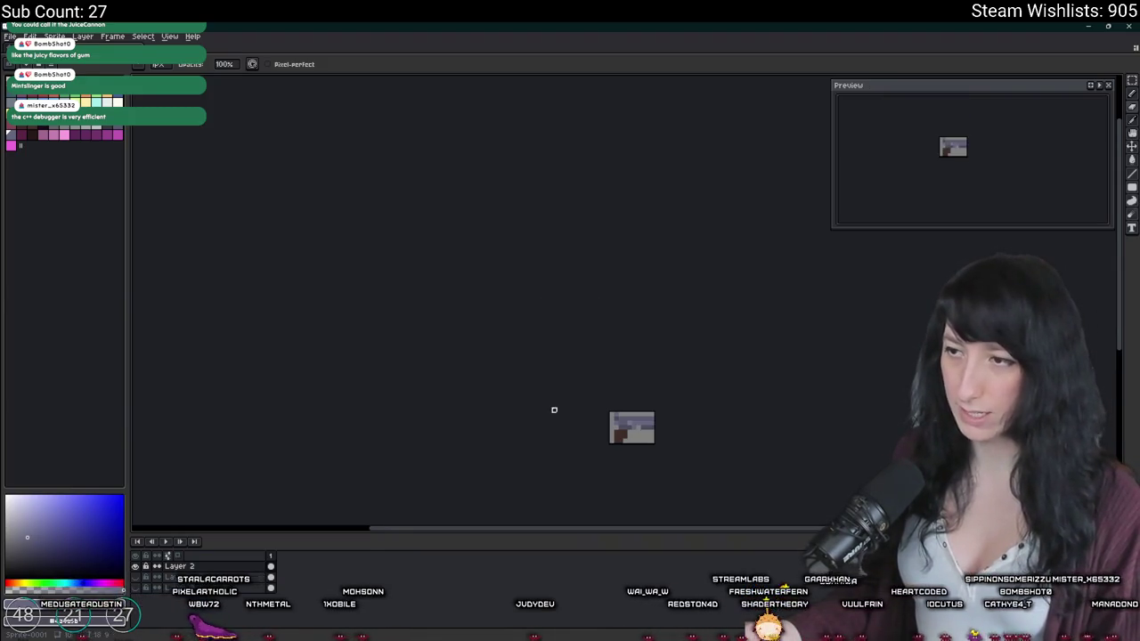
# Step: Paint a dark pixel and sample the grip brown and barrel blue-grey colours on the tiny pistol
pyautogui.scroll(8, 624, 427)
pyautogui.scroll(3, 588, 420)
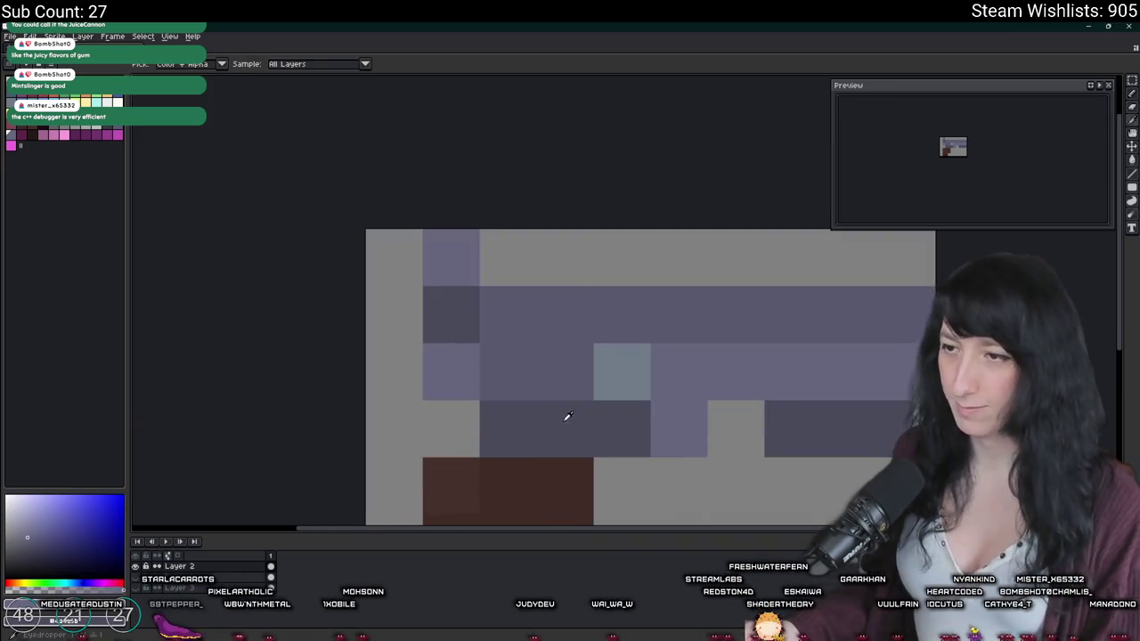
pyautogui.click(452, 428)
pyautogui.scroll(-7, 453, 420)
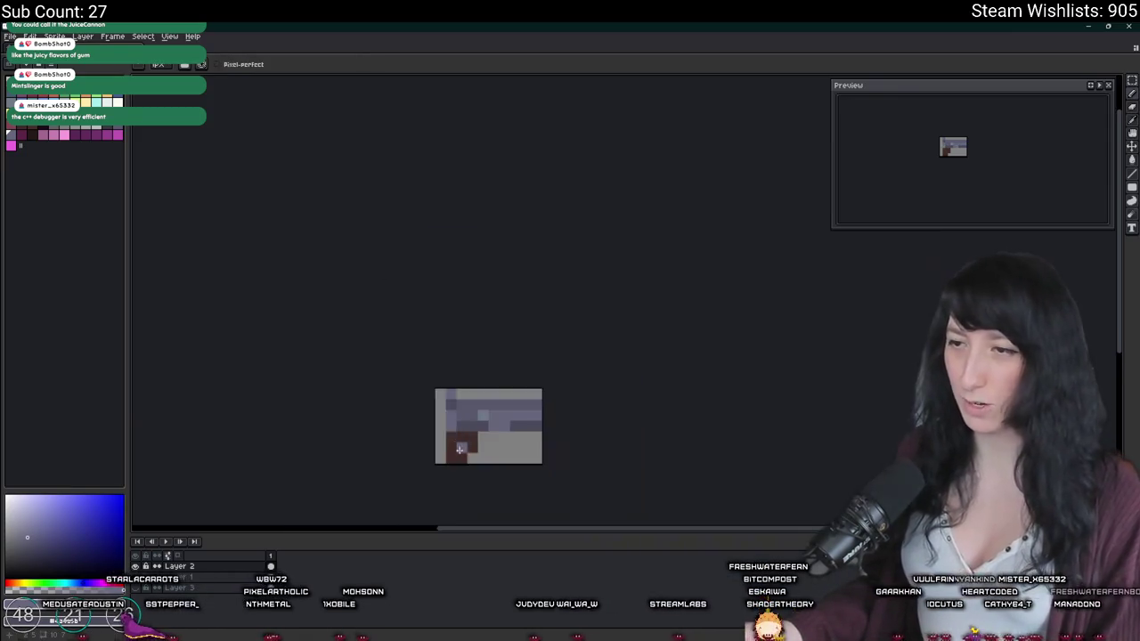
pyautogui.scroll(3, 461, 426)
pyautogui.press('i')
pyautogui.click(445, 466)
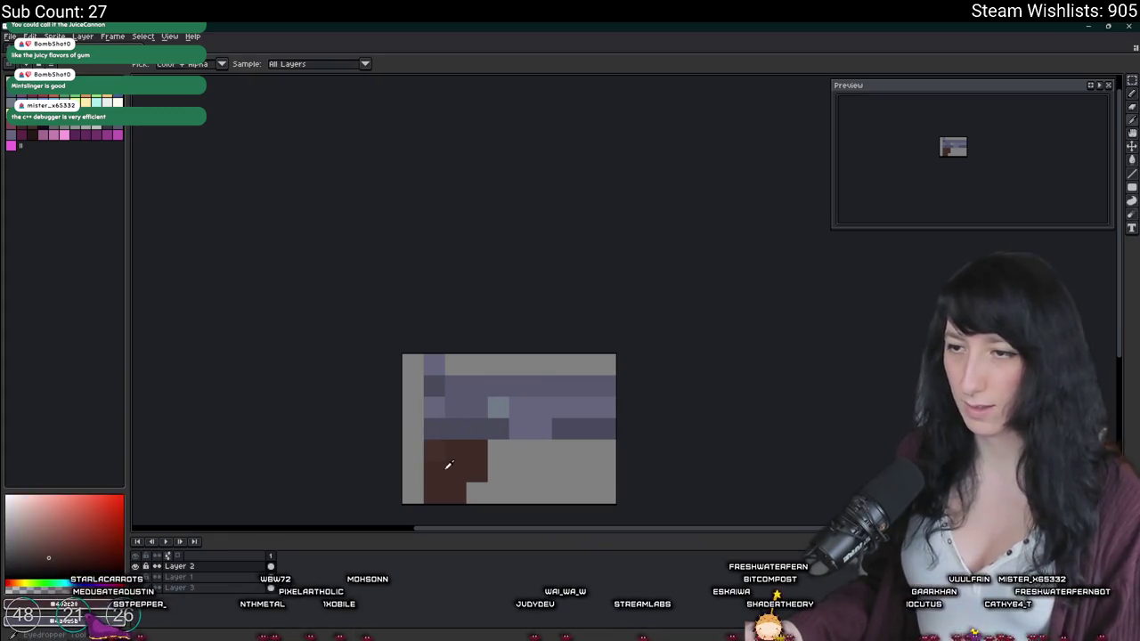
pyautogui.press('e')
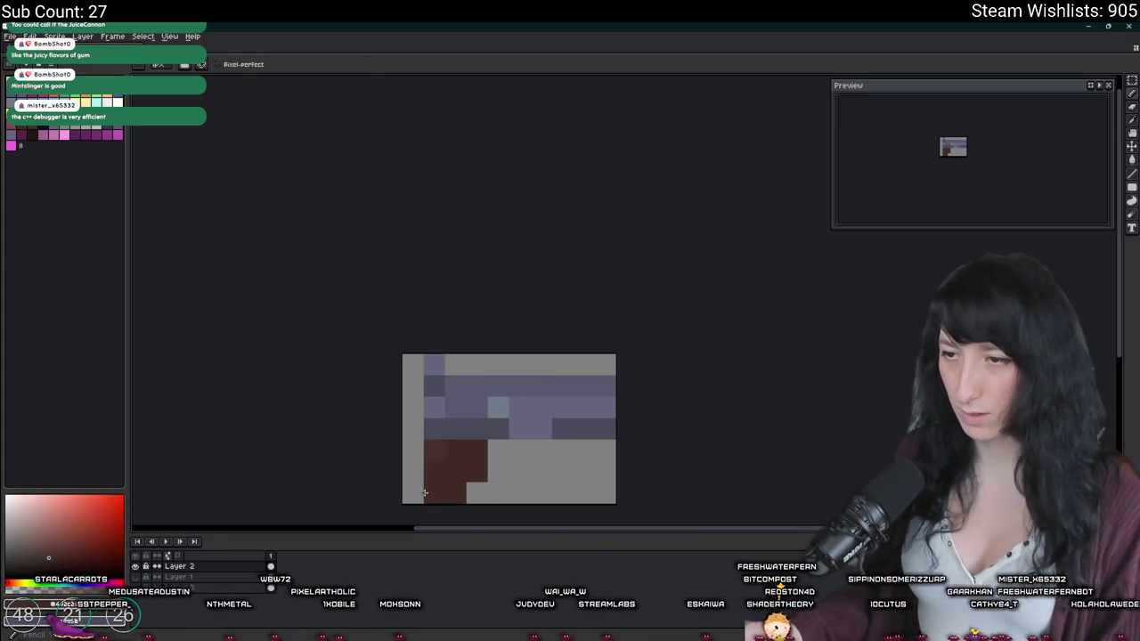
pyautogui.scroll(-5, 436, 489)
pyautogui.moveTo(452, 490); pyautogui.dragTo(490, 422)
pyautogui.scroll(2, 490, 422)
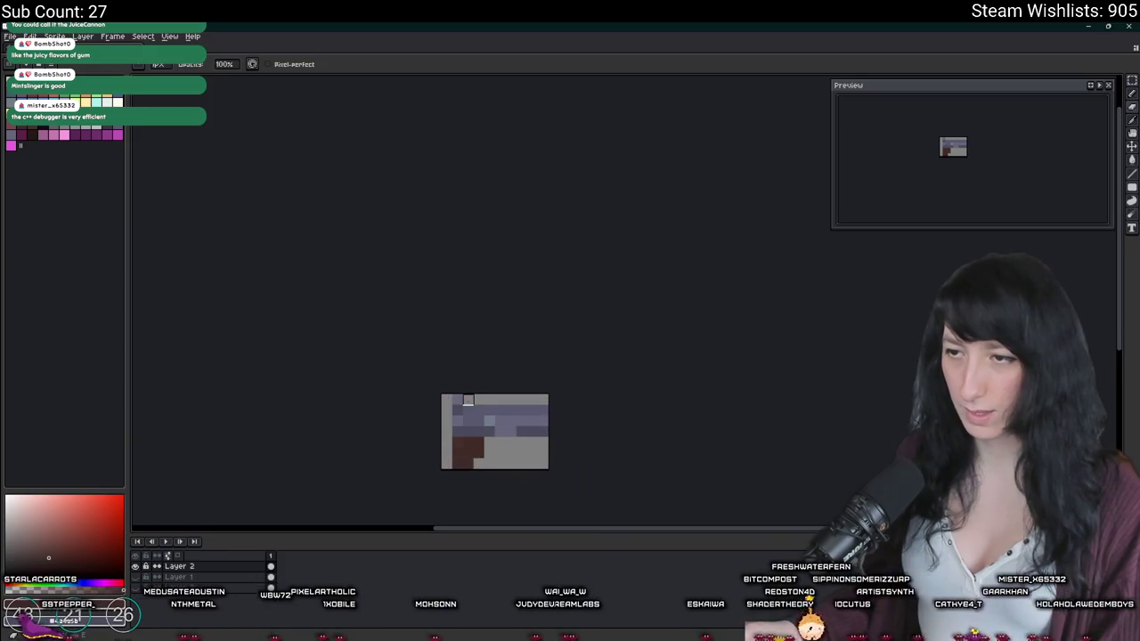
pyautogui.scroll(2, 468, 407)
pyautogui.press('i')
pyautogui.click(563, 409)
pyautogui.scroll(-3, 554, 425)
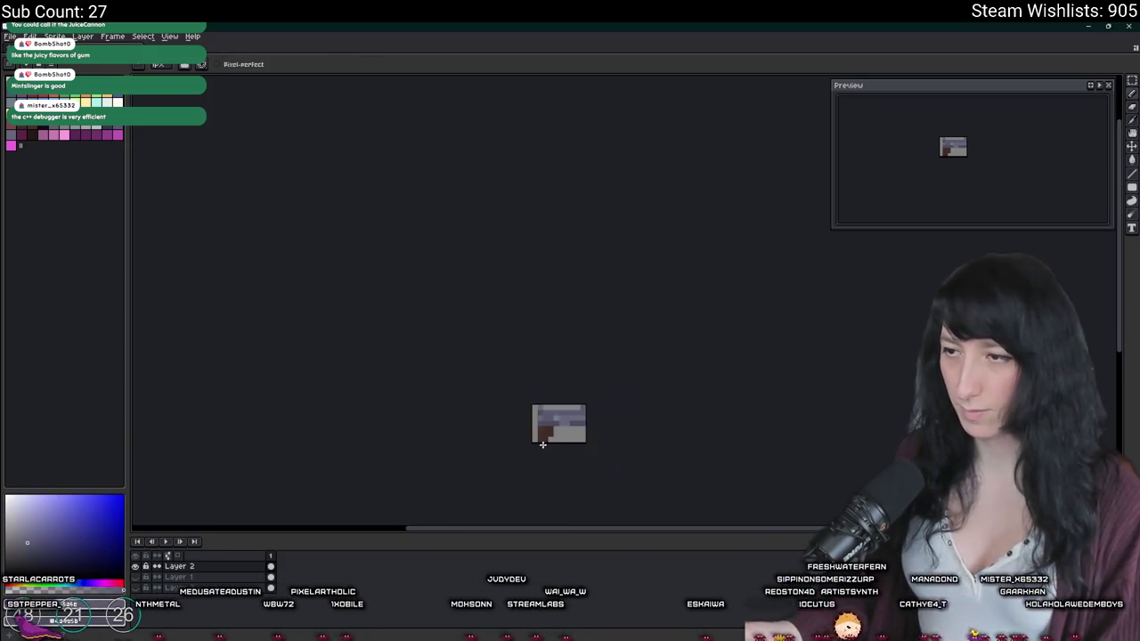
pyautogui.scroll(2, 554, 424)
# Step: Shift a middle block of the gun one pixel left and repaint the grey column dark purple
pyautogui.press('m')
pyautogui.moveTo(496, 456); pyautogui.dragTo(640, 256)
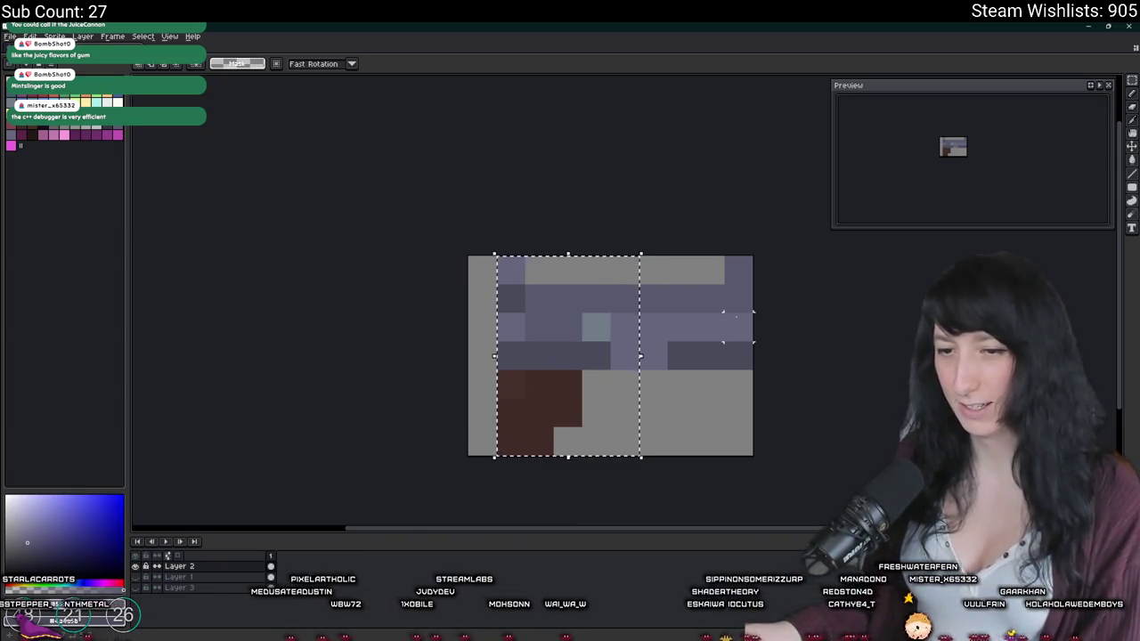
pyautogui.press('Left')
pyautogui.press('i')
pyautogui.moveTo(613, 301); pyautogui.dragTo(623, 364)
pyautogui.scroll(-3, 623, 364)
pyautogui.scroll(2, 649, 350)
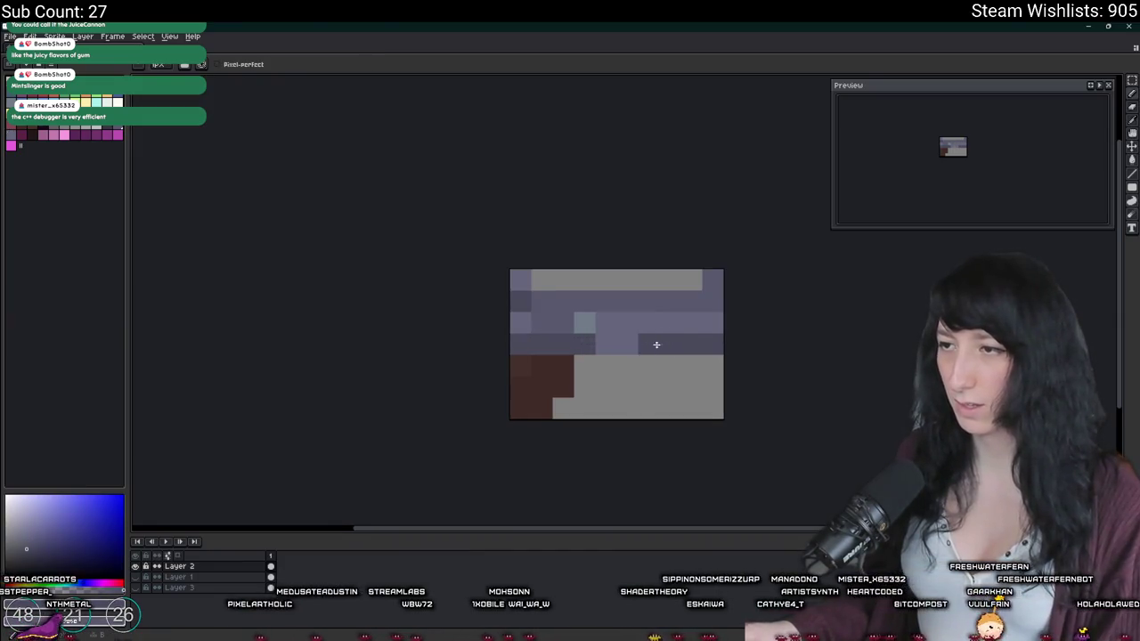
pyautogui.scroll(-3, 650, 350)
pyautogui.scroll(2, 623, 356)
pyautogui.scroll(2, 666, 336)
# Step: Switch between move, pencil and eyedropper tools, then bring up the export settings
pyautogui.press('v')
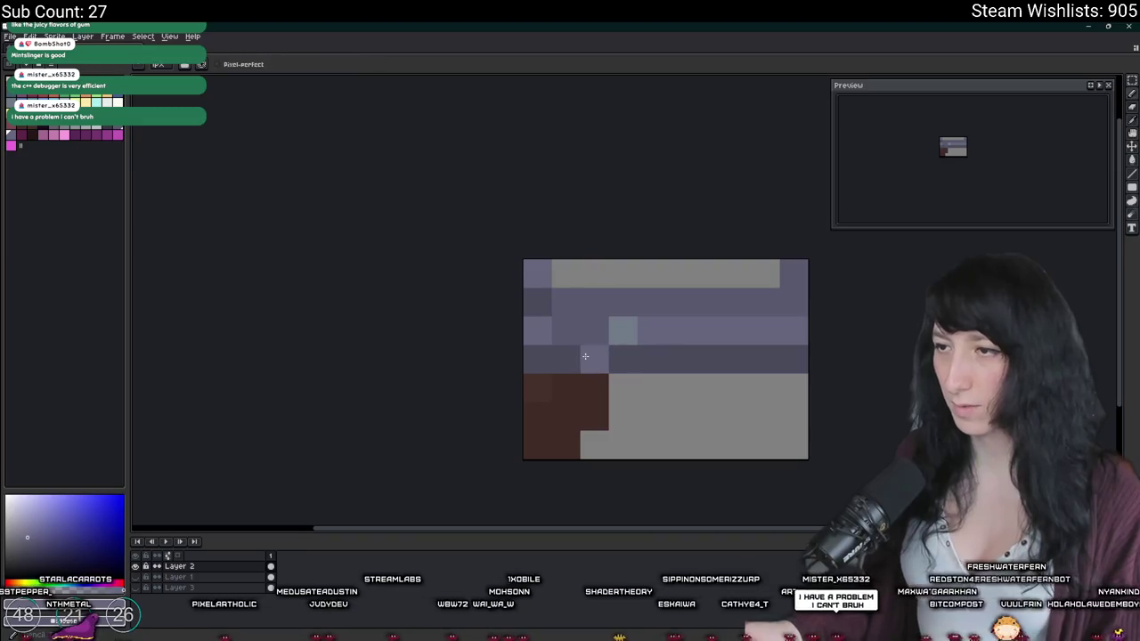
pyautogui.scroll(-2, 587, 378)
pyautogui.press('b')
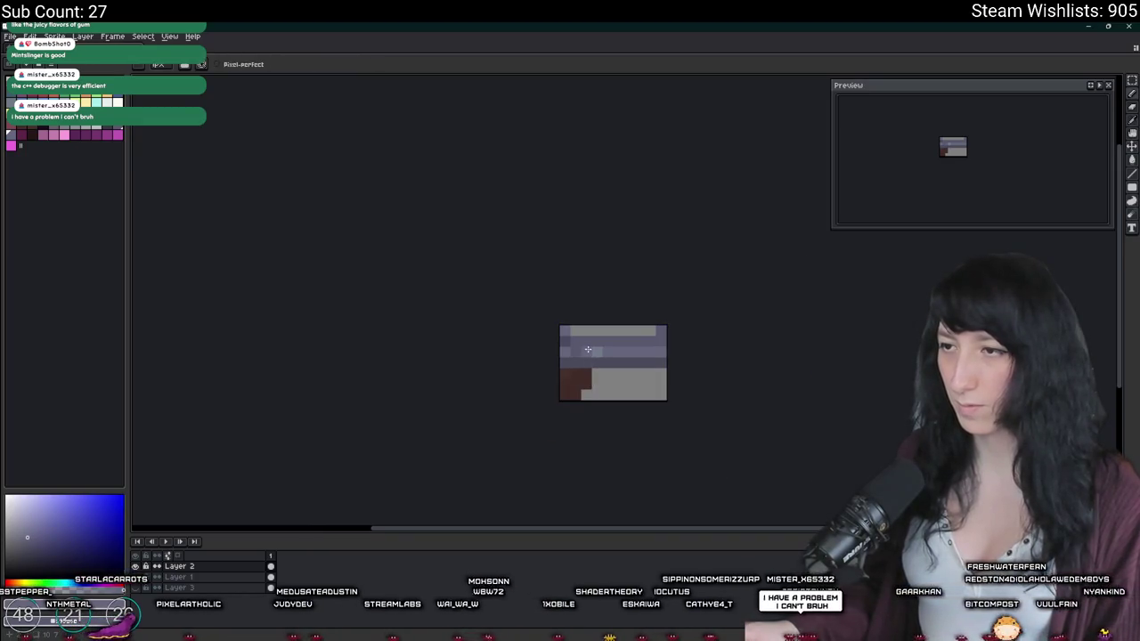
pyautogui.scroll(-2, 588, 383)
pyautogui.scroll(-1, 588, 401)
pyautogui.scroll(-1, 588, 418)
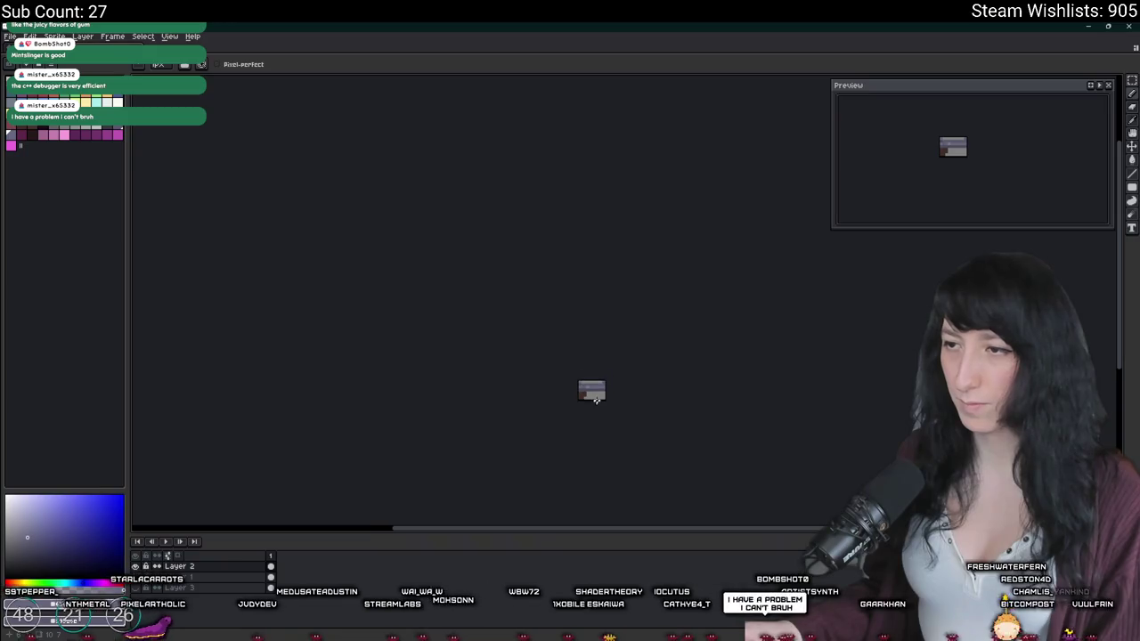
pyautogui.scroll(3, 610, 390)
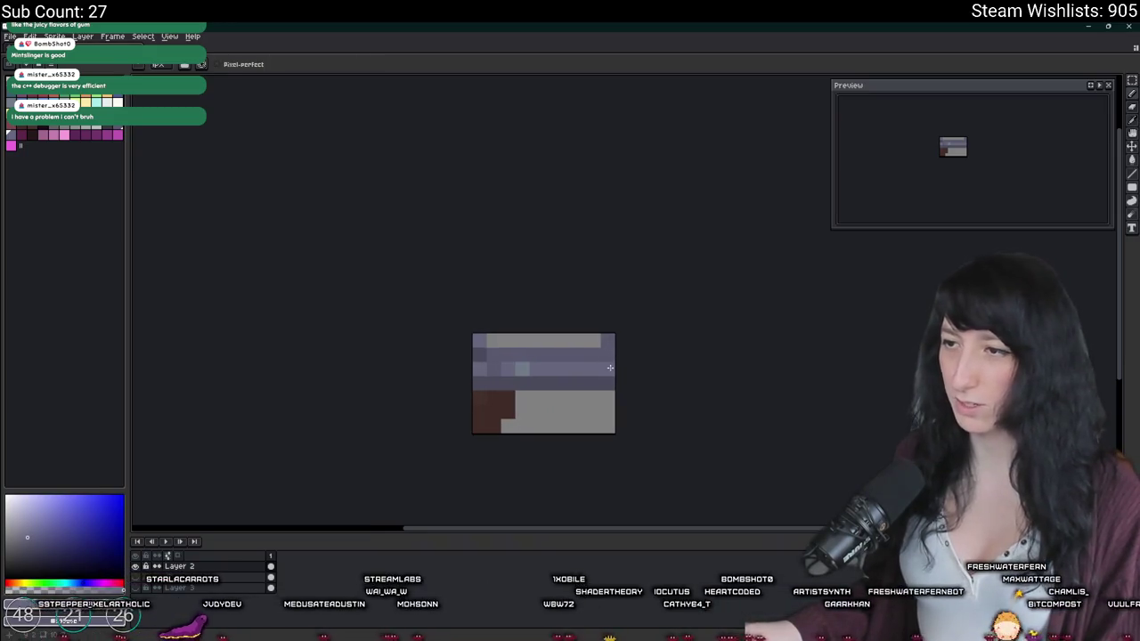
pyautogui.scroll(2, 566, 363)
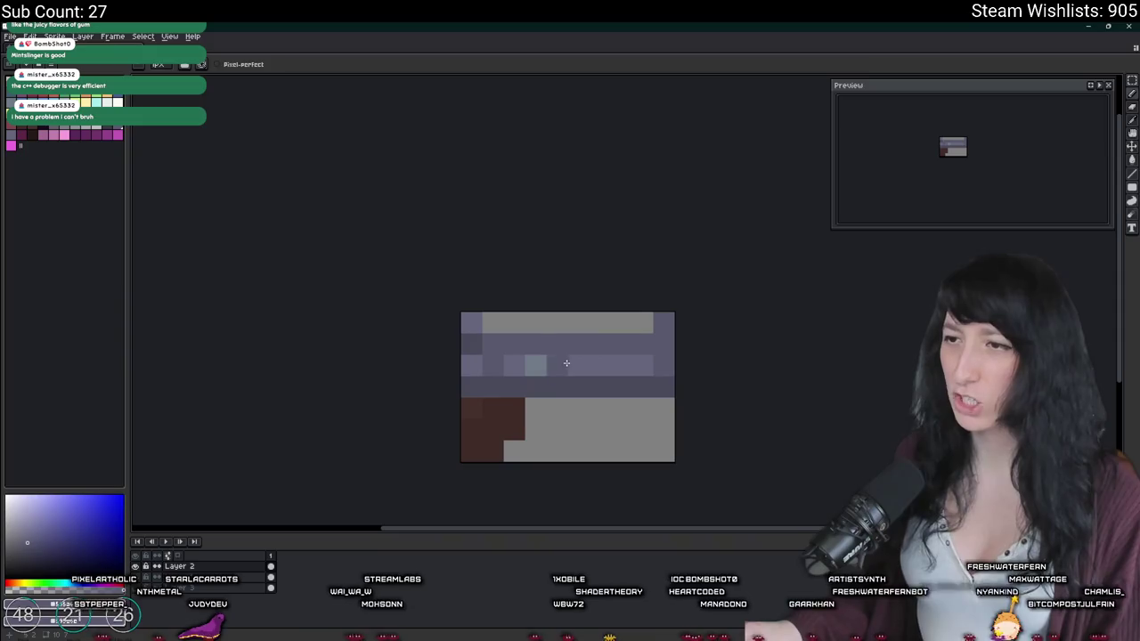
pyautogui.press('alt')
pyautogui.press('alt')
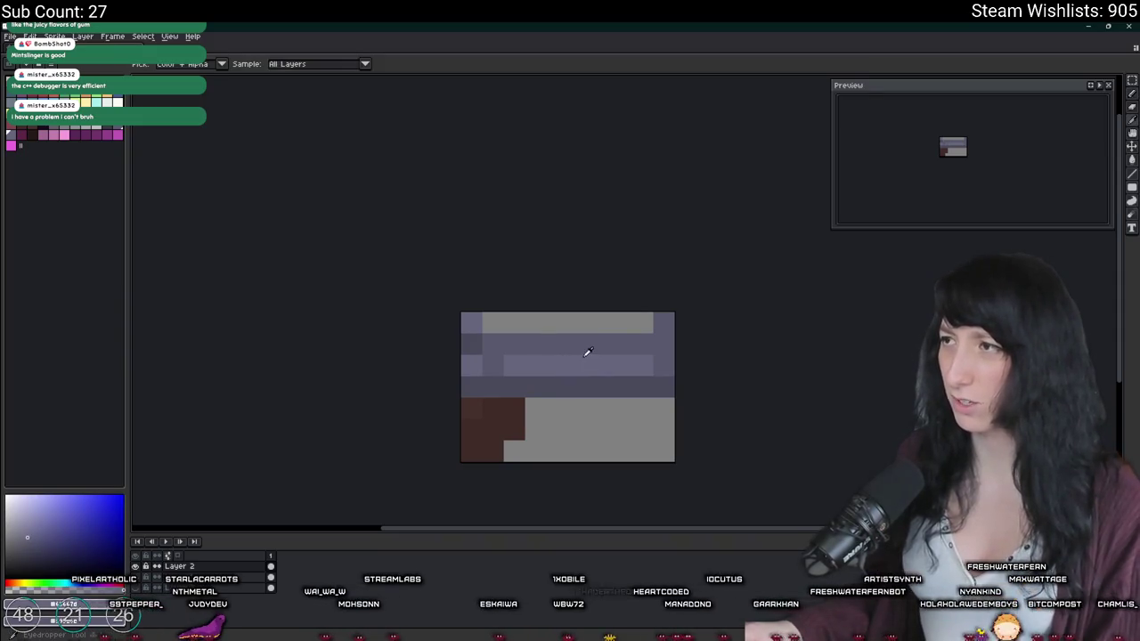
pyautogui.press('alt')
pyautogui.scroll(-2, 579, 366)
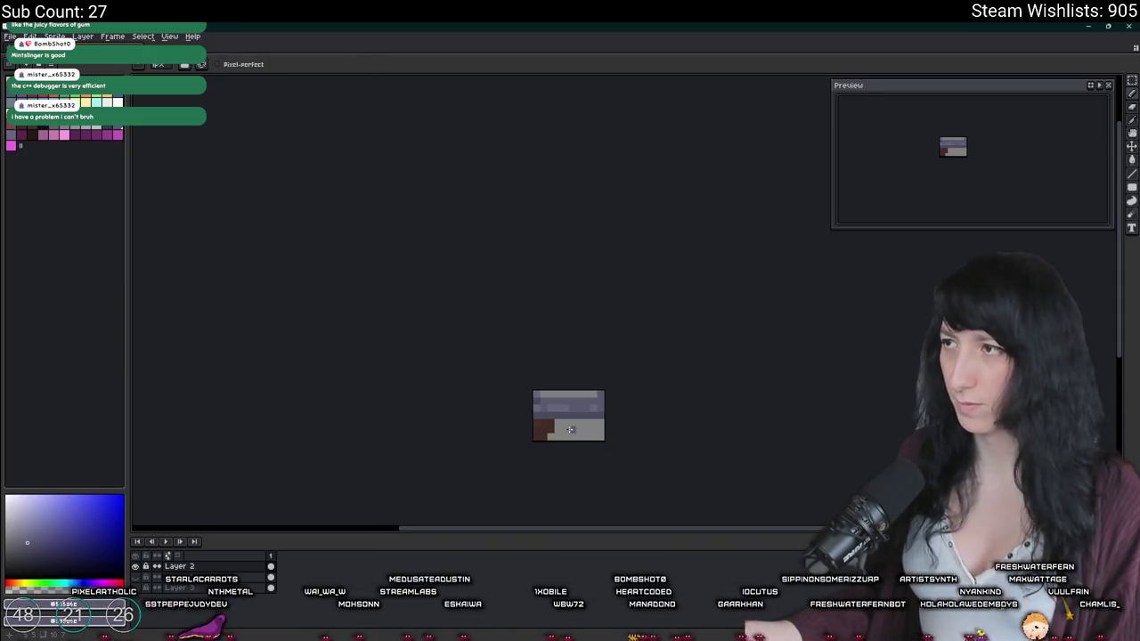
pyautogui.scroll(-1, 579, 392)
pyautogui.hotkey('ctrl', 'shift', 'e')
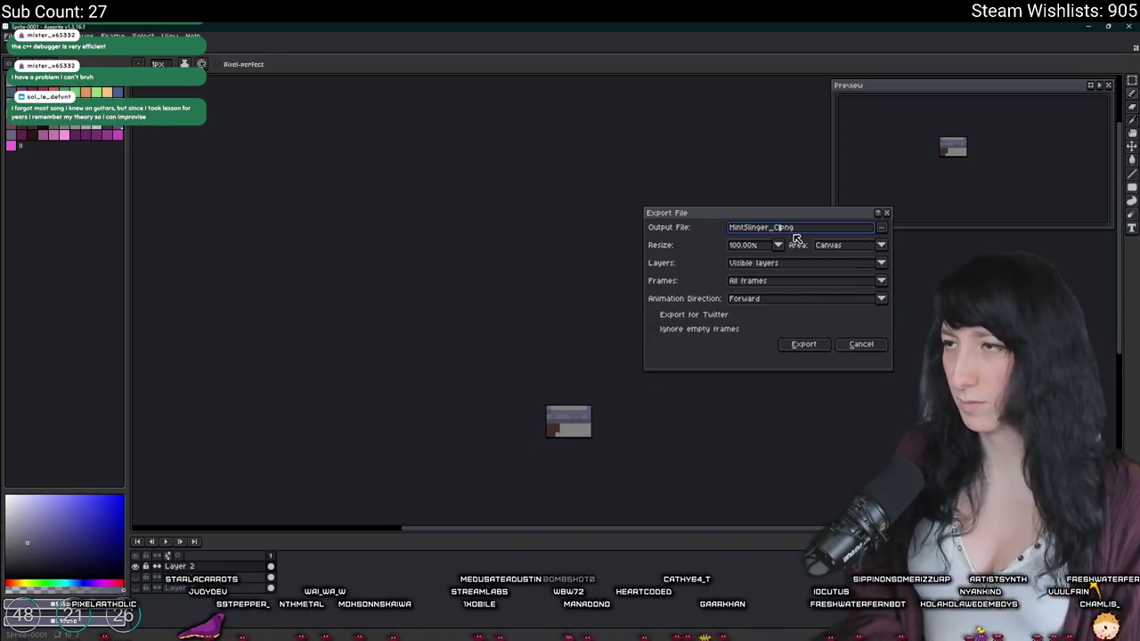
# Step: Export as MintSlinger_Character.png, compare with the peashooter world sprite, then undo the edits and resize
pyautogui.press('Return')
pyautogui.write('haracter')
pyautogui.press('Return')
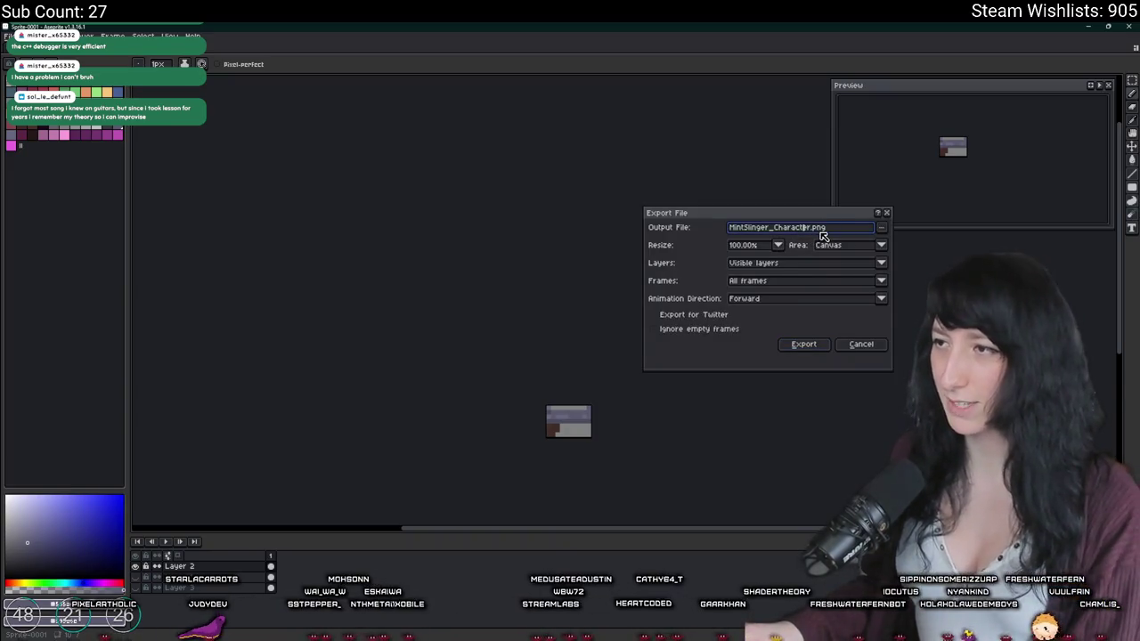
pyautogui.press('Return')
pyautogui.hotkey('alt', 'Tab')
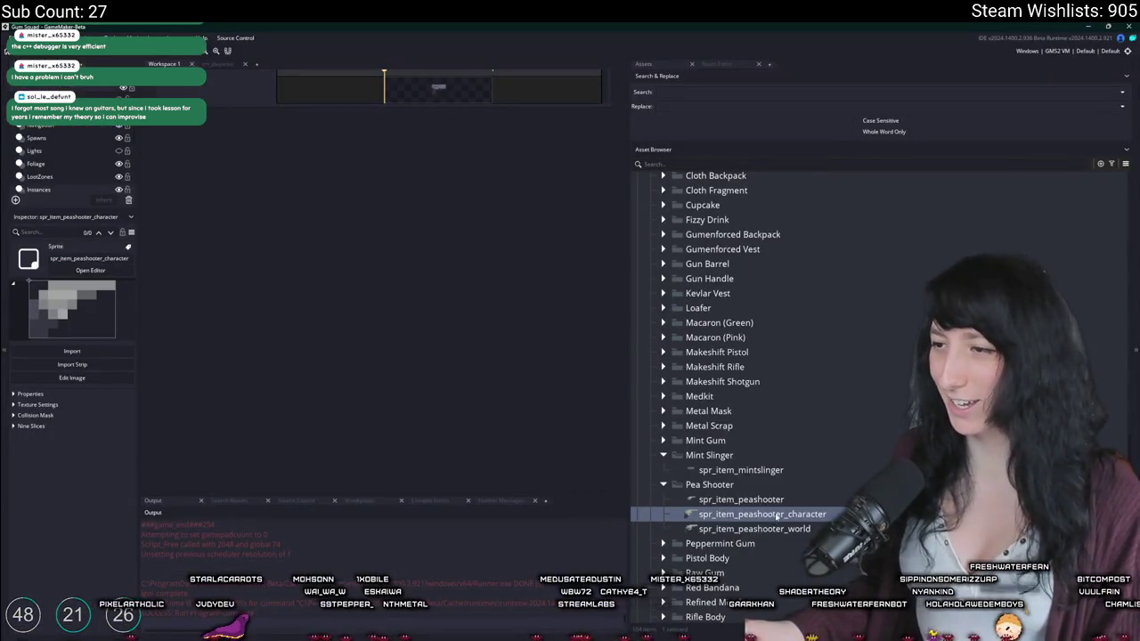
pyautogui.doubleClick(776, 519)
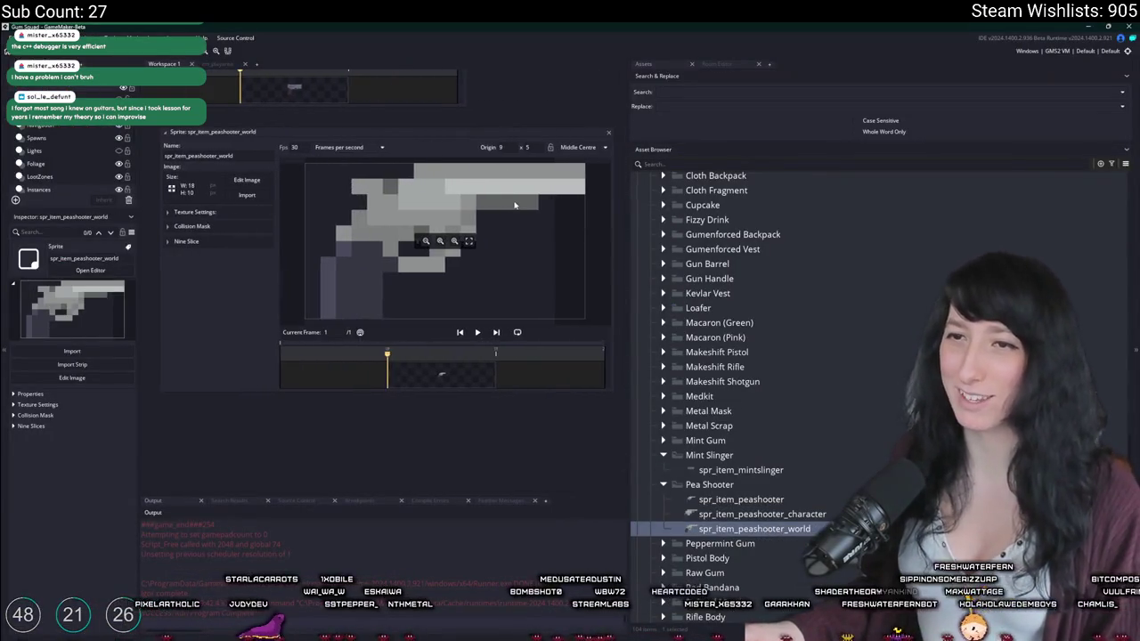
pyautogui.hotkey('alt', 'Tab')
pyautogui.hotkey('ctrl', 'z')
pyautogui.press('Left')
pyautogui.hotkey('ctrl', 'z')
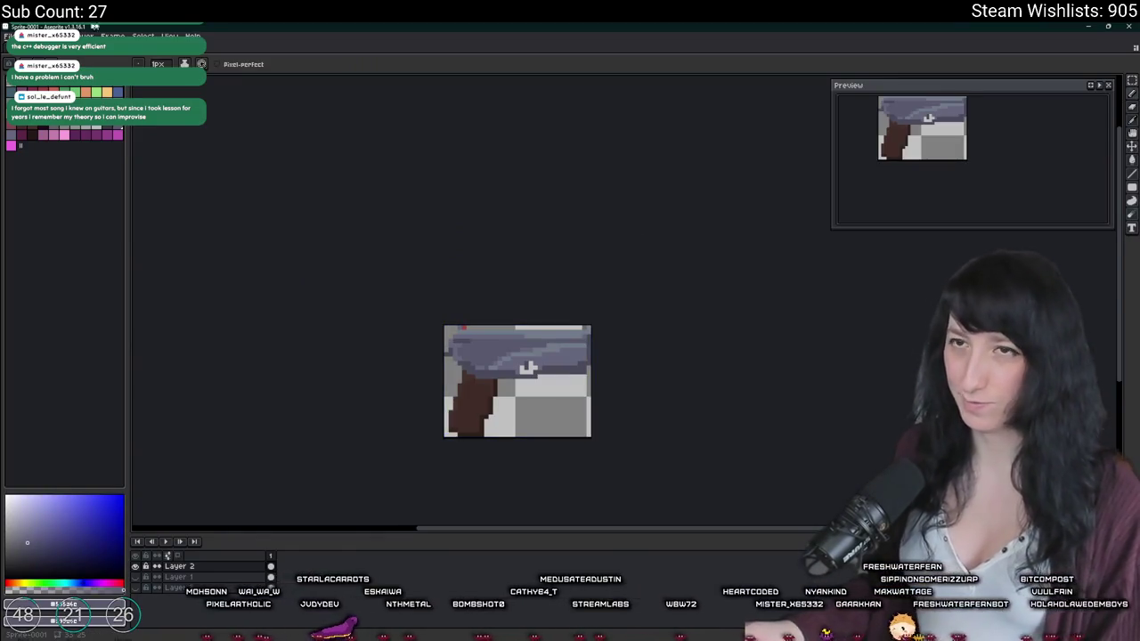
# Step: Shrink the sprite again and export it as MintSlinger_World.png
pyautogui.hotkey('ctrl', 'alt', 'i')
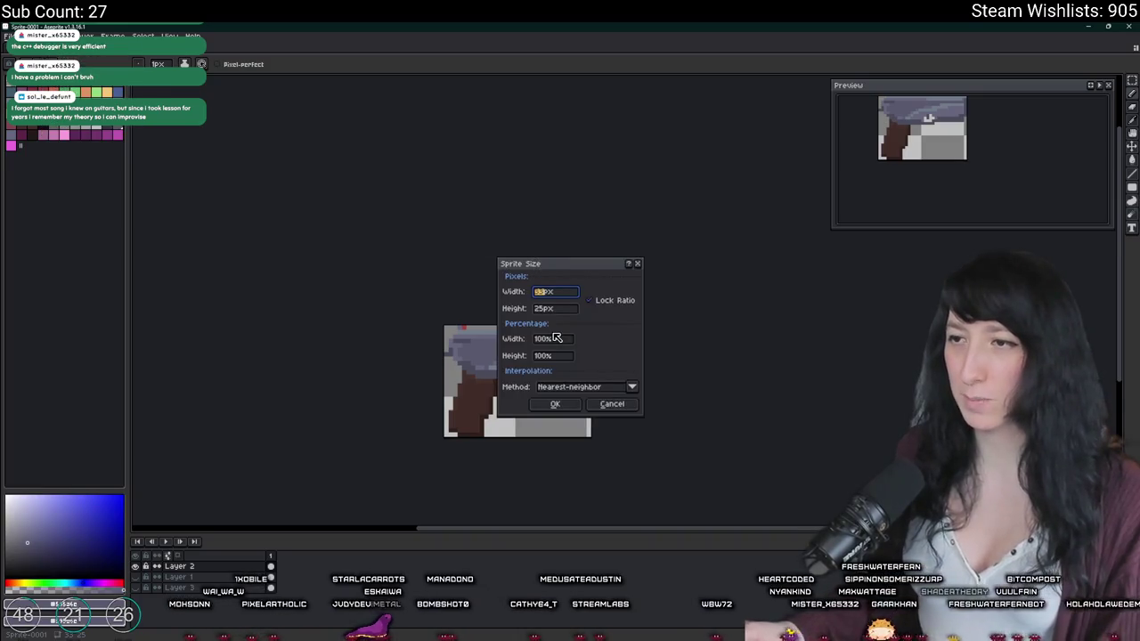
pyautogui.click(550, 410)
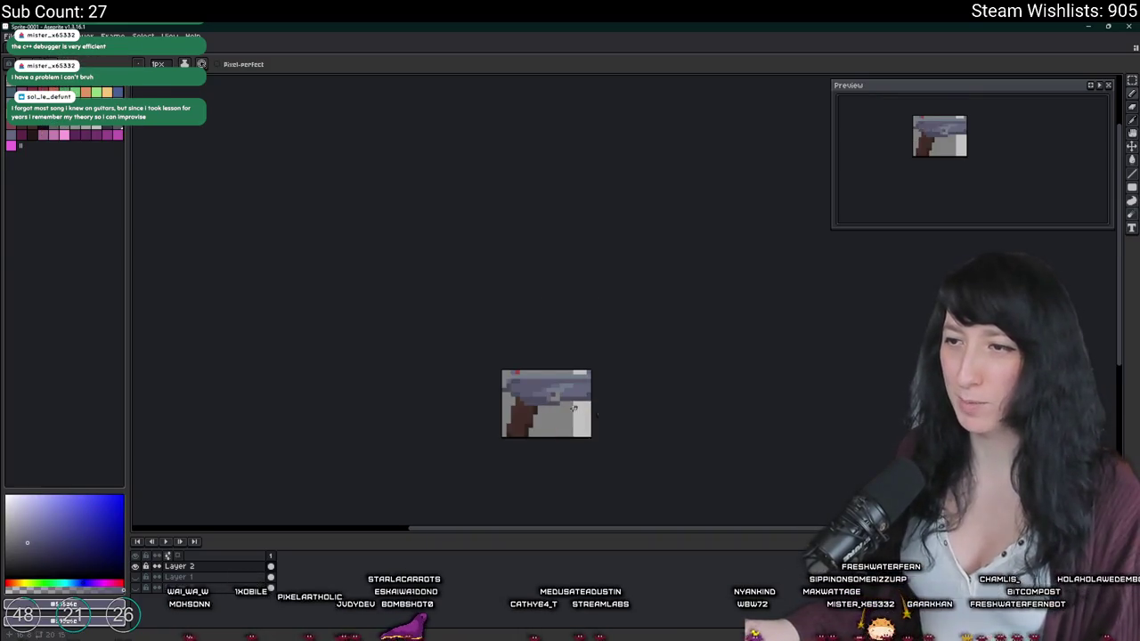
pyautogui.scroll(2, 550, 415)
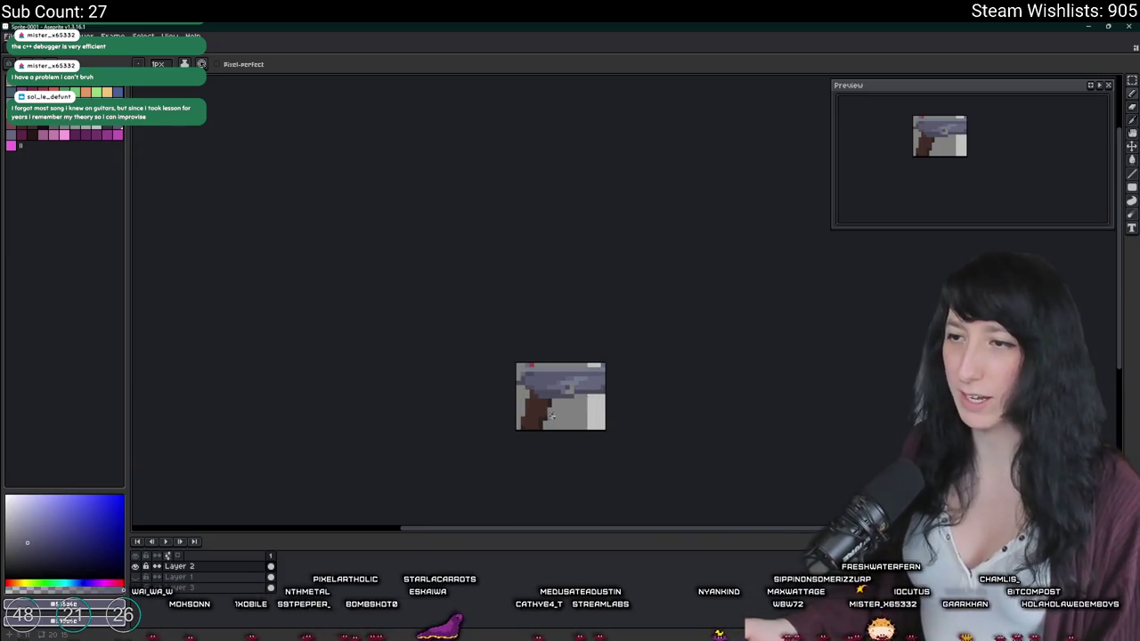
pyautogui.hotkey('ctrl', 'alt', 'shift', 's')
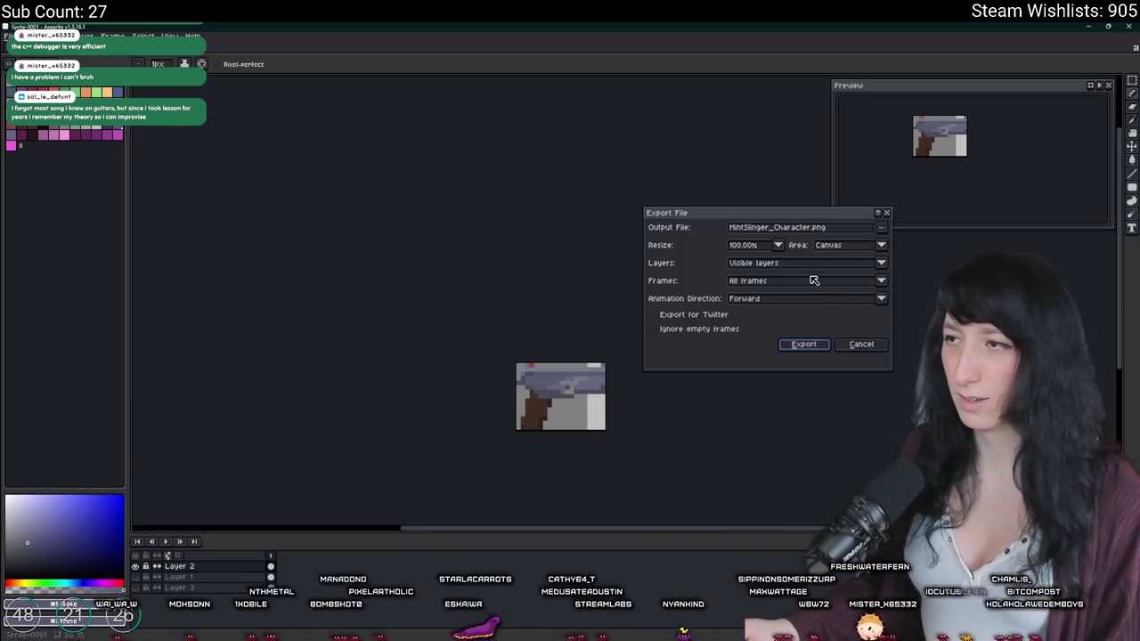
pyautogui.click(815, 228)
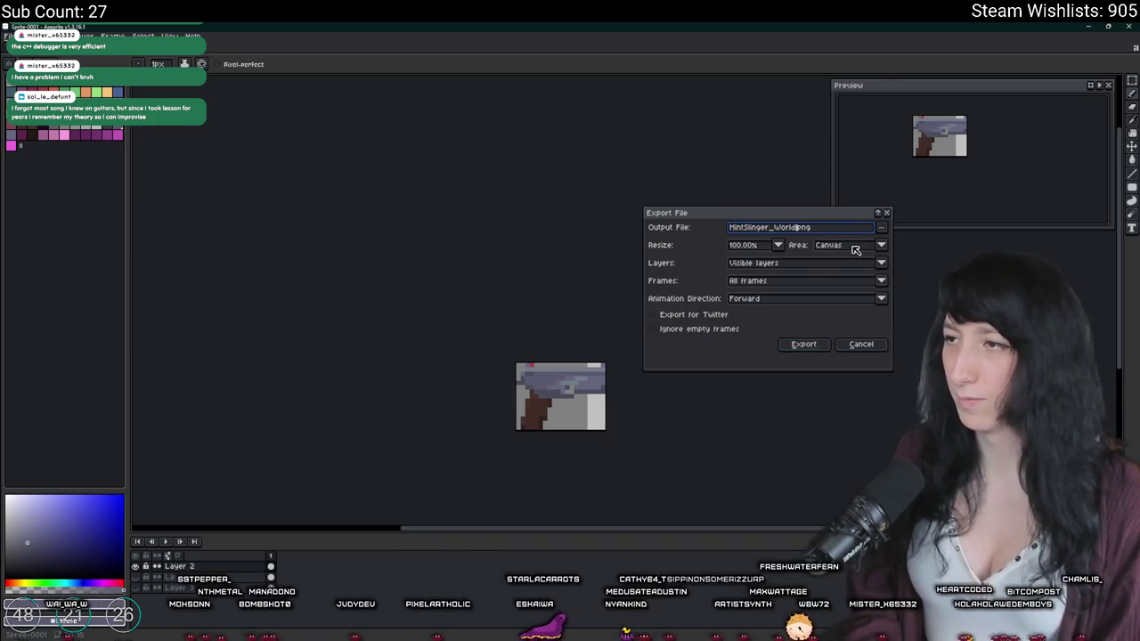
pyautogui.press('Return')
# Step: Undo the shrink and name a new GameMaker sprite spr_item_mintslinger_world
pyautogui.hotkey('ctrl', 'z')
pyautogui.press('b')
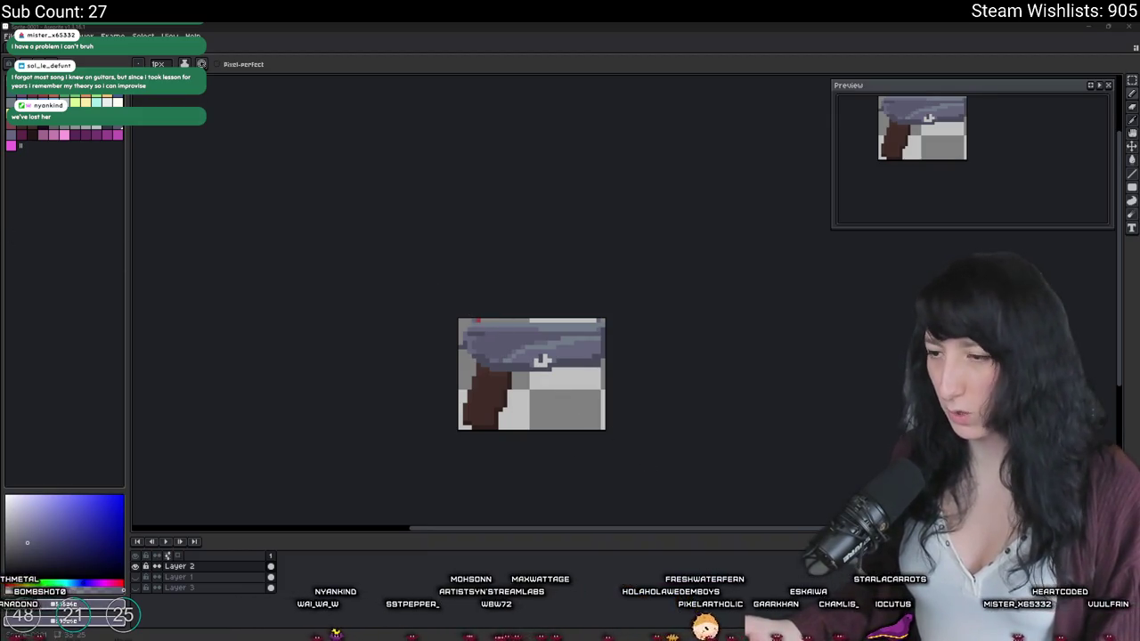
pyautogui.hotkey('alt', 'Tab')
pyautogui.write('spr_item_mintslinger_world')
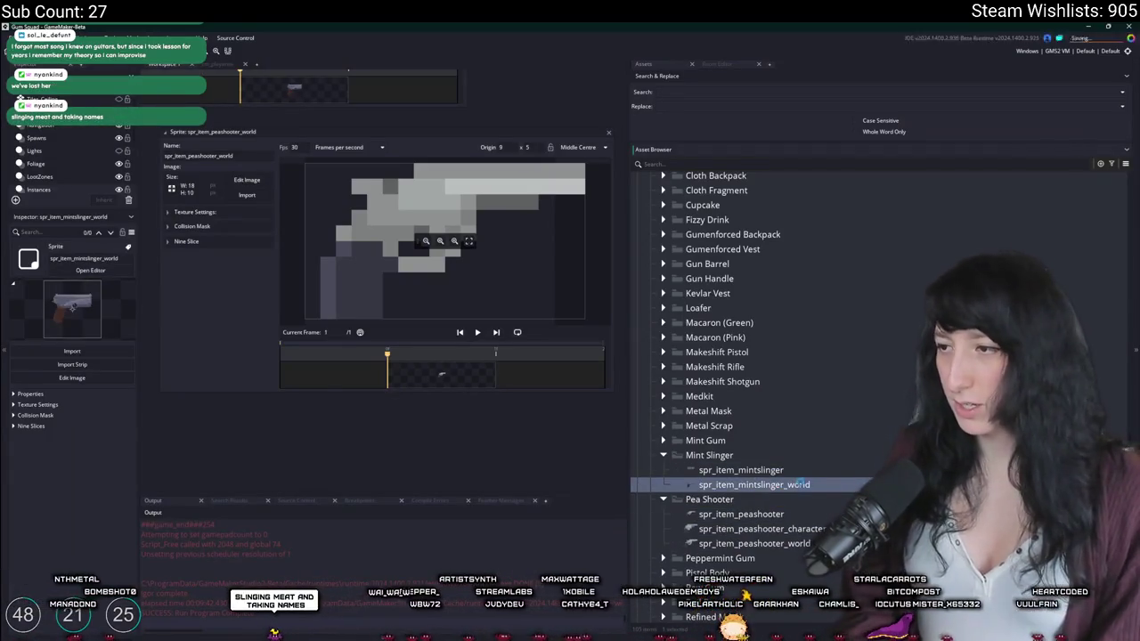
# Step: Confirm the spr_item_mintslinger_world name and import MintSlinger_World.png into it as a 20×15 image
pyautogui.press('Return')
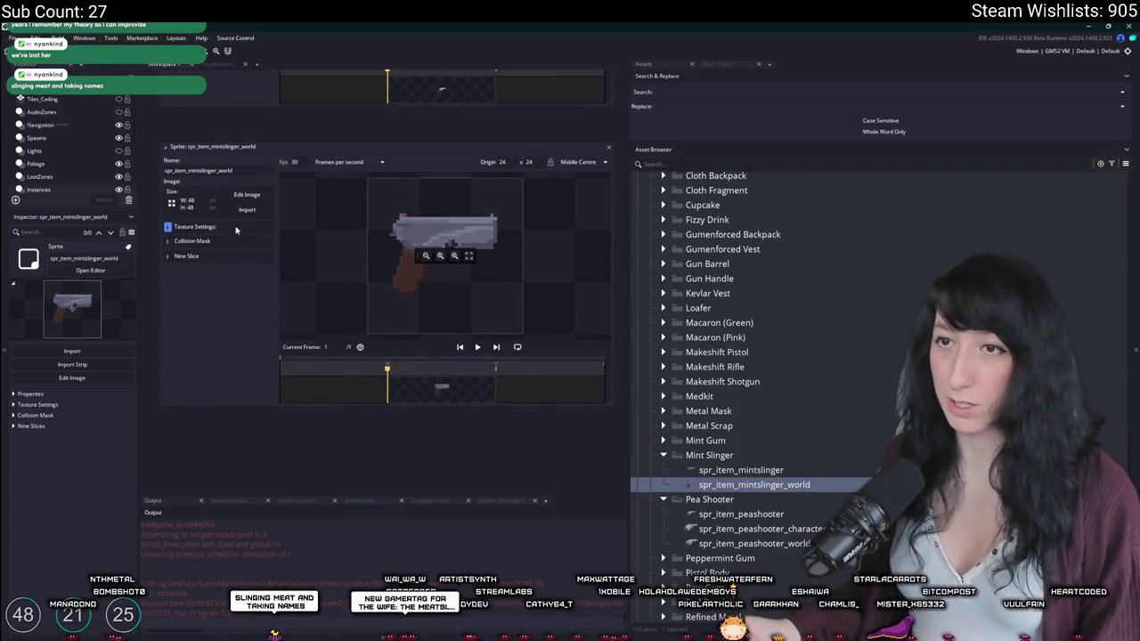
pyautogui.click(245, 210)
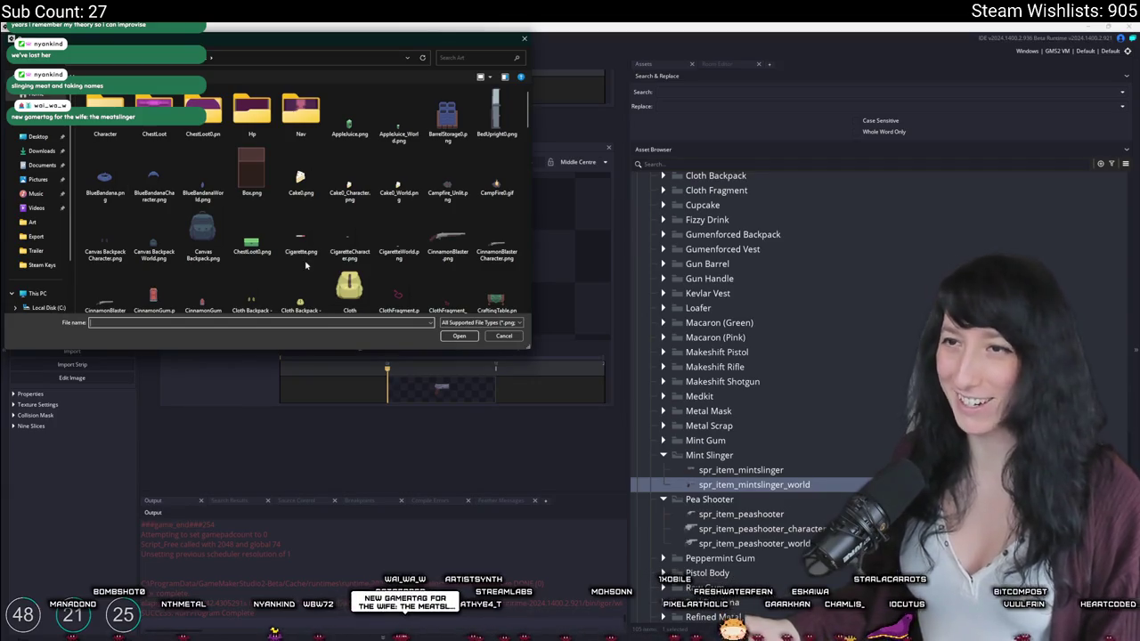
pyautogui.scroll(-5, 306, 264)
pyautogui.scroll(-5, 311, 253)
pyautogui.scroll(1, 311, 252)
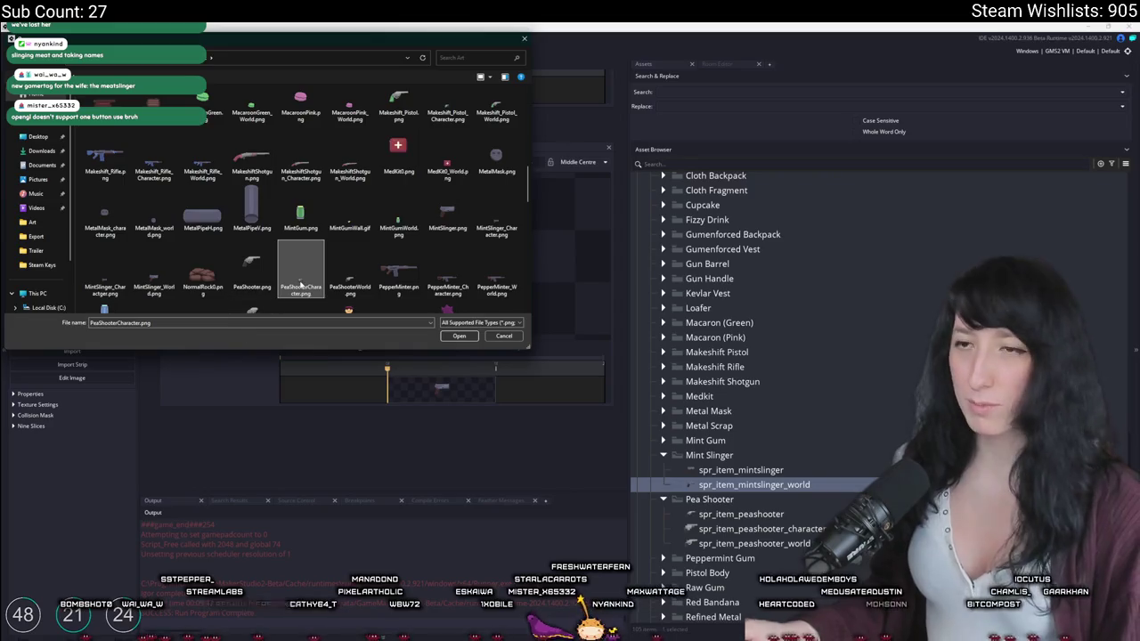
pyautogui.click(203, 105)
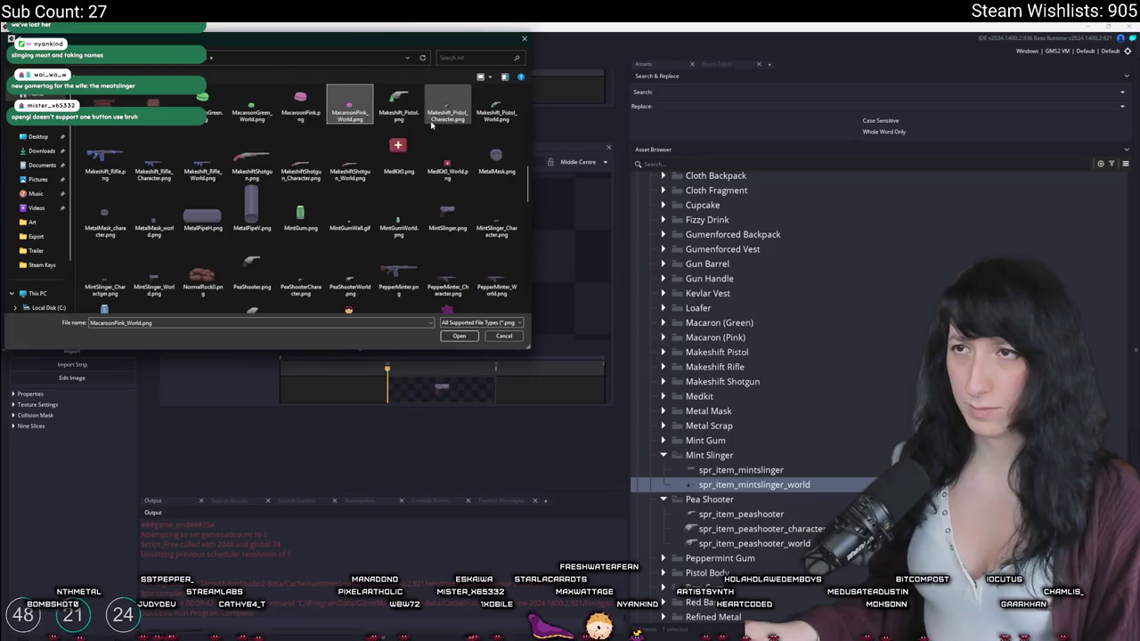
pyautogui.click(349, 214)
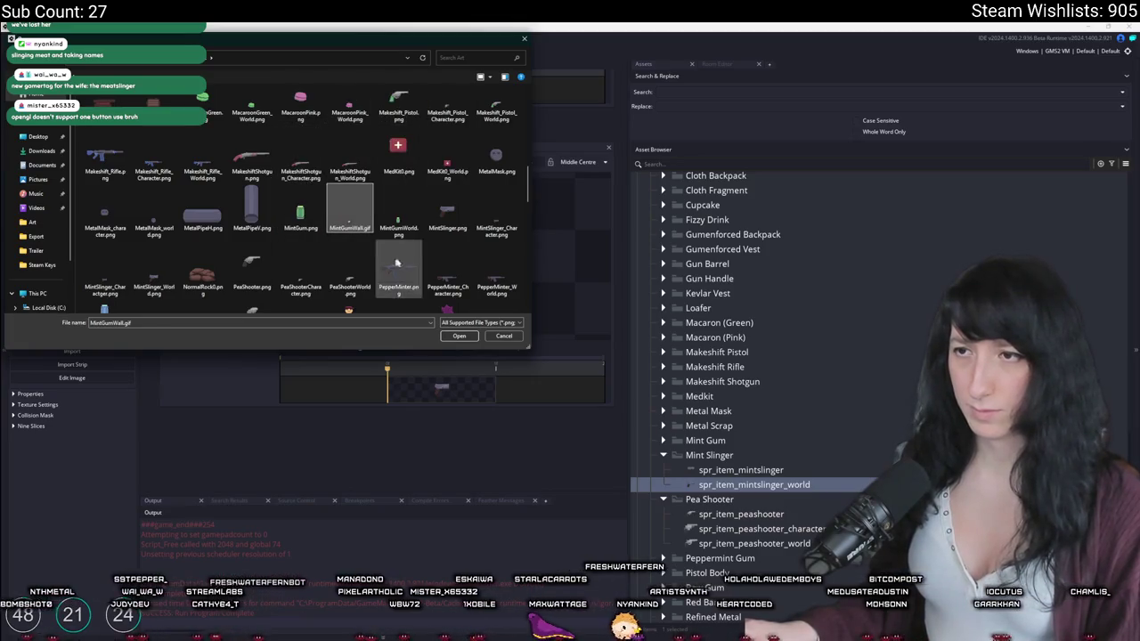
pyautogui.click(496, 214)
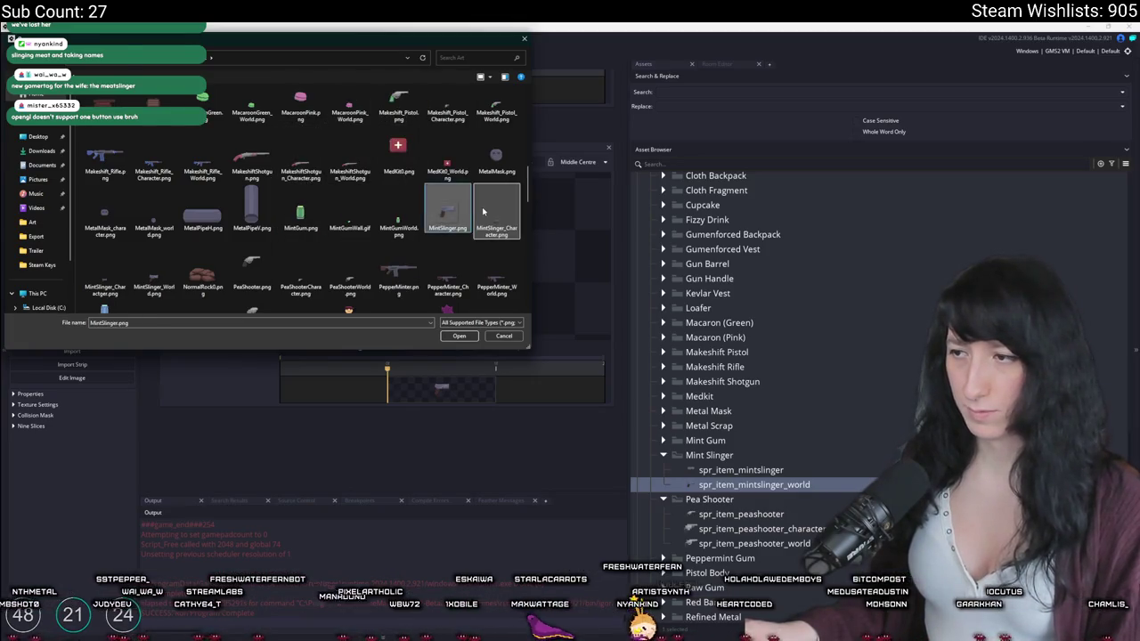
pyautogui.doubleClick(140, 281)
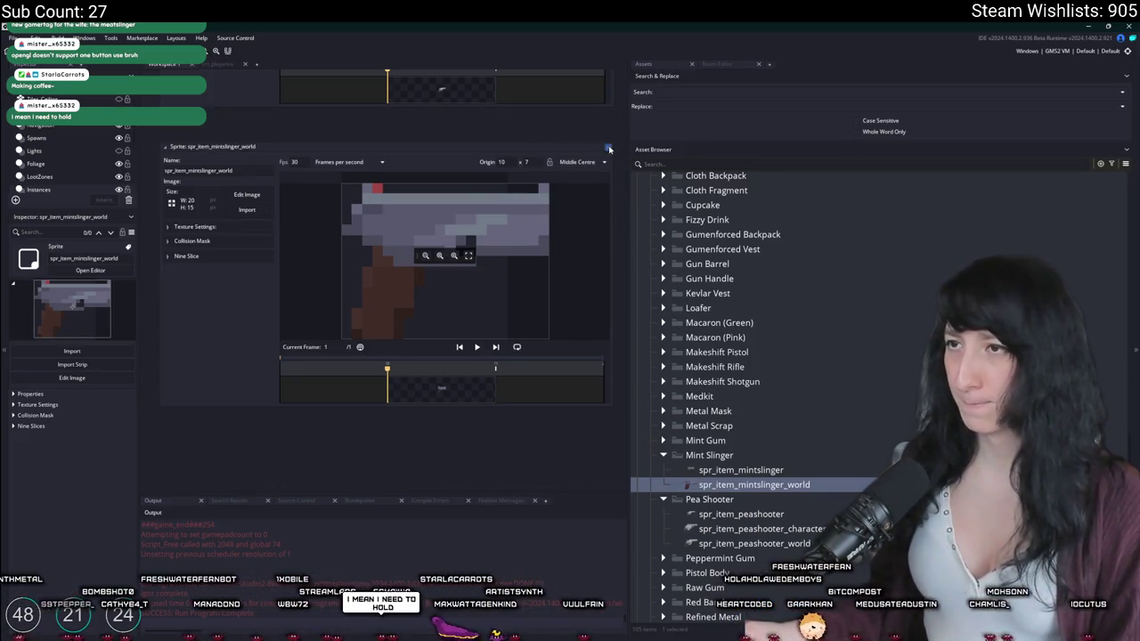
# Step: Duplicate the world sprite and rename the copy spr_item_mintslinger_character
pyautogui.hotkey('ctrl', 'd')
pyautogui.press('BackSpace')
pyautogui.press('BackSpace')
pyautogui.press('BackSpace')
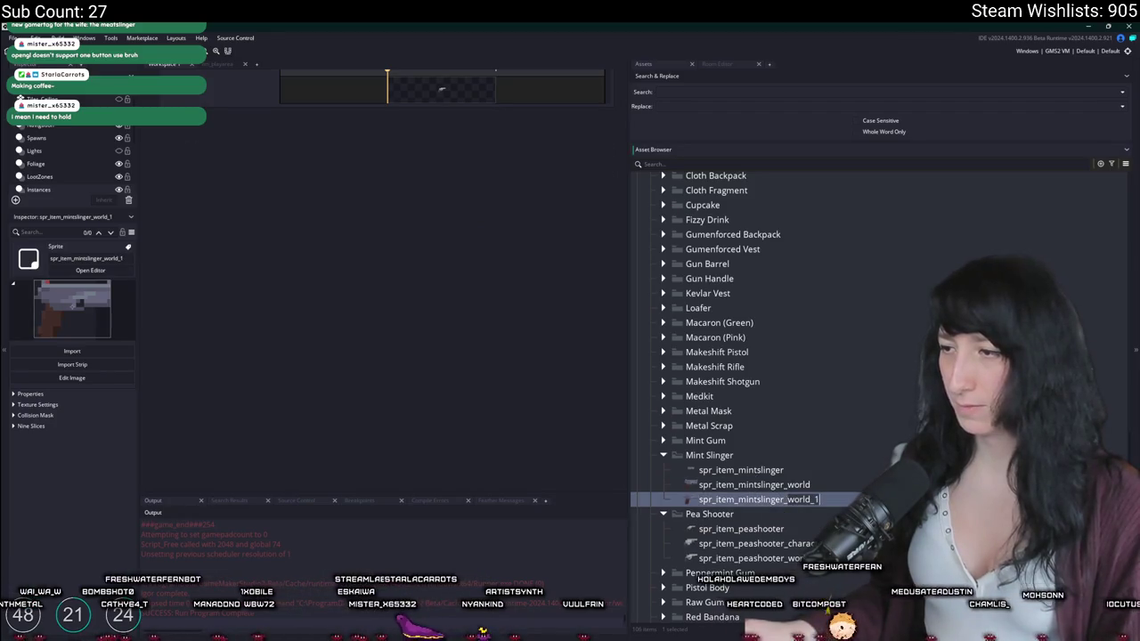
pyautogui.write('character')
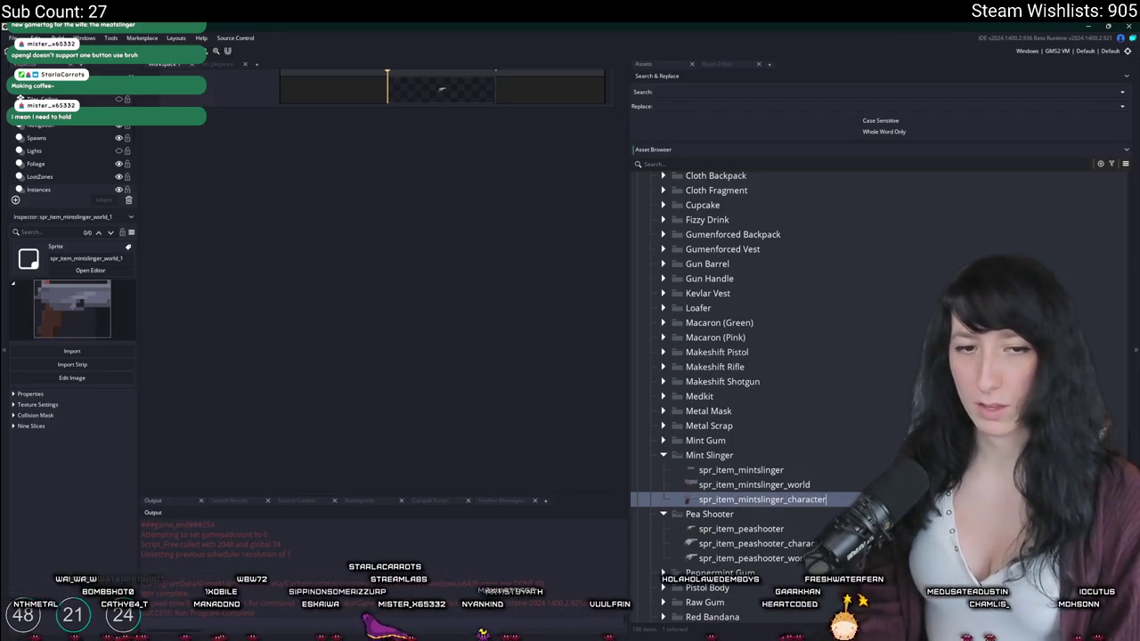
pyautogui.press('Return')
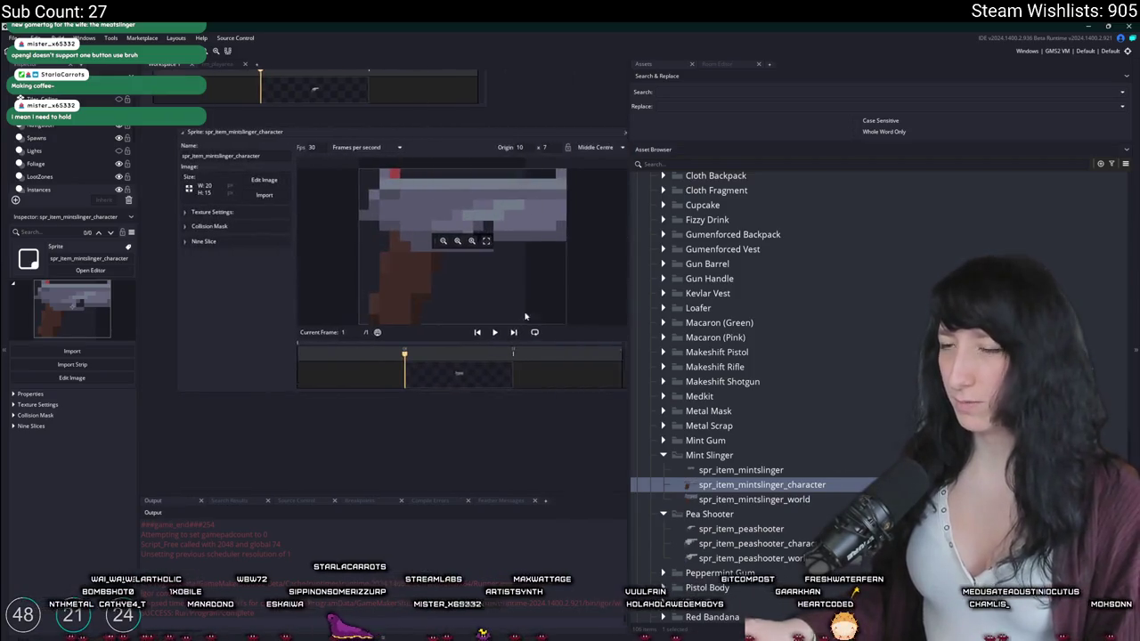
# Step: Import MintSlinger_Character.png into it, replacing the image with the 10×7 pistol
pyautogui.click(264, 195)
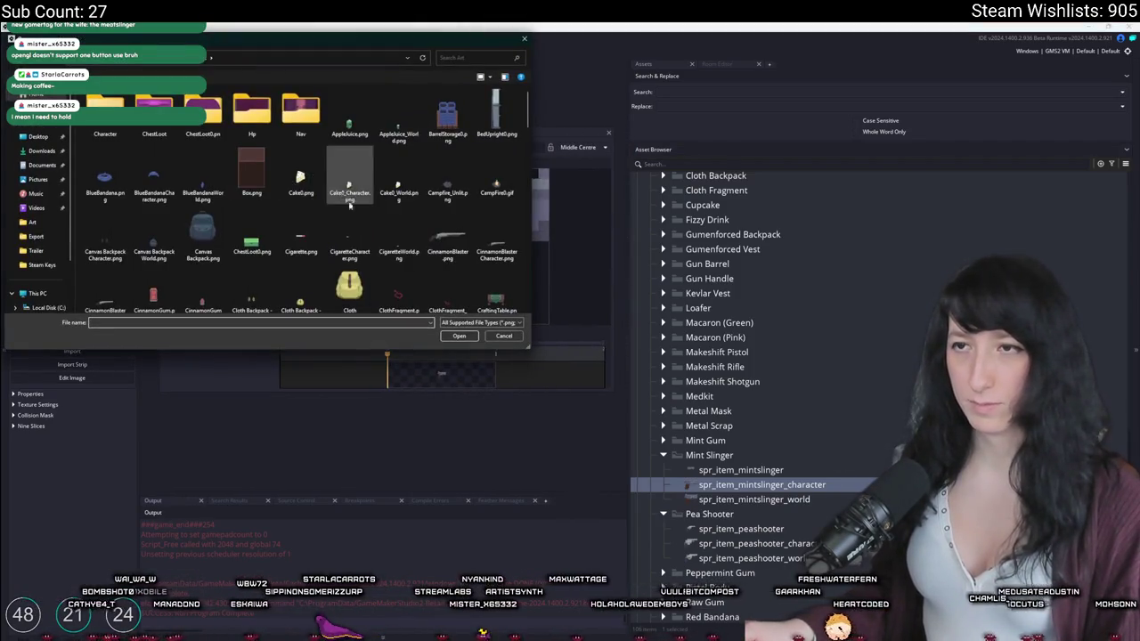
pyautogui.scroll(-5, 350, 204)
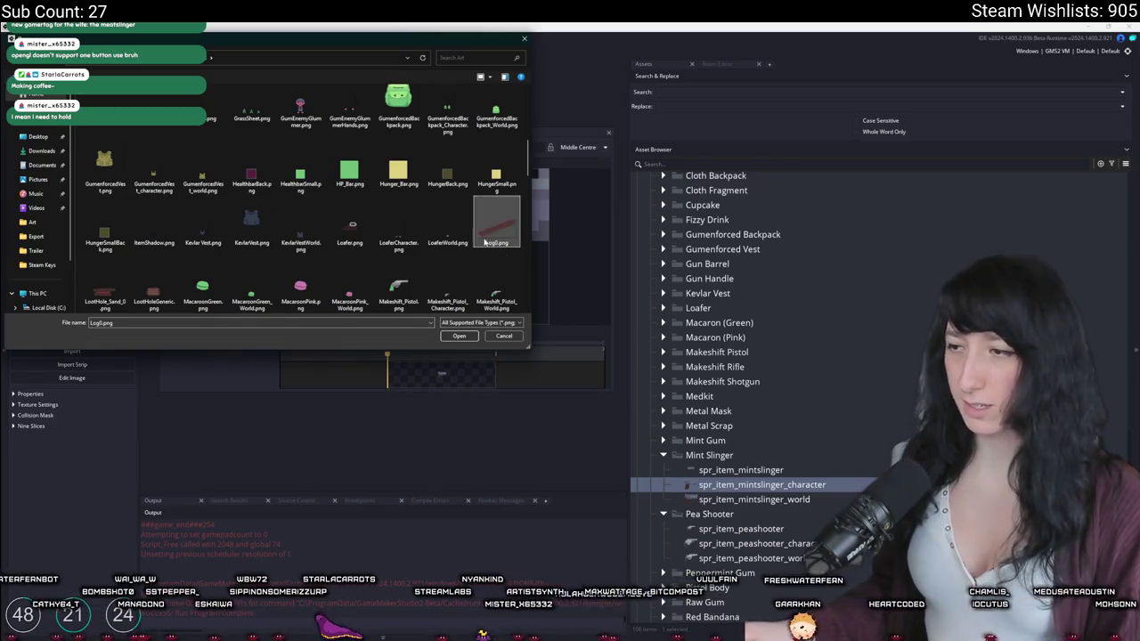
pyautogui.click(203, 287)
pyautogui.scroll(-3, 442, 228)
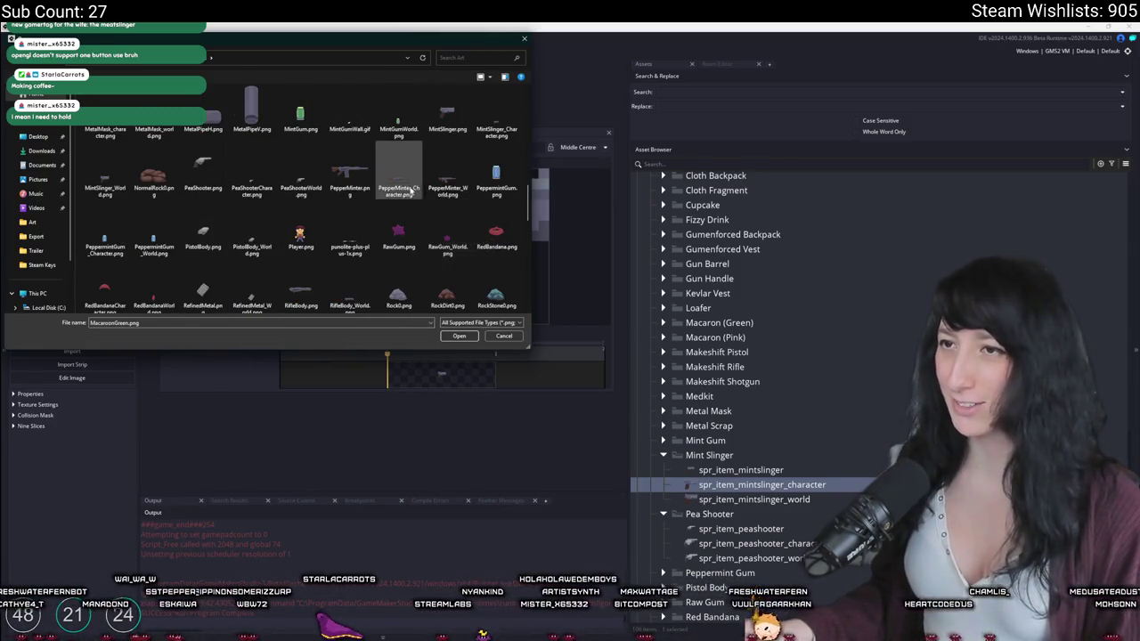
pyautogui.scroll(1, 401, 204)
pyautogui.click(447, 111)
pyautogui.click(491, 116)
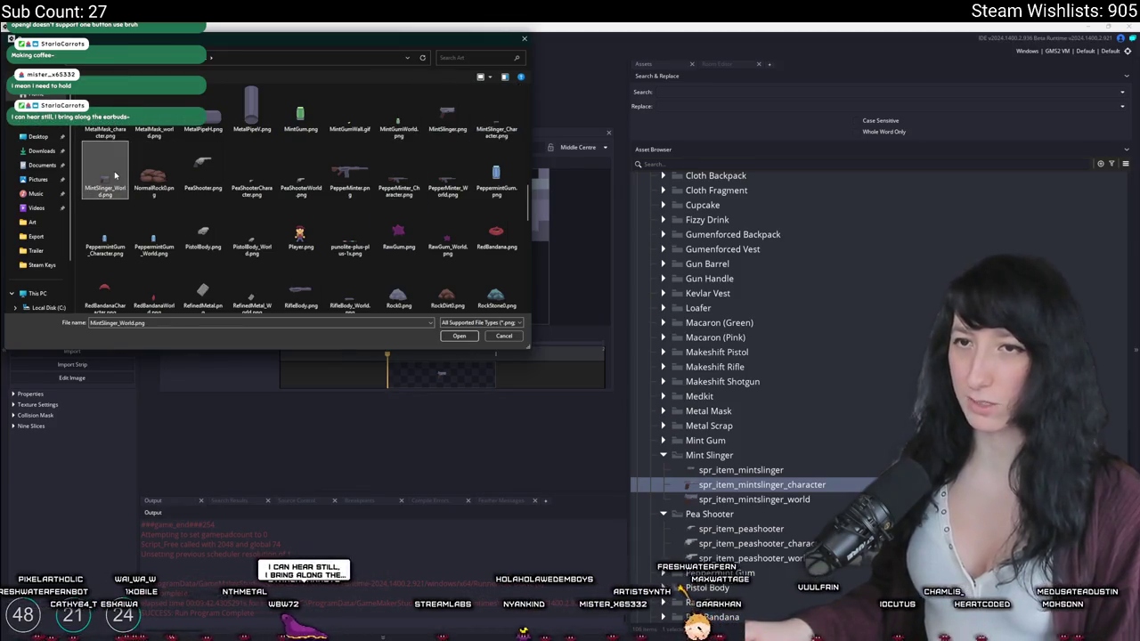
pyautogui.doubleClick(491, 120)
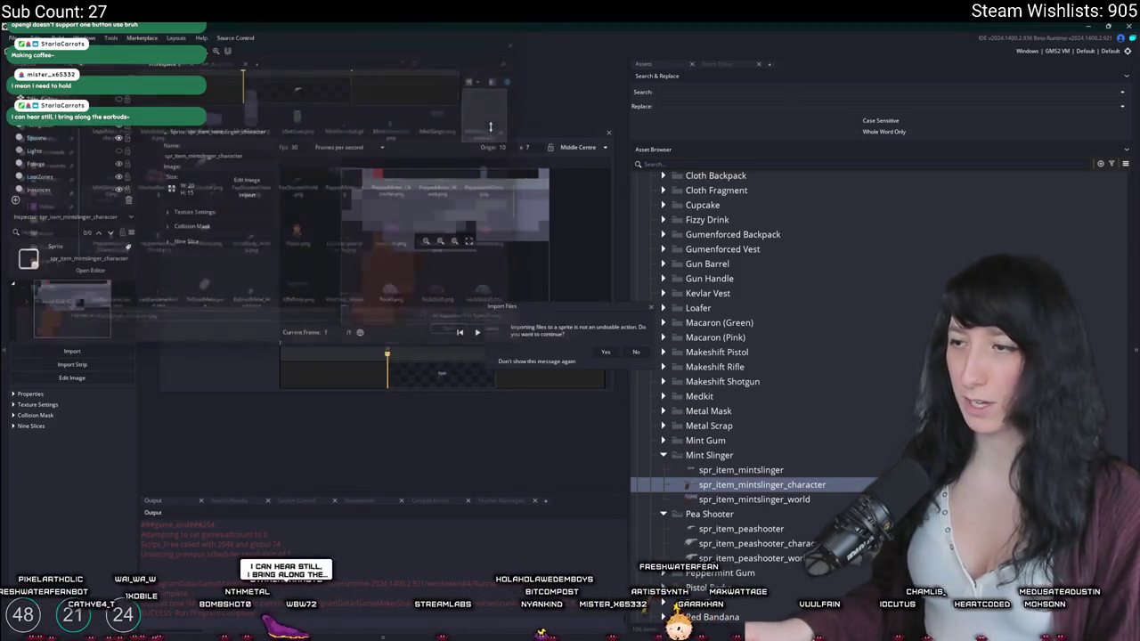
pyautogui.click(606, 353)
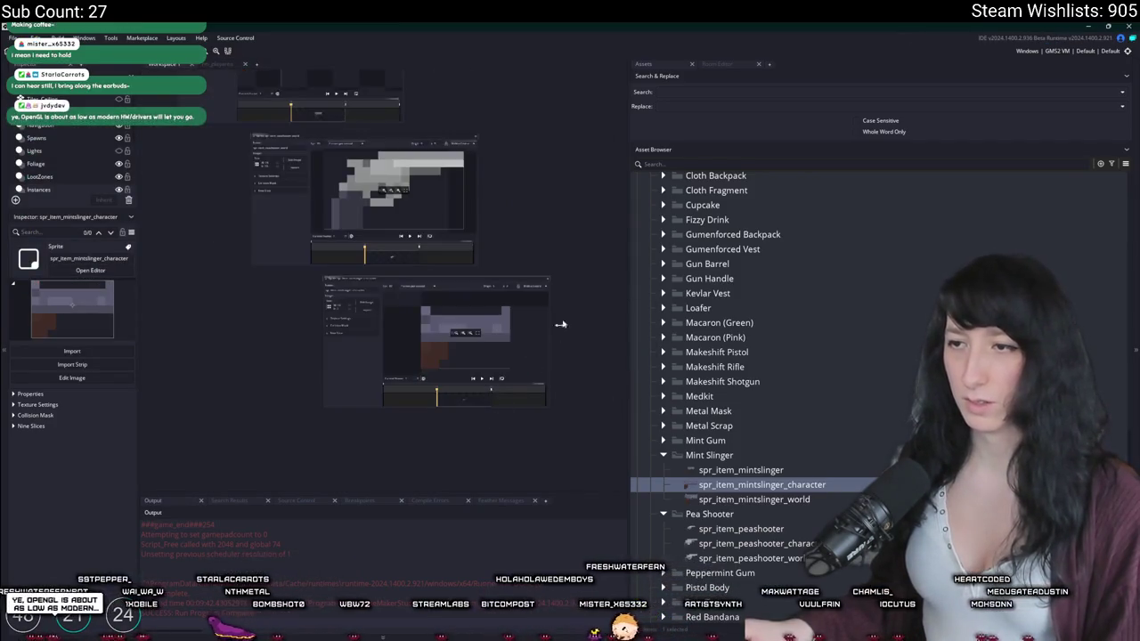
# Step: Close the peashooter world and makeshift rifle sprite windows
pyautogui.scroll(3, 547, 278)
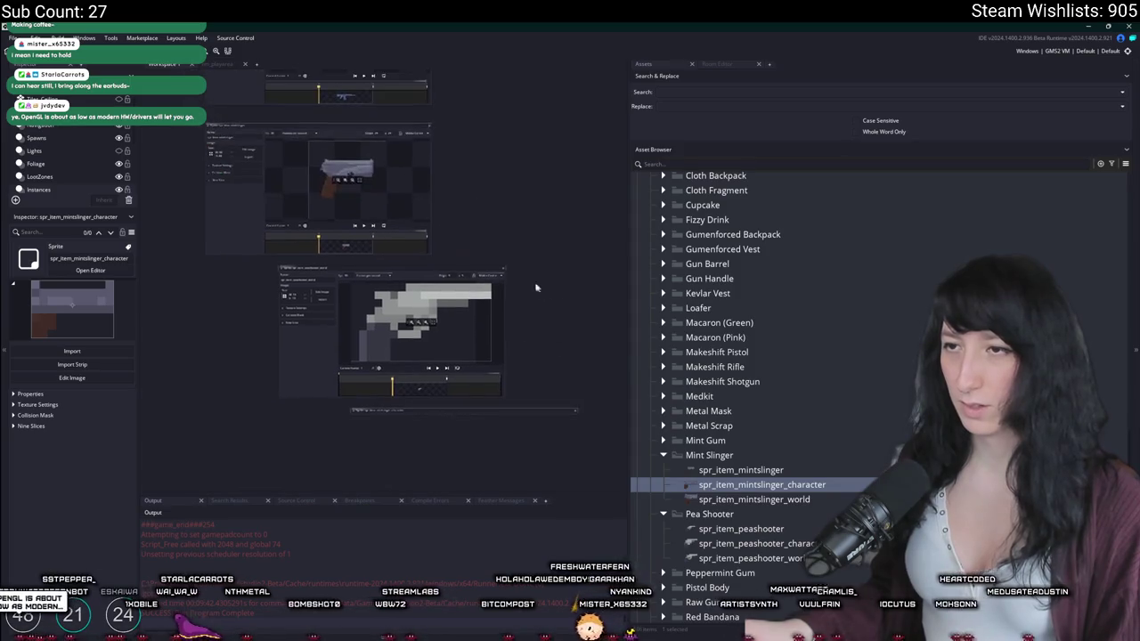
pyautogui.scroll(2, 494, 270)
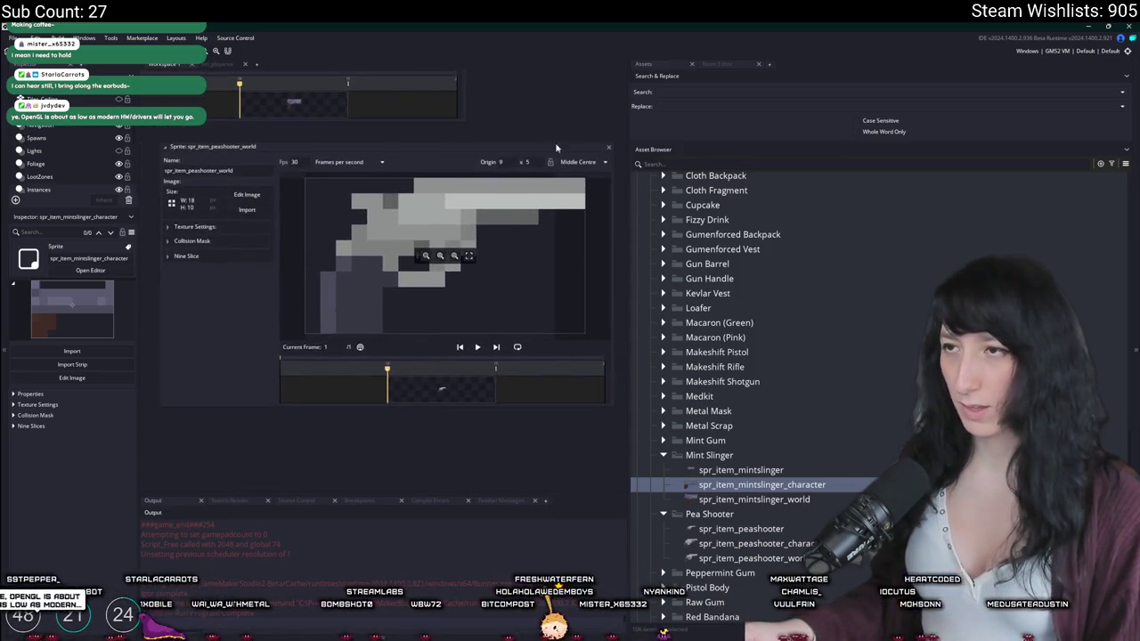
pyautogui.scroll(2, 613, 230)
pyautogui.click(597, 213)
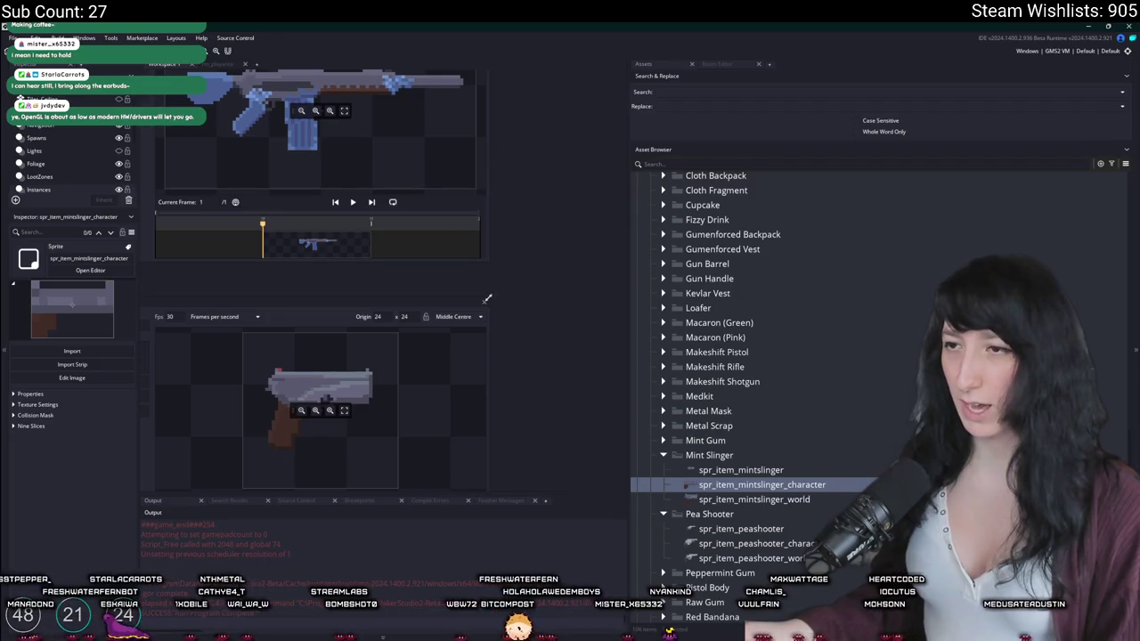
pyautogui.scroll(2, 522, 291)
pyautogui.click(533, 328)
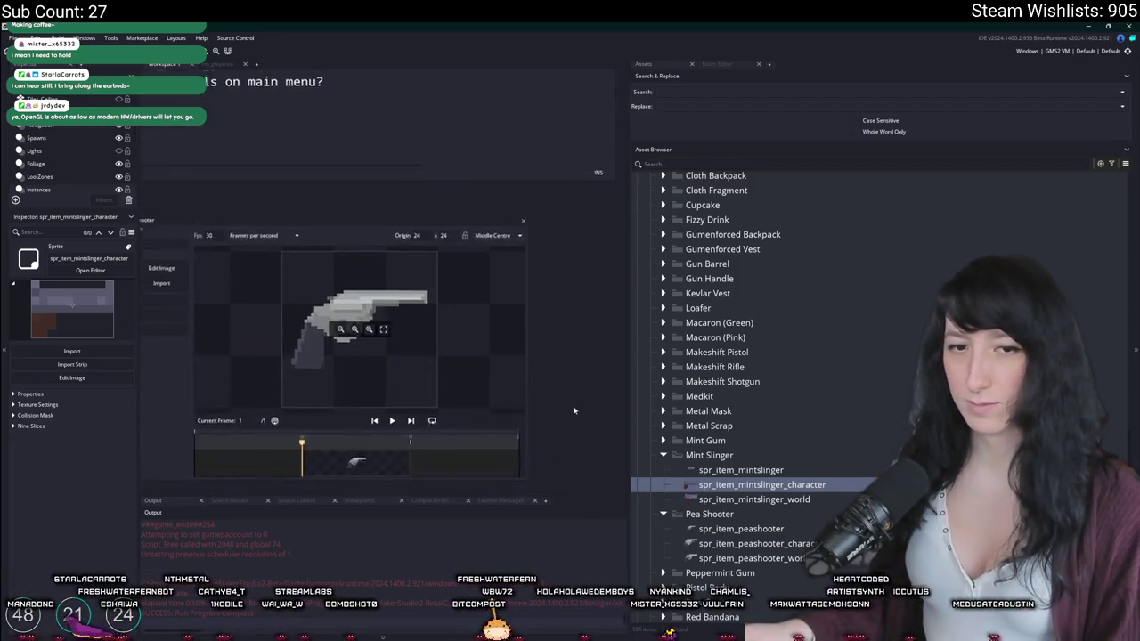
# Step: Compare the new character sprite with the peashooter character sprite, then close the peashooter window
pyautogui.doubleClick(780, 485)
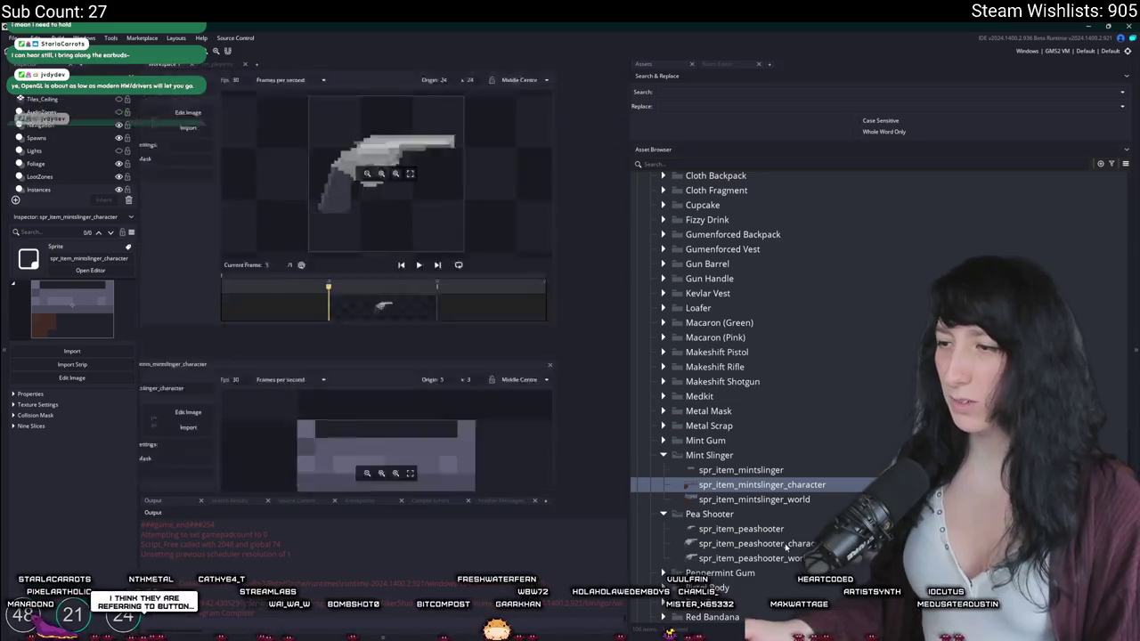
pyautogui.doubleClick(782, 544)
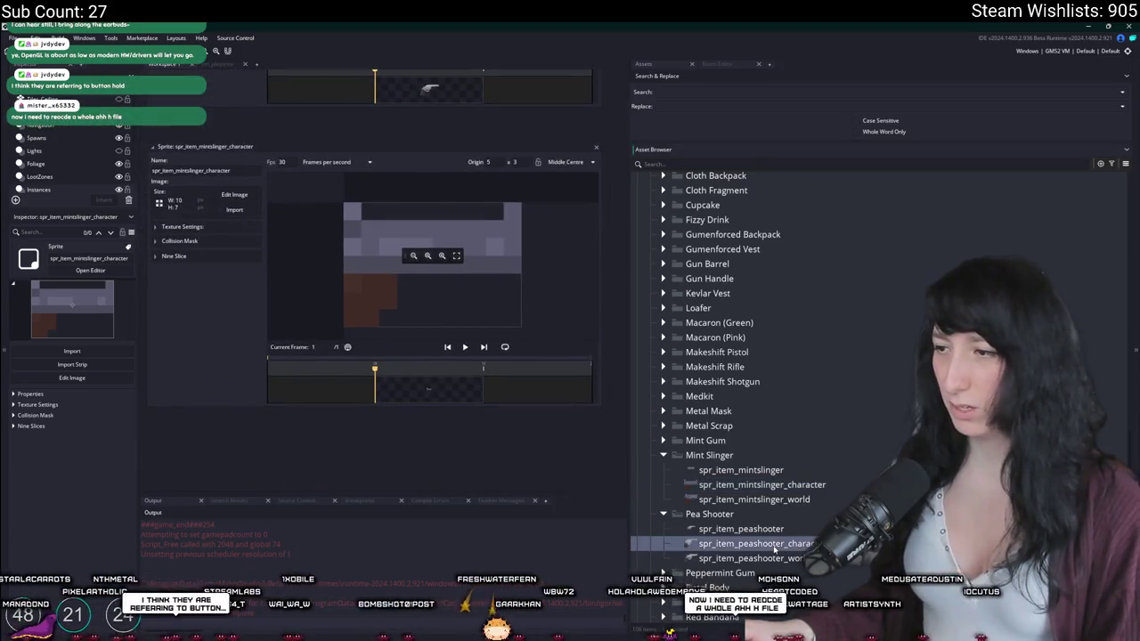
pyautogui.moveTo(492, 134); pyautogui.dragTo(479, 362)
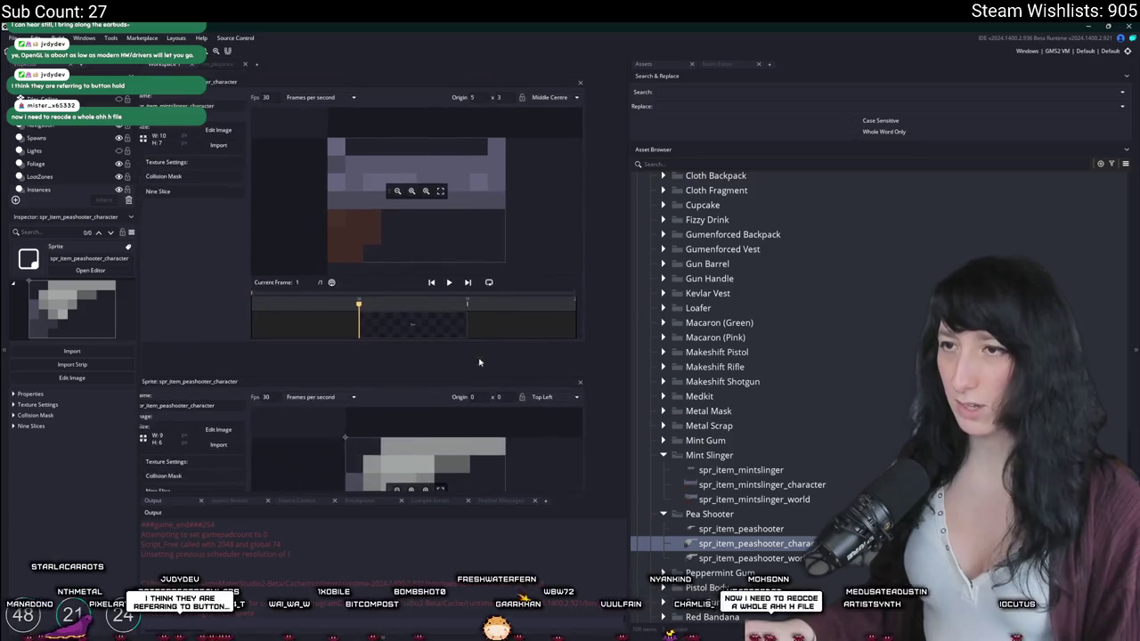
pyautogui.click(579, 384)
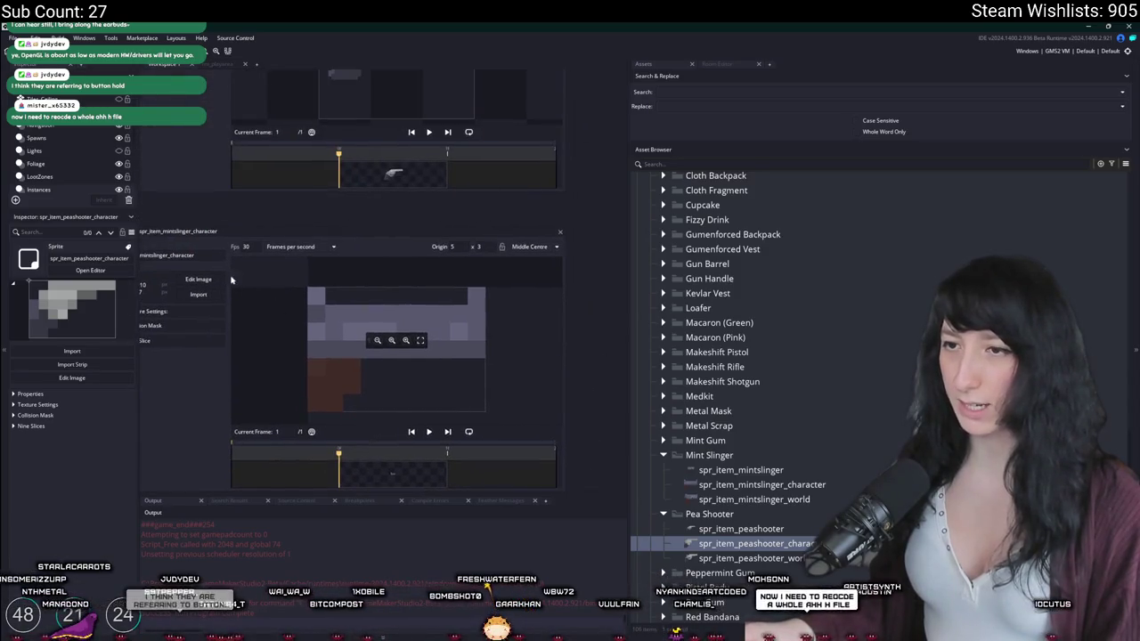